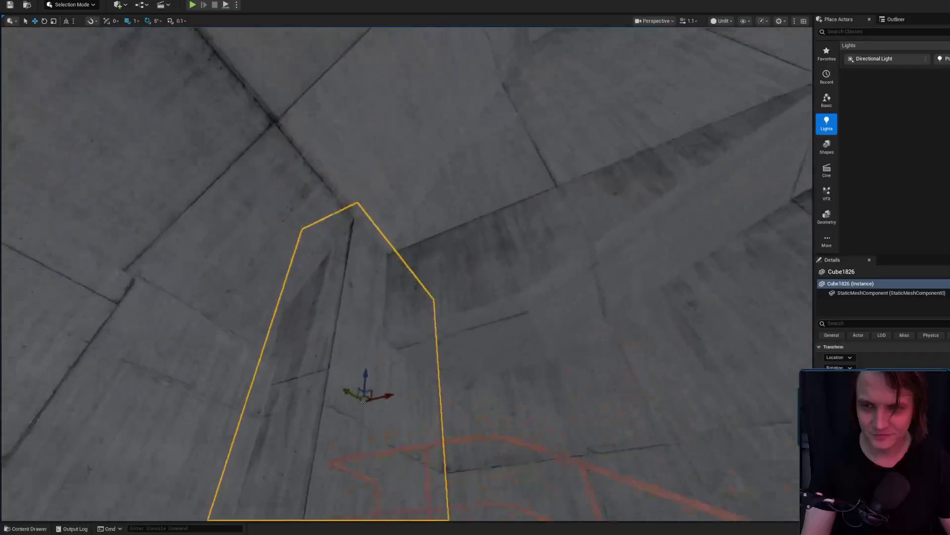
# Step: Reposition Cube1826 along the wall with the move gizmo and stretch it taller along Z
pyautogui.moveTo(403, 199); pyautogui.dragTo(404, 183)
pyautogui.press('r')
pyautogui.moveTo(422, 221); pyautogui.dragTo(411, 250)
pyautogui.press('w')
pyautogui.moveTo(401, 199); pyautogui.dragTo(394, 208)
pyautogui.scroll(-2, 394, 209)
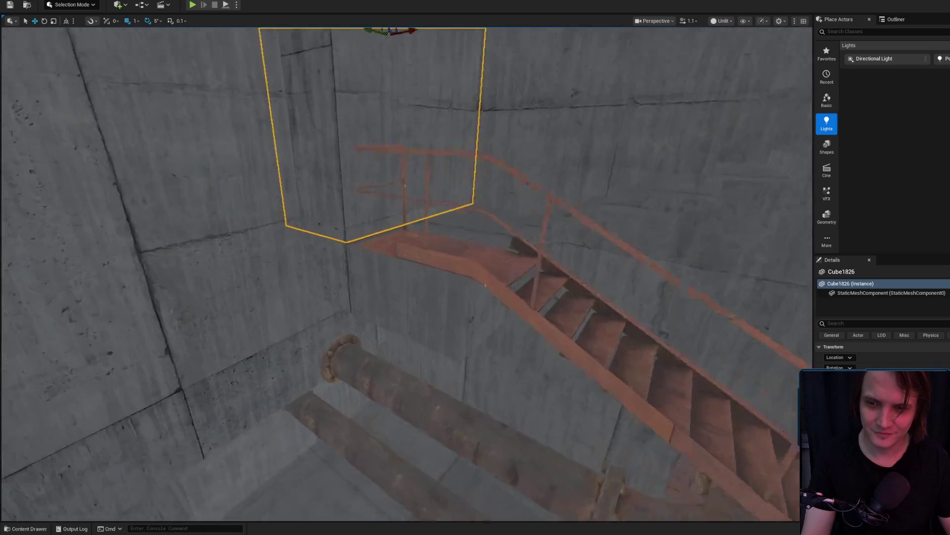
pyautogui.press('e')
pyautogui.press('r')
pyautogui.moveTo(396, 221); pyautogui.dragTo(396, 215)
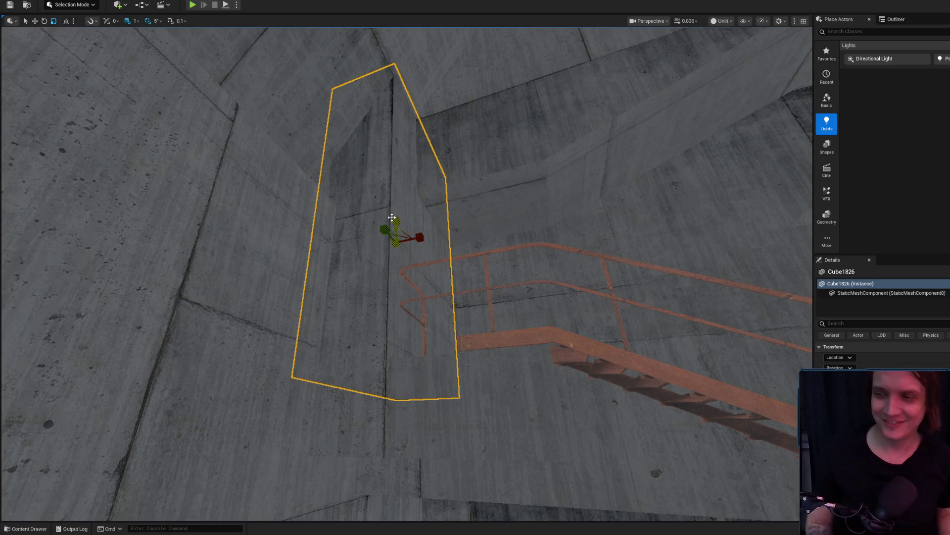
# Step: Fly close to the concrete wall, reselect Cube1826, then select the rusty staircase SM_stairs_a7
pyautogui.moveTo(428, 232)
pyautogui.mouseDown()
pyautogui.moveTo(450, 307)
pyautogui.moveTo(445, 327)
pyautogui.moveTo(421, 277)
pyautogui.moveTo(386, 278)
pyautogui.moveTo(403, 295)
pyautogui.moveTo(408, 287)
pyautogui.mouseUp()
pyautogui.press('Escape')
pyautogui.click(400, 282)
pyautogui.press('Escape')
pyautogui.scroll(-3, 387, 277)
pyautogui.click(404, 277)
pyautogui.scroll(-2, 408, 287)
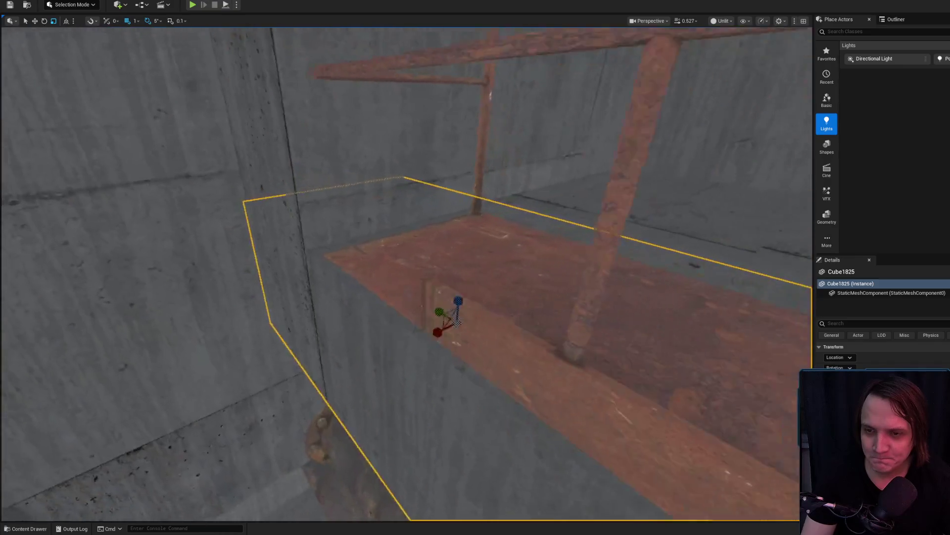
# Step: Inspect the landing's underside, select Cube1825 beneath it, then reselect the Cube1826 pillar
pyautogui.moveTo(282, 137); pyautogui.dragTo(283, 138)
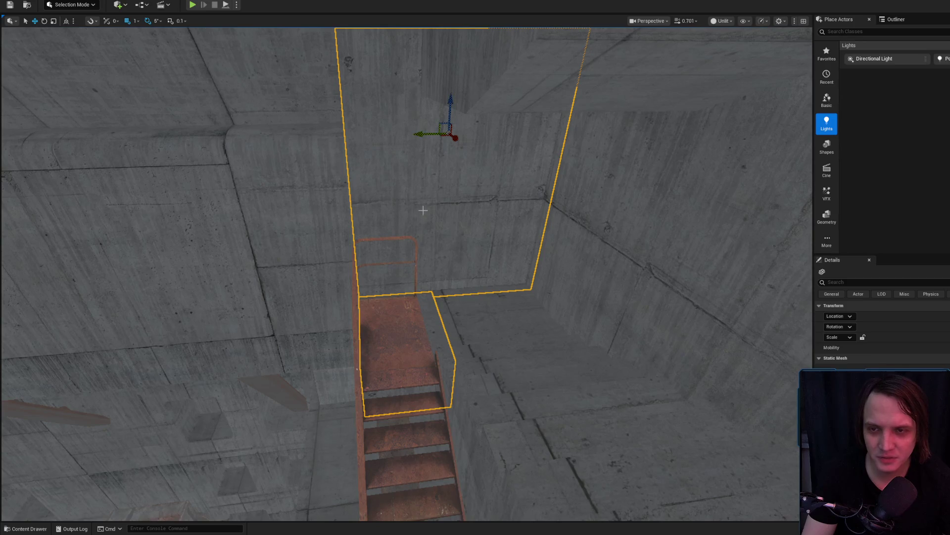
pyautogui.moveTo(421, 132); pyautogui.dragTo(456, 114)
pyautogui.moveTo(196, 159); pyautogui.dragTo(204, 210)
pyautogui.click(196, 158)
pyautogui.moveTo(196, 158); pyautogui.dragTo(232, 119)
pyautogui.click(324, 232)
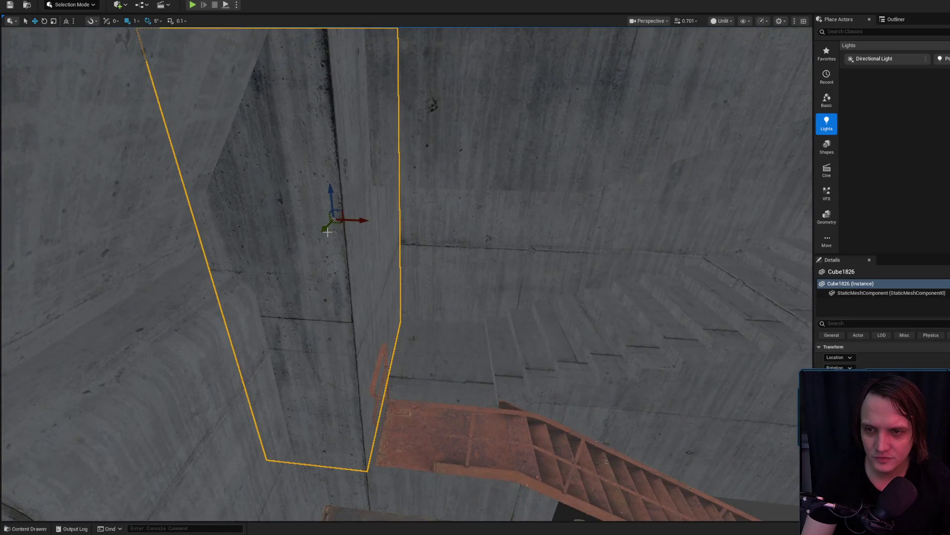
pyautogui.moveTo(358, 226)
pyautogui.mouseDown()
pyautogui.moveTo(344, 226)
pyautogui.moveTo(361, 227)
pyautogui.mouseUp()
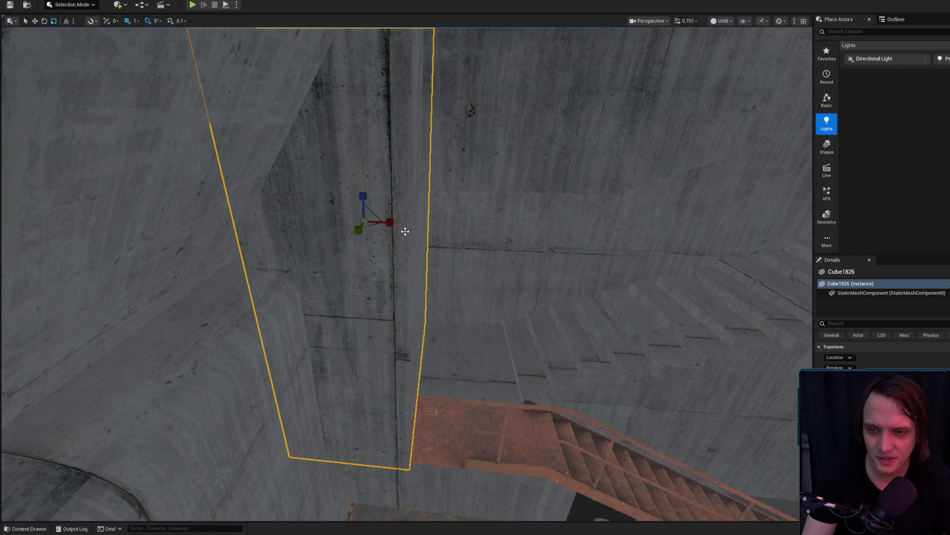
pyautogui.press('Escape')
pyautogui.moveTo(386, 220); pyautogui.dragTo(386, 219)
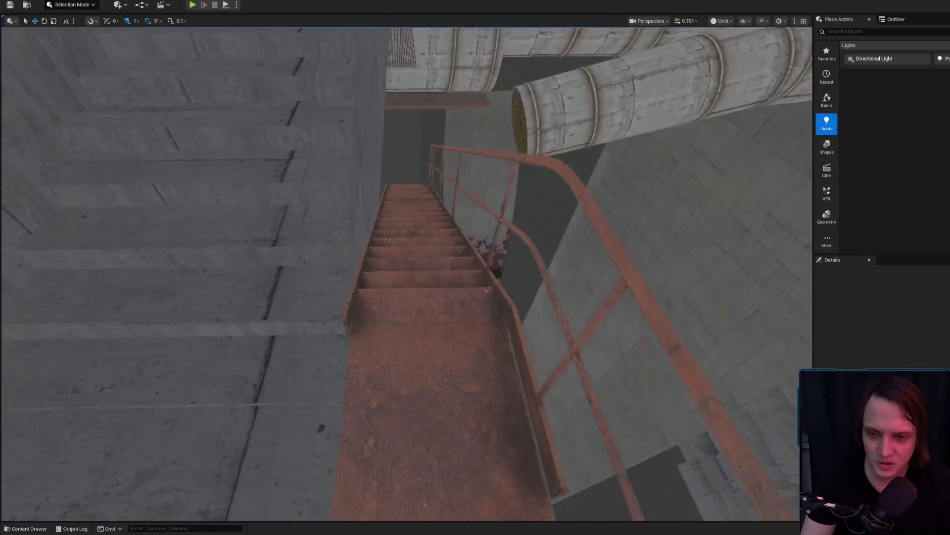
pyautogui.click(401, 358)
pyautogui.moveTo(401, 359); pyautogui.dragTo(405, 377)
pyautogui.press('Escape')
pyautogui.click(405, 376)
pyautogui.click(377, 198)
pyautogui.keyDown('ctrl'); pyautogui.click(406, 357); pyautogui.keyUp('ctrl')
pyautogui.moveTo(401, 323); pyautogui.dragTo(402, 323)
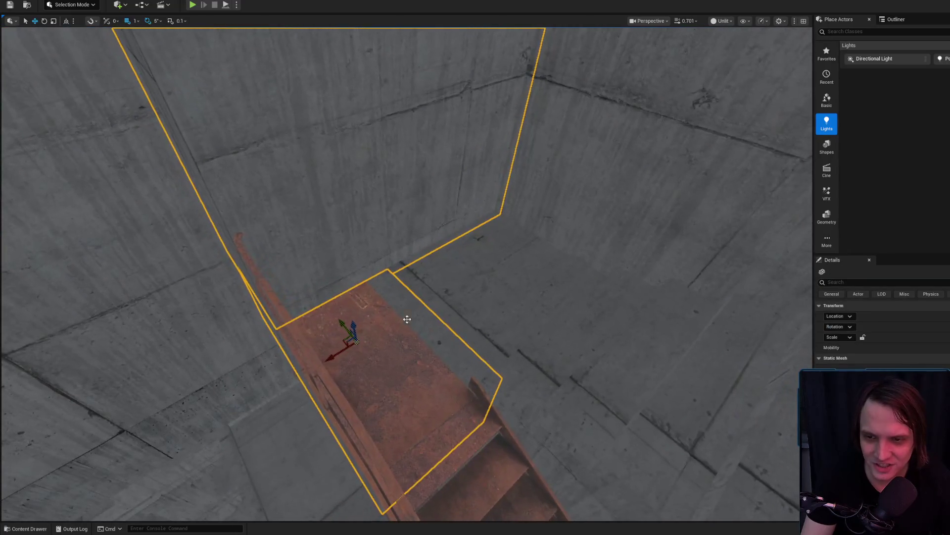
pyautogui.keyDown('ctrl'); pyautogui.click(445, 283); pyautogui.keyUp('ctrl')
pyautogui.keyDown('ctrl'); pyautogui.click(492, 295); pyautogui.keyUp('ctrl')
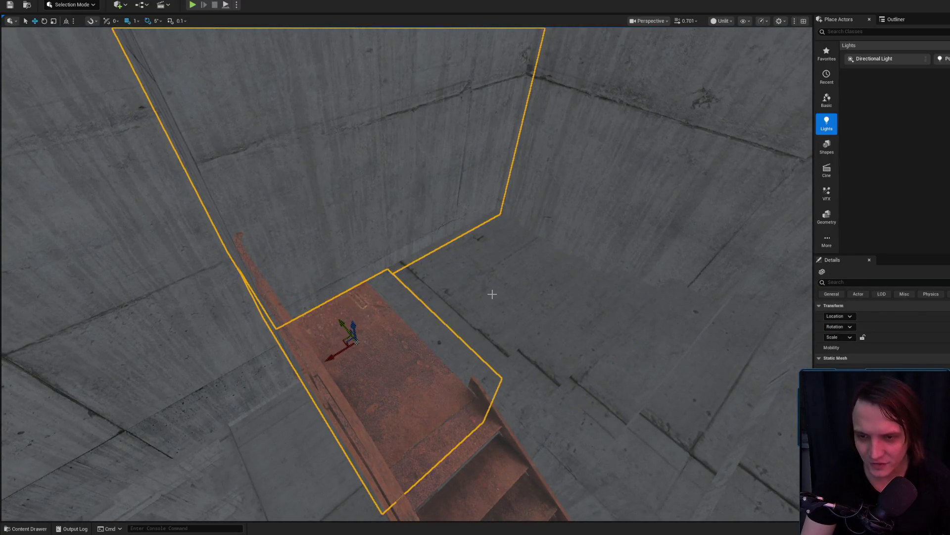
pyautogui.moveTo(314, 365)
pyautogui.mouseDown()
pyautogui.moveTo(405, 354)
pyautogui.moveTo(386, 346)
pyautogui.moveTo(414, 344)
pyautogui.mouseUp()
pyautogui.click(411, 335)
pyautogui.scroll(2, 414, 344)
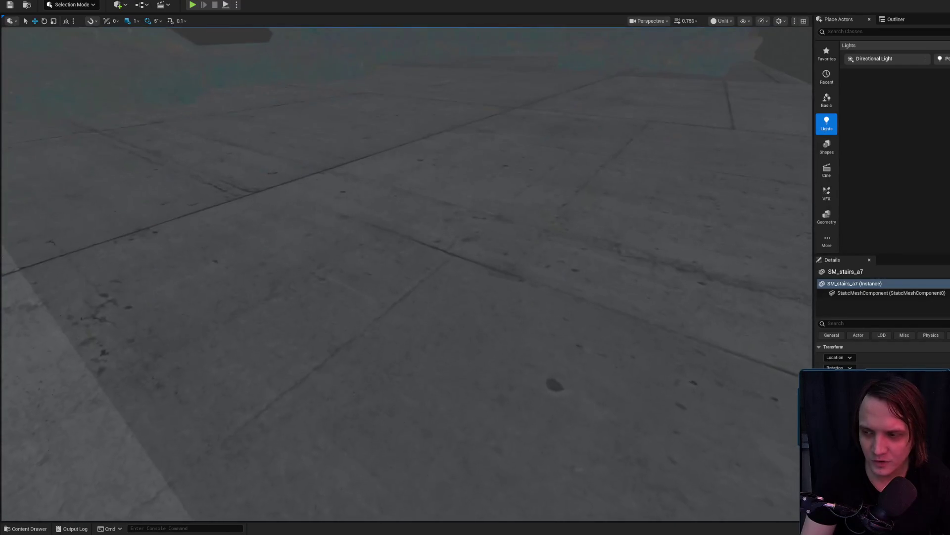
pyautogui.rightClick(468, 394)
pyautogui.click(469, 394)
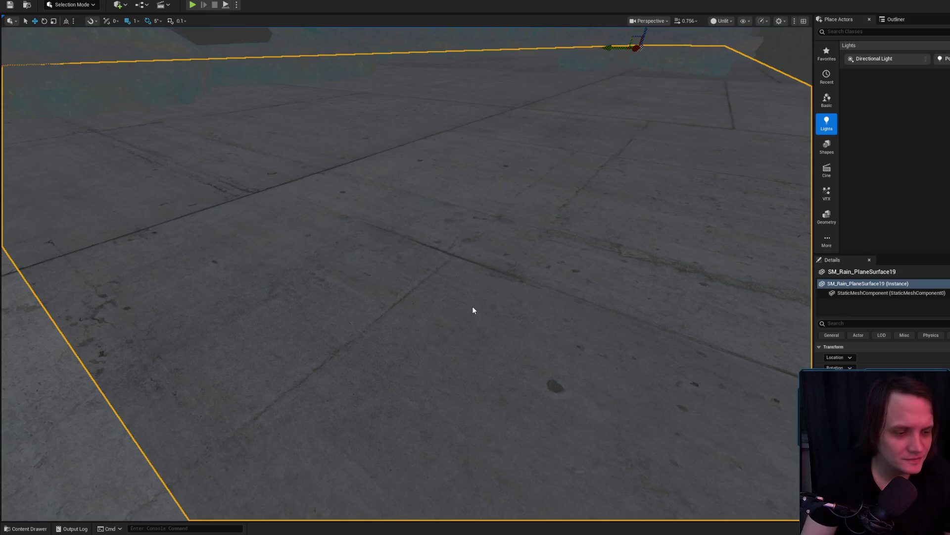
pyautogui.hotkey('alt', 'p')
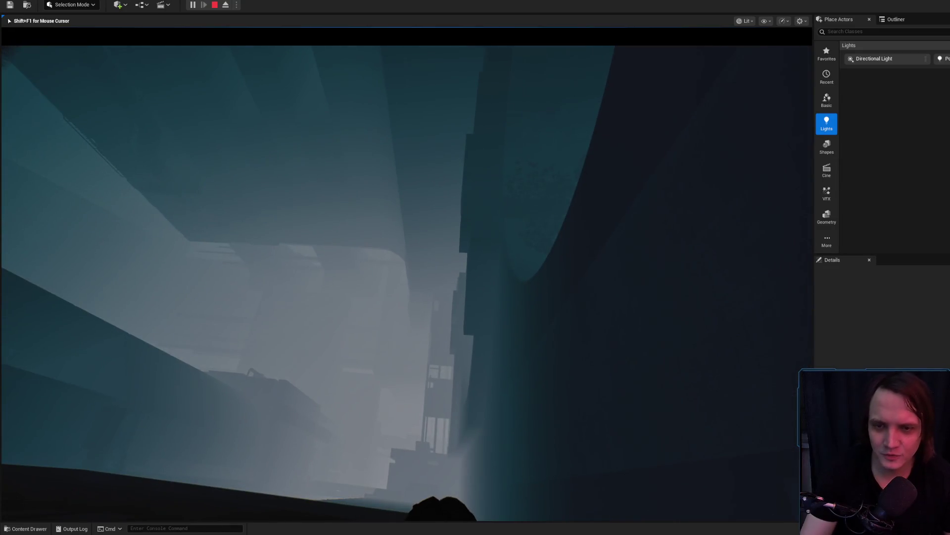
pyautogui.press('Escape')
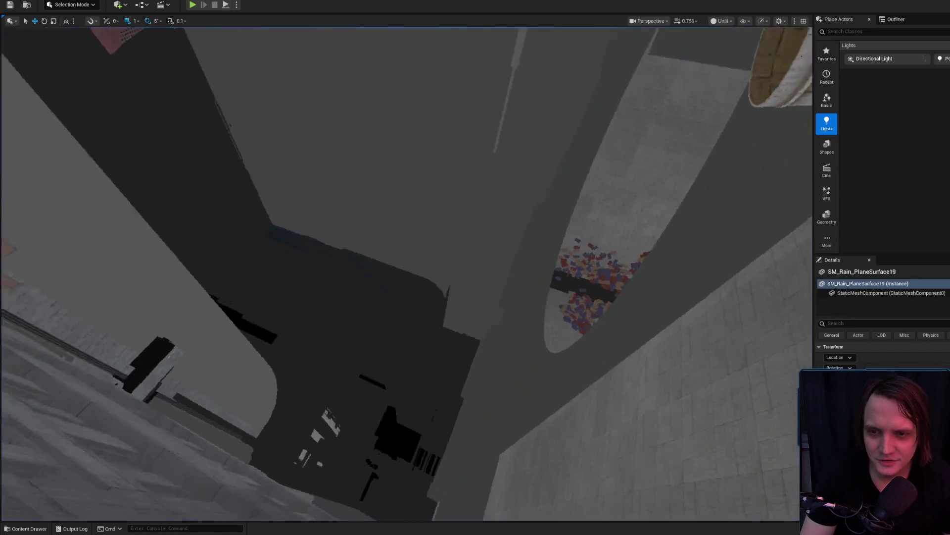
pyautogui.scroll(5, 407, 273)
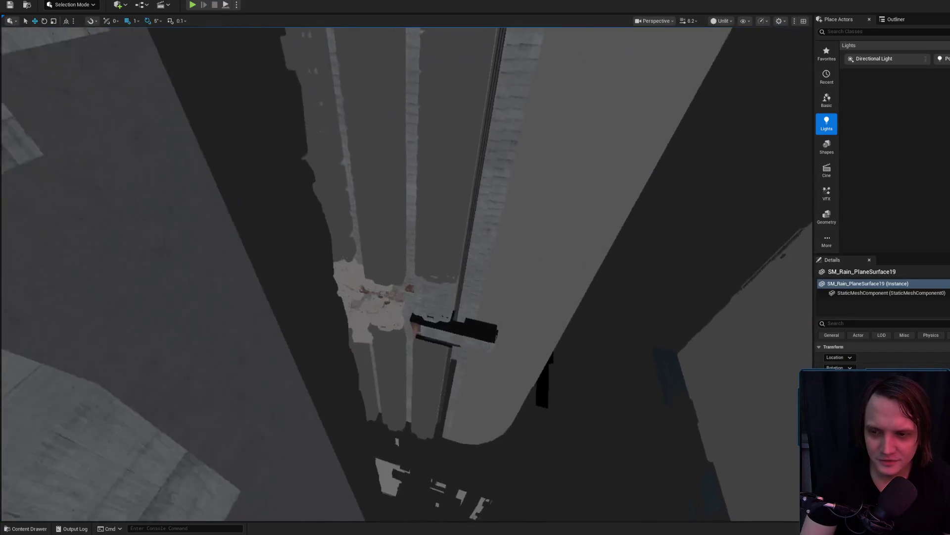
pyautogui.press('w')
pyautogui.scroll(-5, 434, 242)
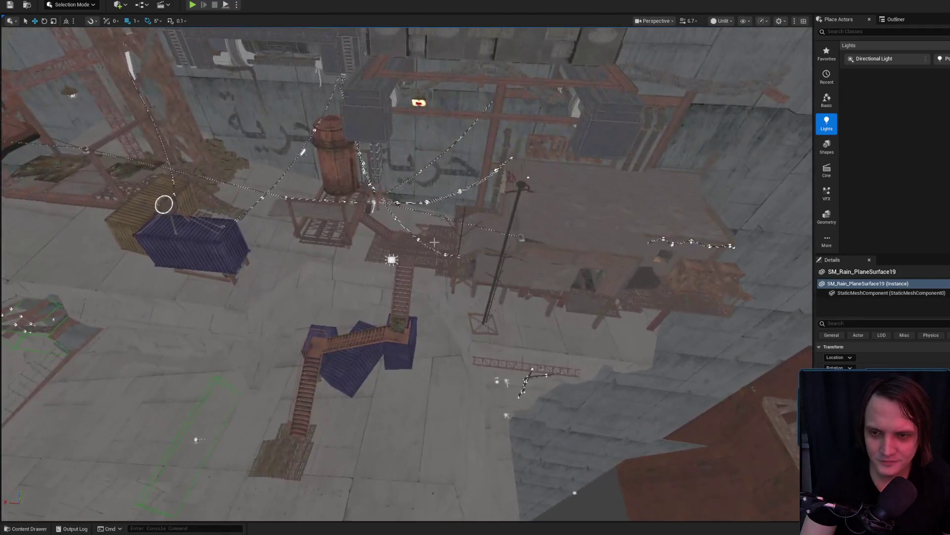
pyautogui.press('w')
pyautogui.scroll(-1, 434, 242)
pyautogui.click(389, 216)
pyautogui.press('w')
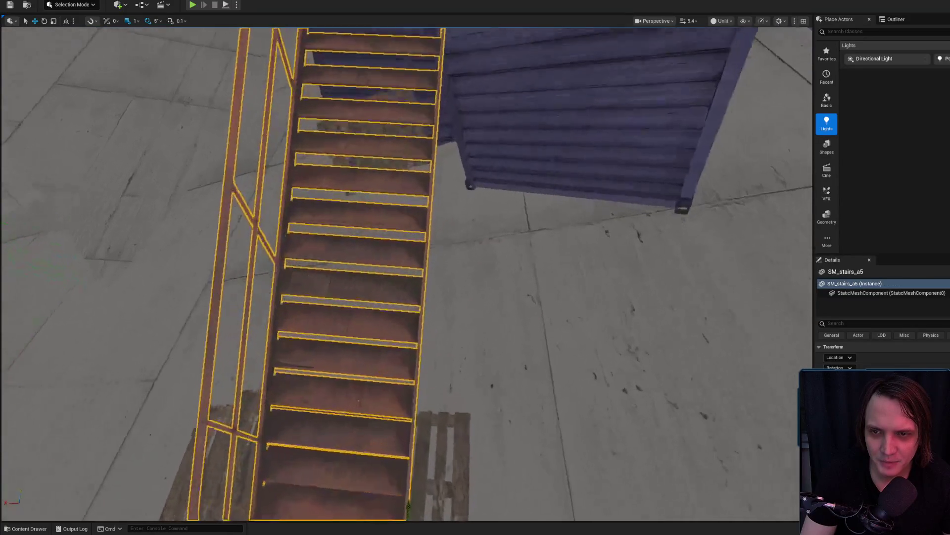
# Step: Filter the Outliner actor list by 'PLANE' and select Plane375
pyautogui.click(907, 24)
pyautogui.click(877, 33)
pyautogui.write('PLANE')
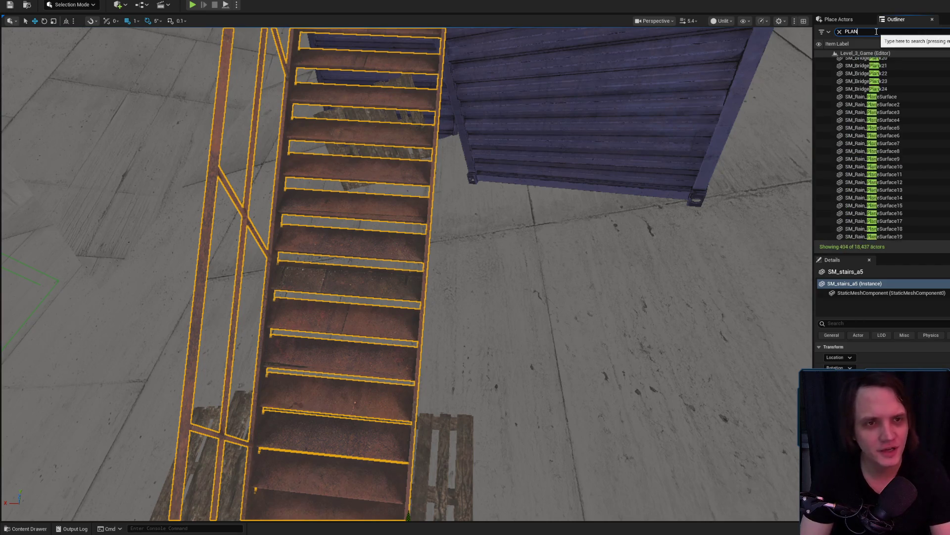
pyautogui.scroll(3, 852, 84)
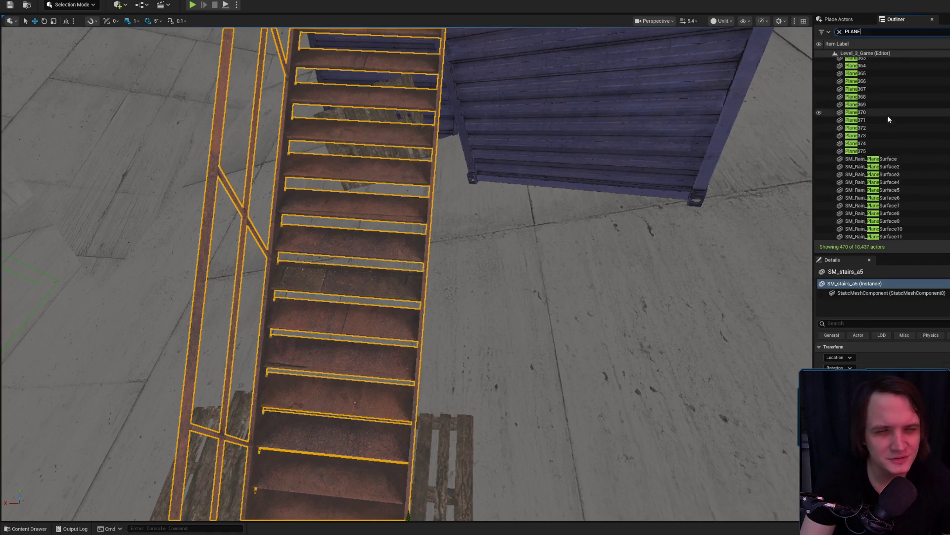
pyautogui.click(886, 150)
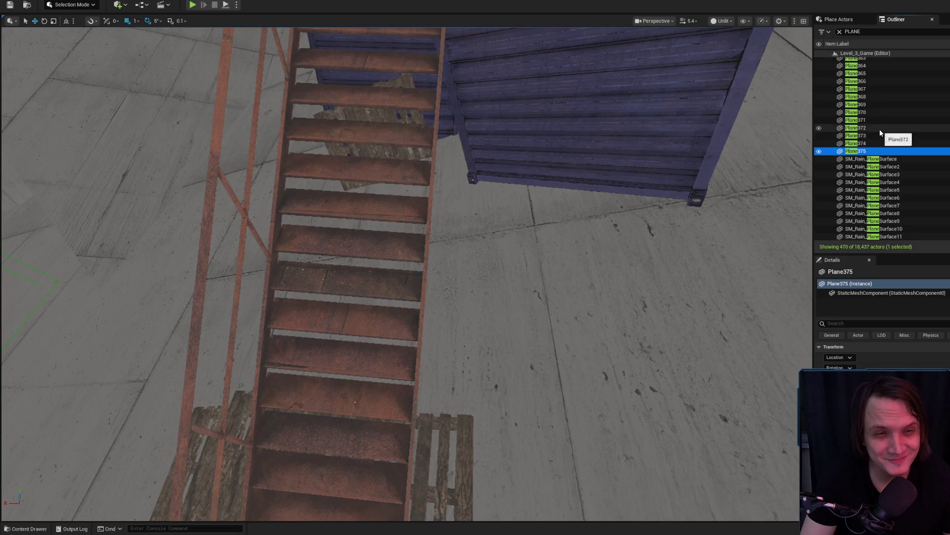
# Step: Browse the PLANE results, selecting Plane214, then Plane and Plane2
pyautogui.scroll(10, 878, 135)
pyautogui.scroll(20, 878, 135)
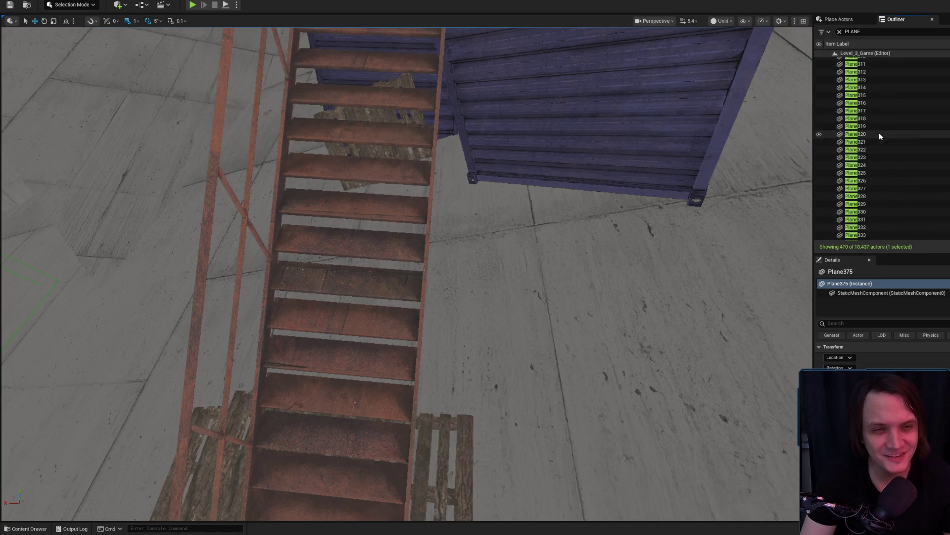
pyautogui.scroll(9, 910, 131)
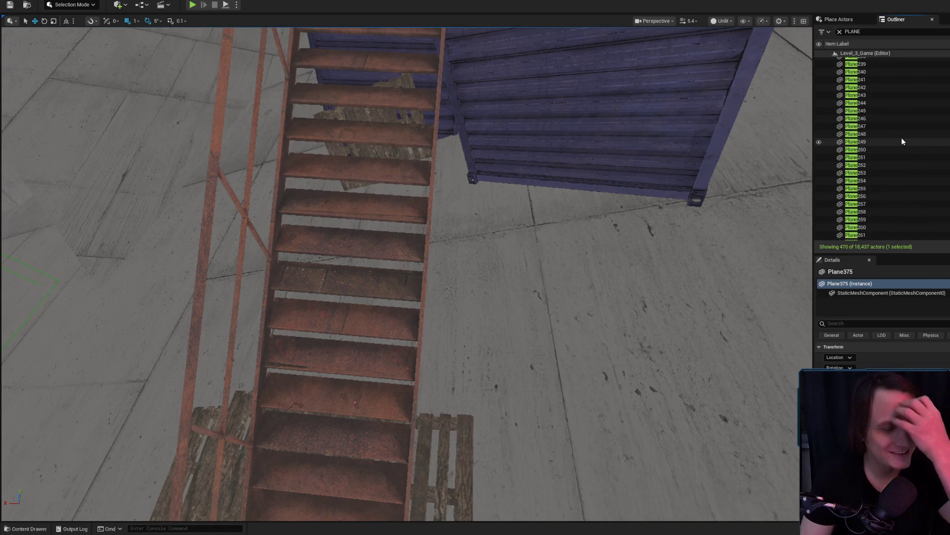
pyautogui.scroll(10, 902, 141)
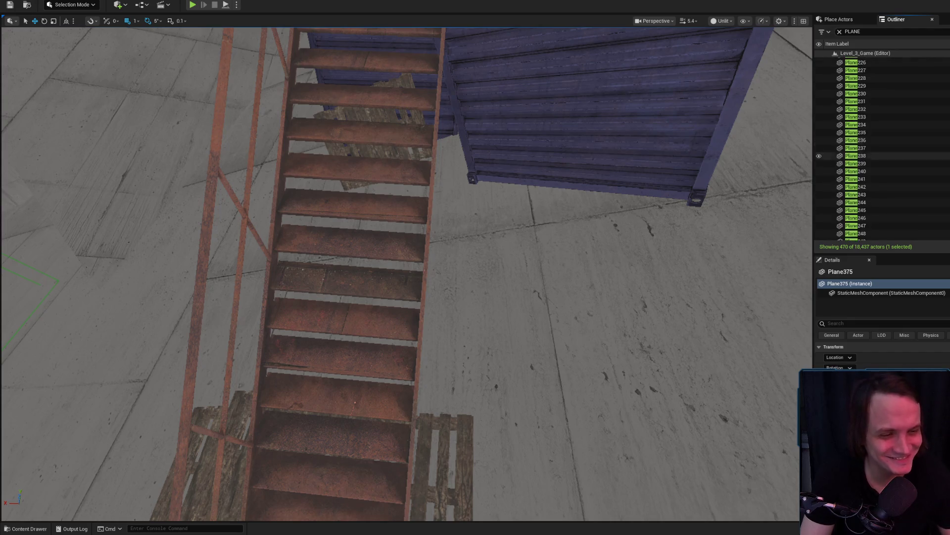
pyautogui.click(911, 102)
pyautogui.scroll(3, 916, 149)
pyautogui.scroll(20, 919, 177)
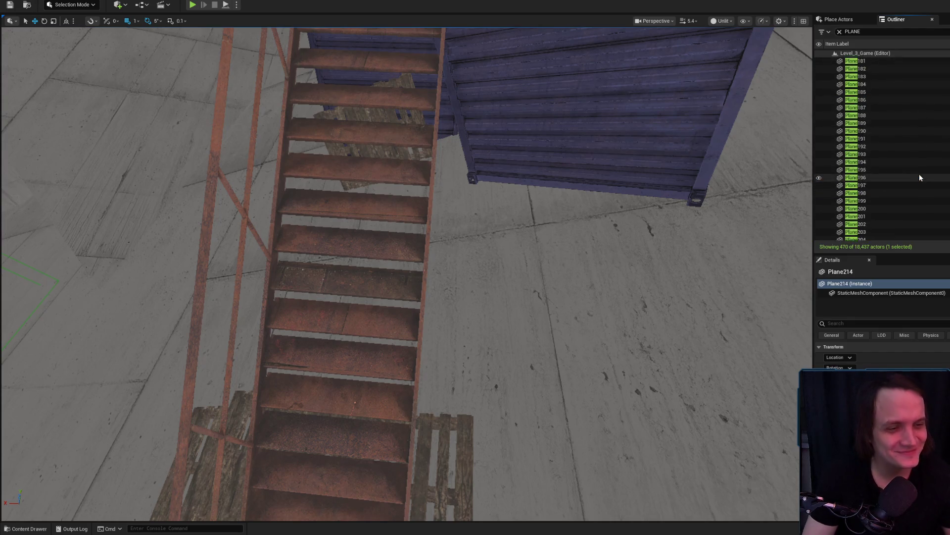
pyautogui.scroll(6, 918, 179)
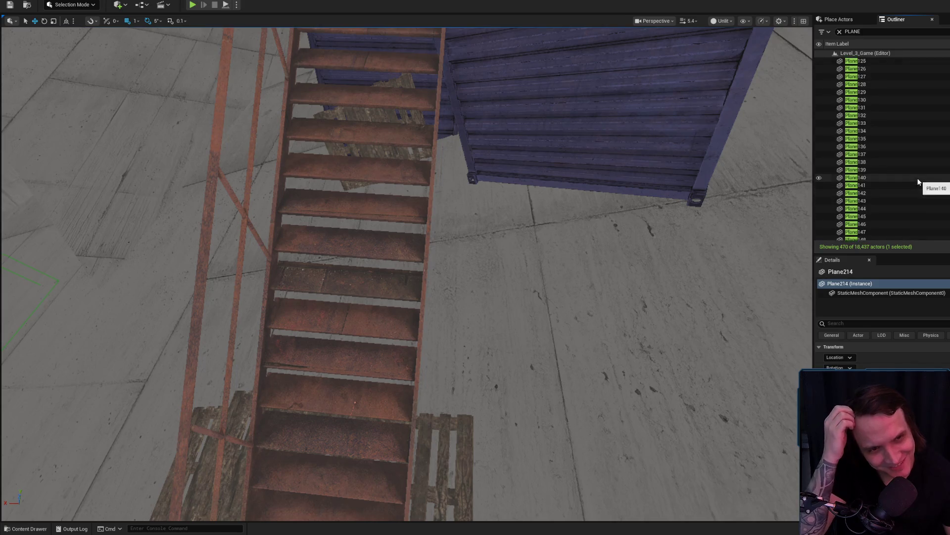
pyautogui.scroll(15, 911, 149)
pyautogui.scroll(18, 942, 140)
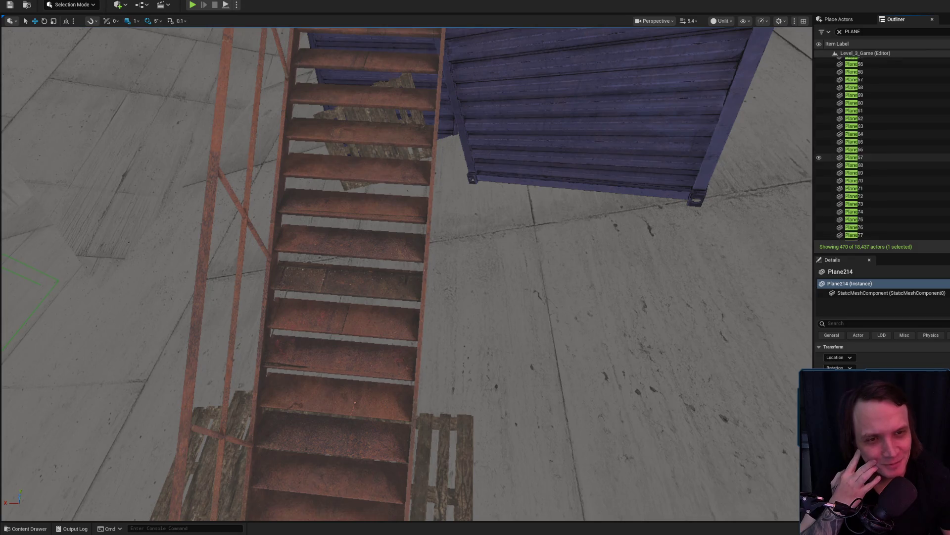
pyautogui.scroll(6, 942, 140)
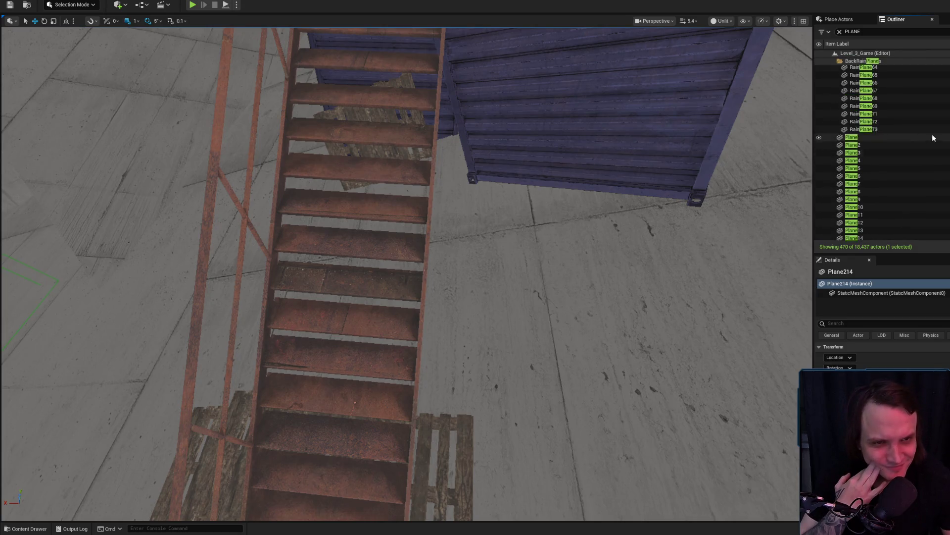
pyautogui.click(863, 138)
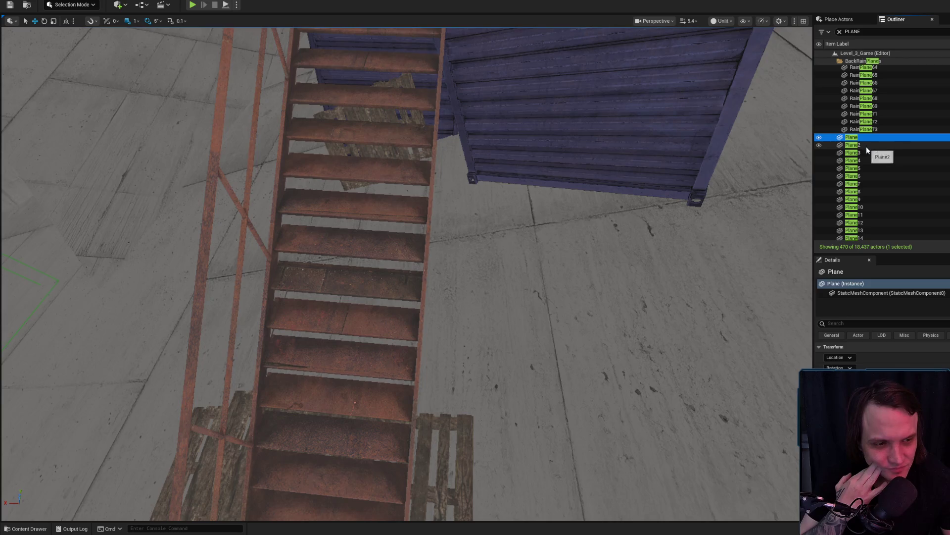
pyautogui.click(866, 145)
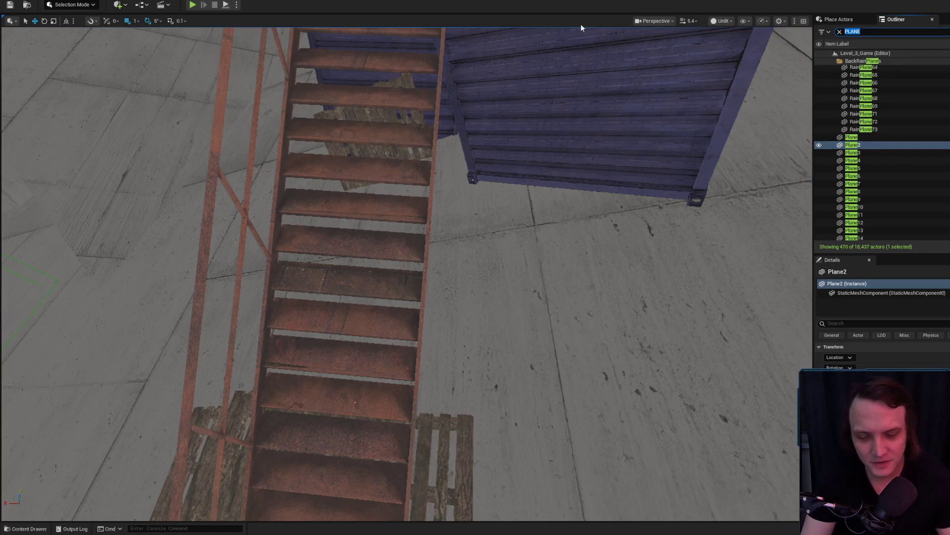
# Step: Search the Outliner for 'Colli', then trim it to 'Col' and 'Coll', finding no collision actors
pyautogui.write('Colli')
pyautogui.press('BackSpace')
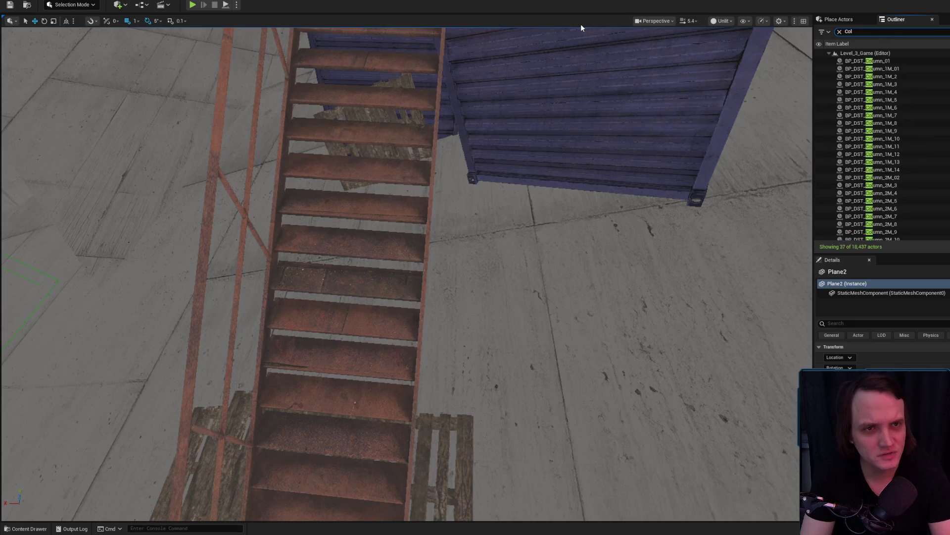
pyautogui.write('i')
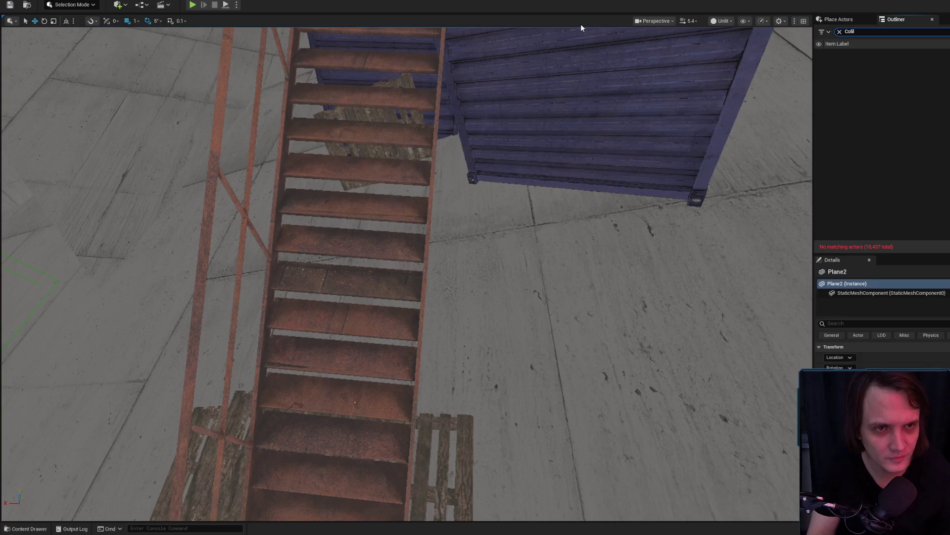
pyautogui.press('Escape')
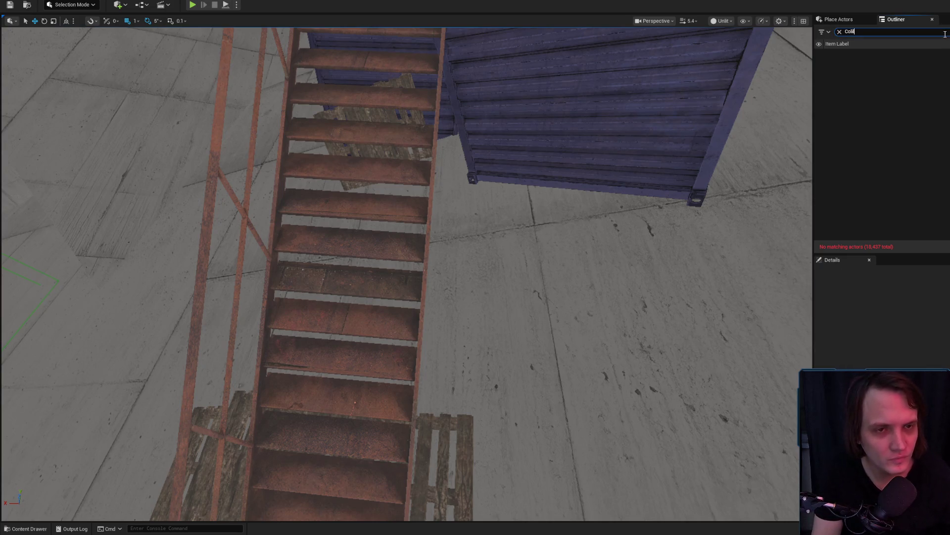
pyautogui.press('BackSpace')
pyautogui.write('l')
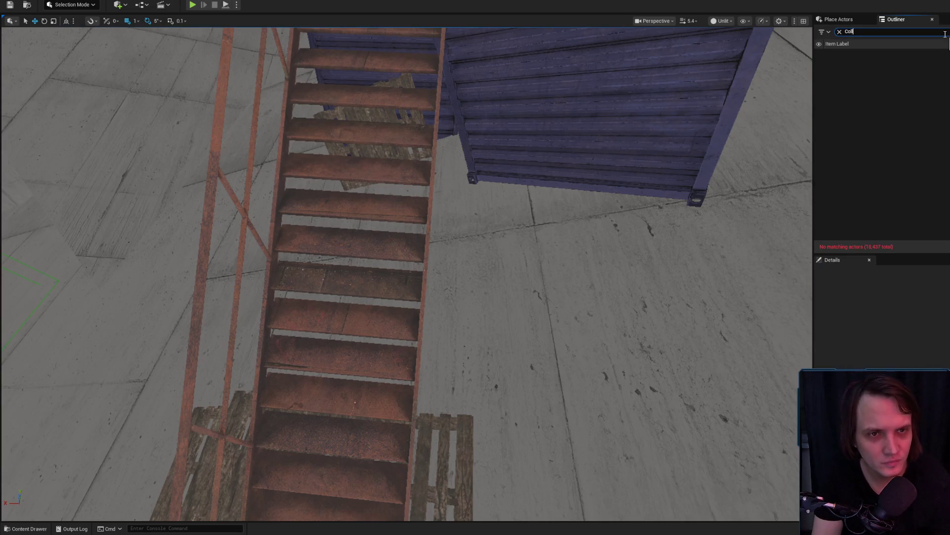
pyautogui.press('BackSpace')
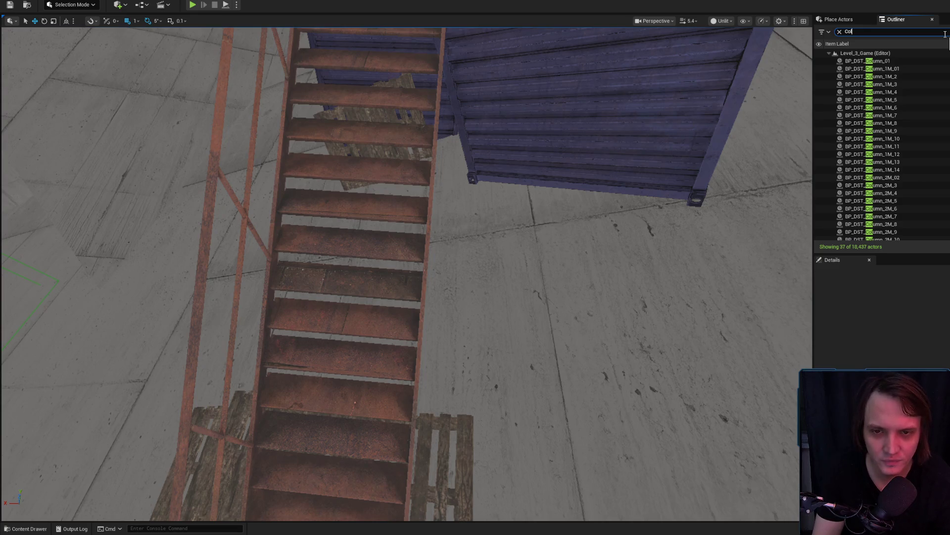
pyautogui.write('l')
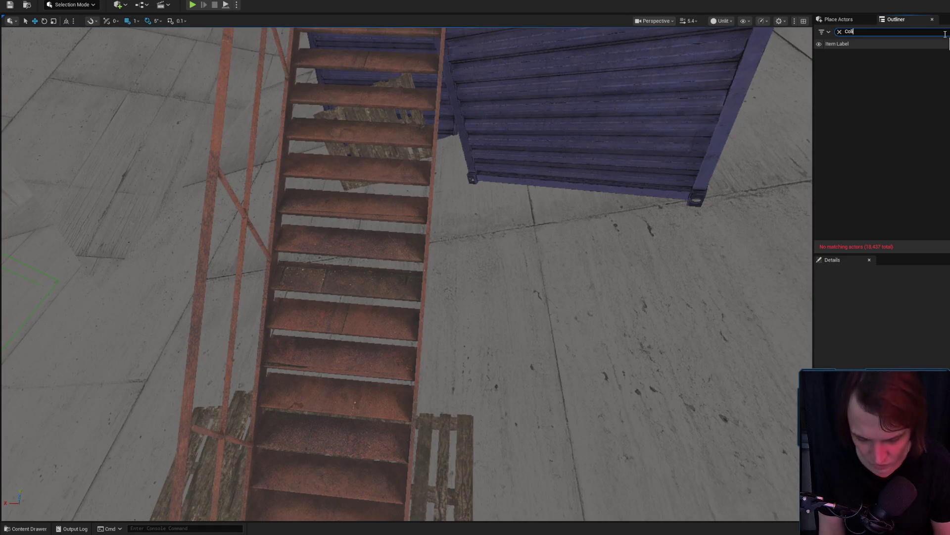
pyautogui.write('l')
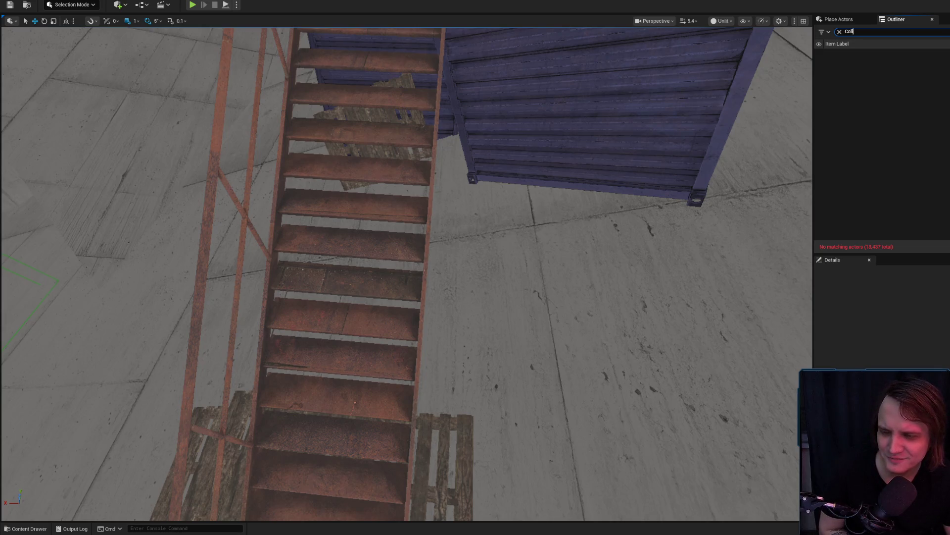
# Step: Replace the search text with 'coli', then clear the filter so all 18,437 actors are listed
pyautogui.click(876, 32)
pyautogui.write('coli')
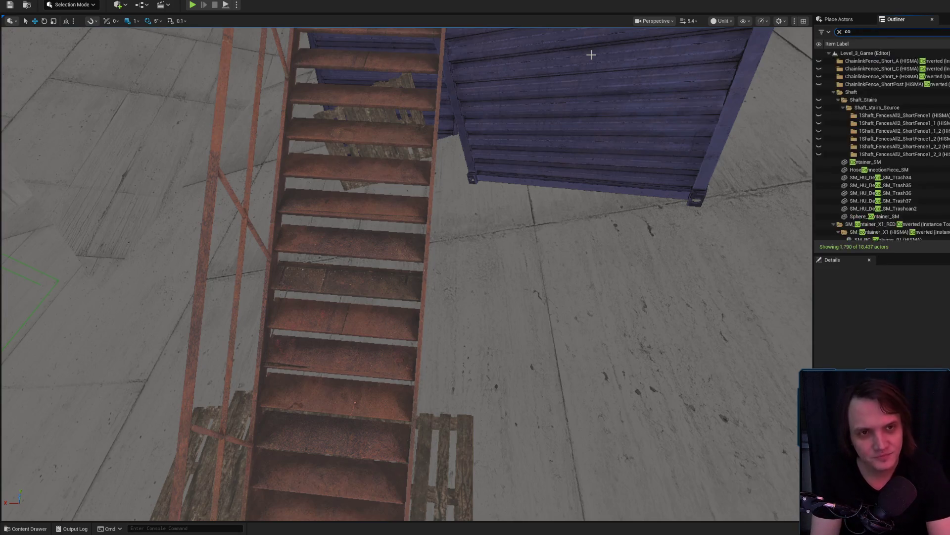
pyautogui.press('BackSpace')
pyautogui.press('BackSpace')
pyautogui.press('BackSpace')
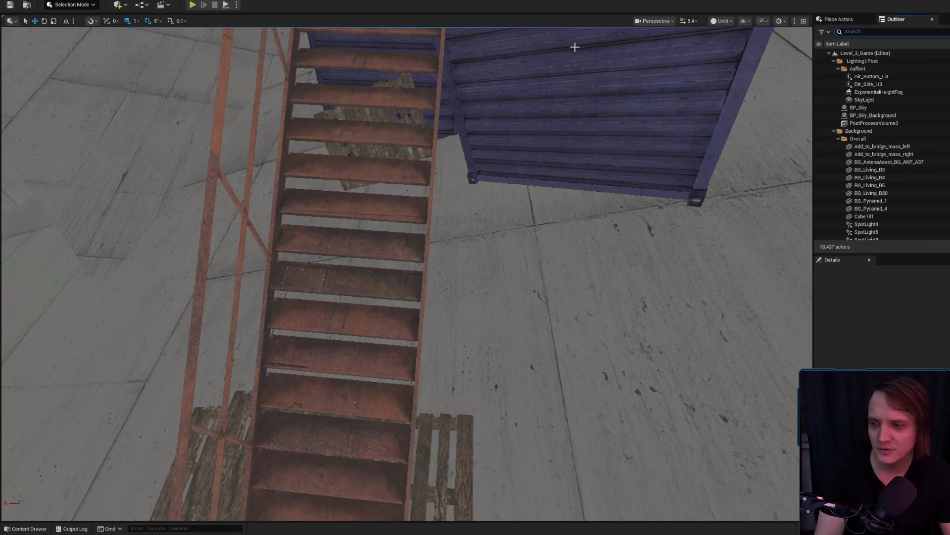
pyautogui.hotkey('alt', 'Tab')
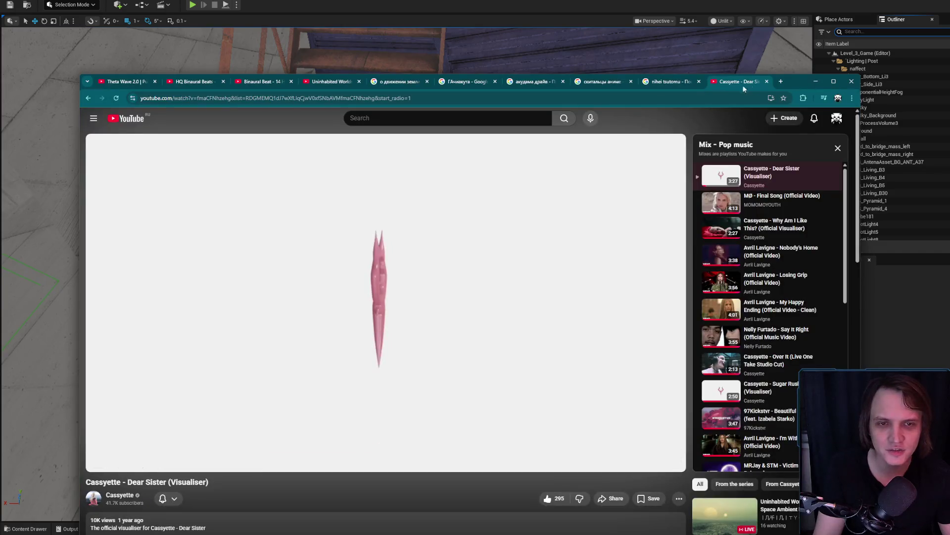
# Step: Open a new Google tab in Chrome, then minimize the browser to bring Unreal back
pyautogui.click(781, 81)
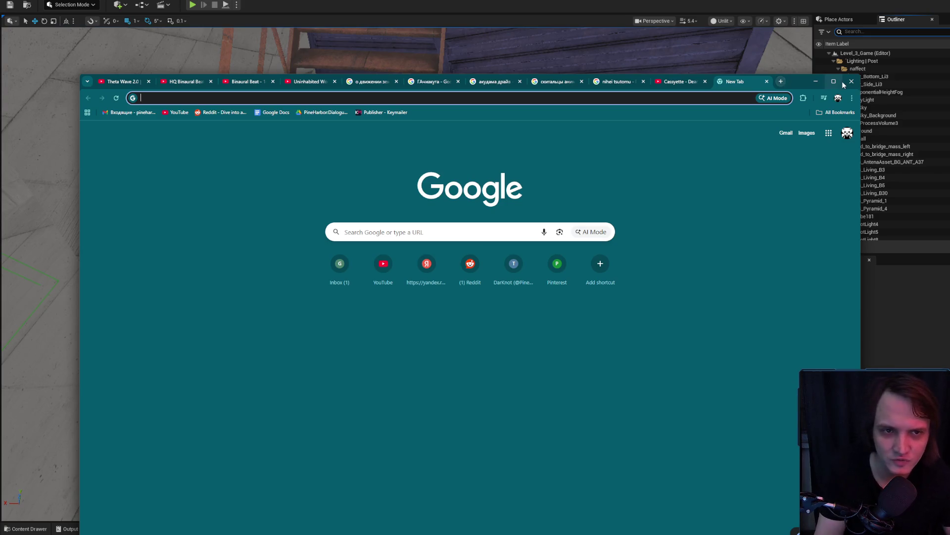
pyautogui.click(817, 80)
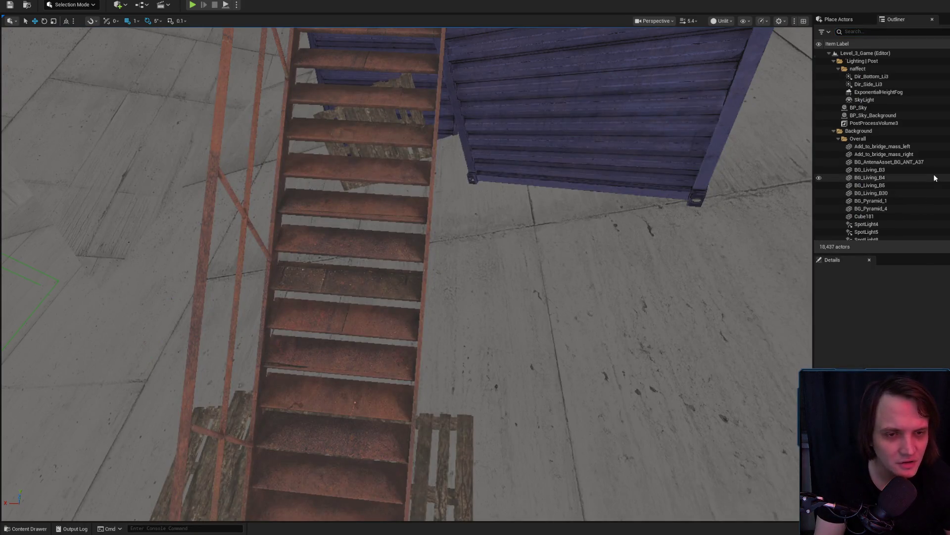
pyautogui.scroll(-1, 934, 173)
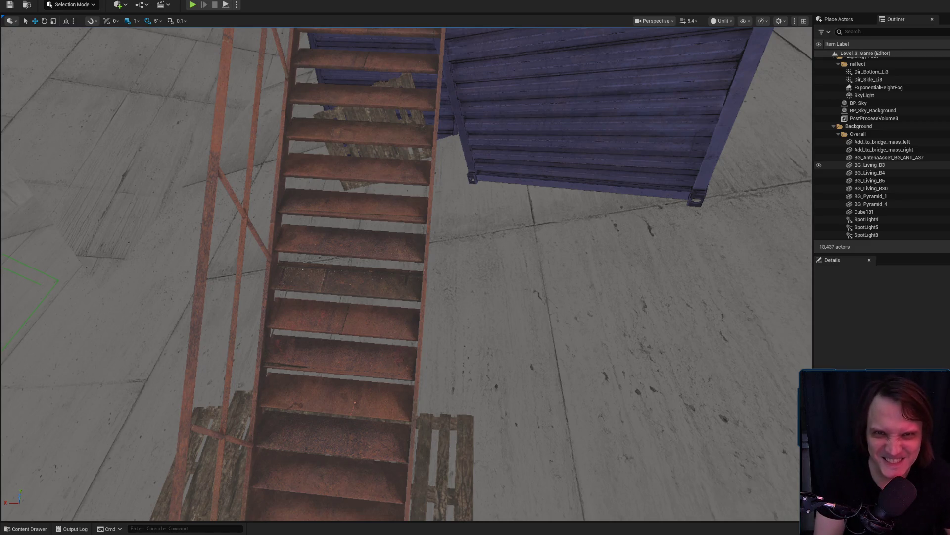
pyautogui.scroll(-8, 920, 139)
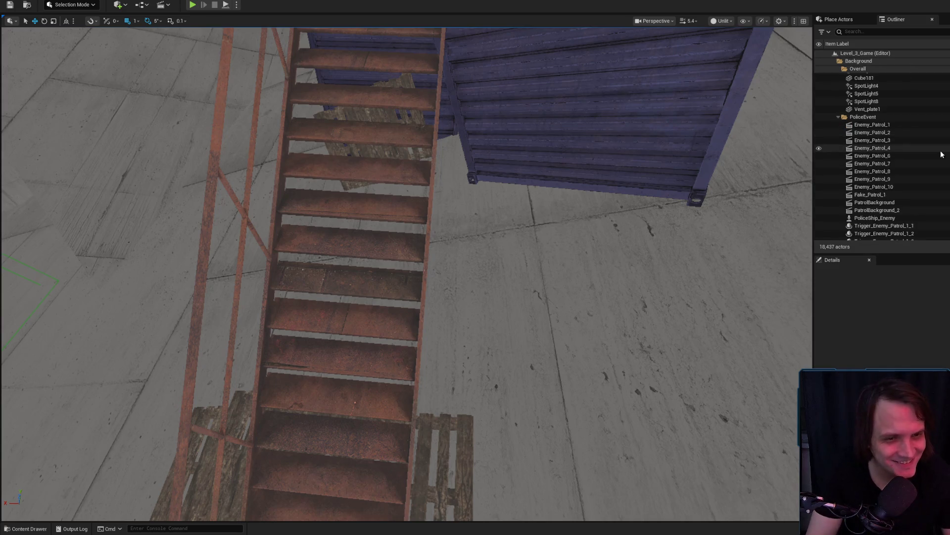
pyautogui.scroll(5, 920, 139)
pyautogui.click(887, 32)
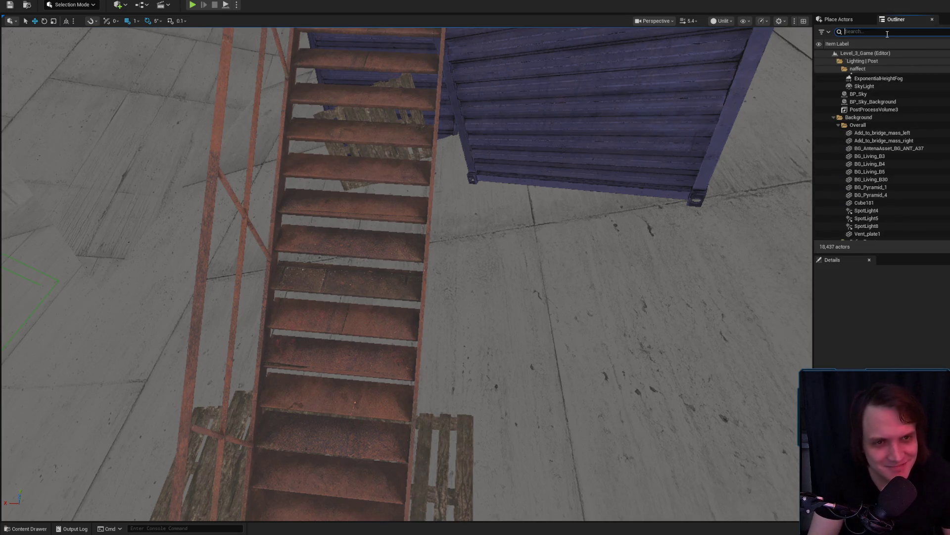
# Step: Filter the Outliner by 'PLANE', select all 470 matches, then clear that selection
pyautogui.write('PLANE')
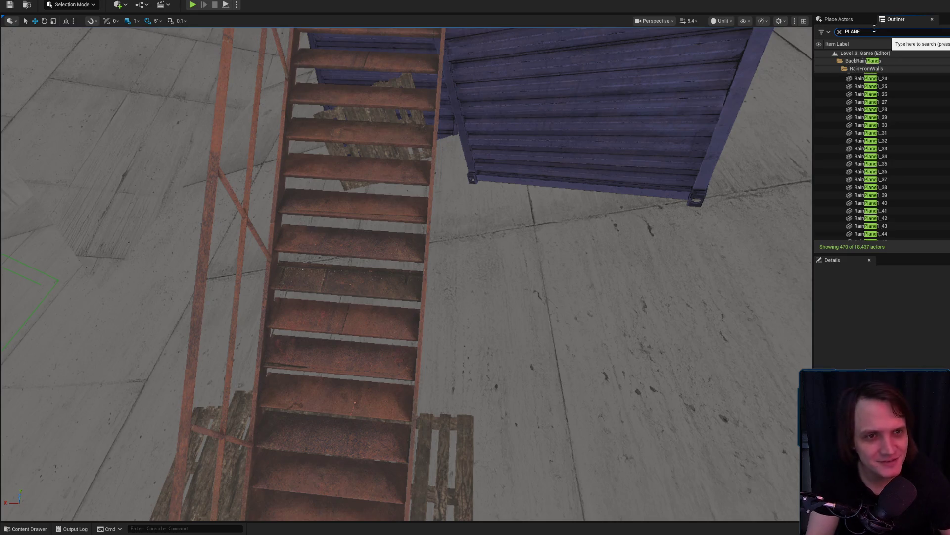
pyautogui.press('Return')
pyautogui.scroll(2, 360, 229)
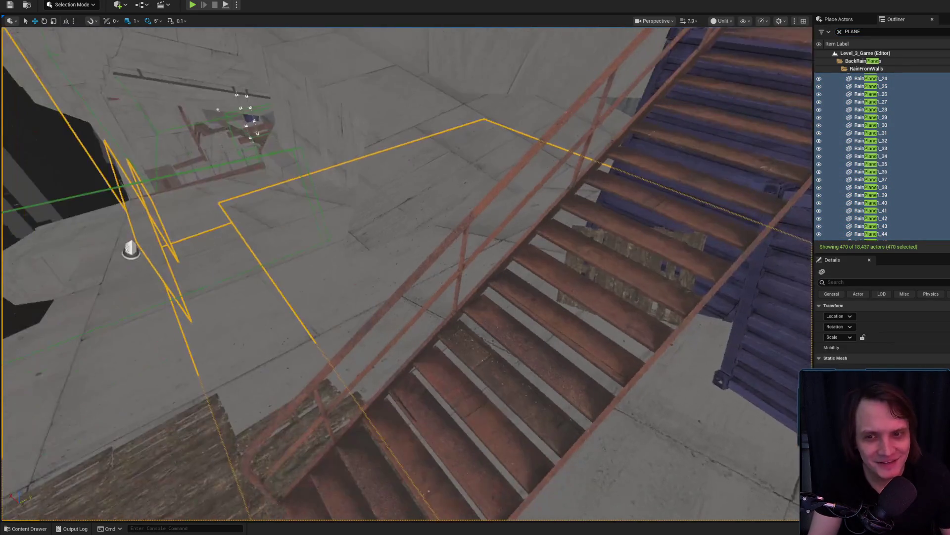
pyautogui.press('Escape')
# Step: Select the rusty staircase SM_stairs_a5 in the viewport, then highlight the PLANE search text
pyautogui.scroll(-3, 347, 278)
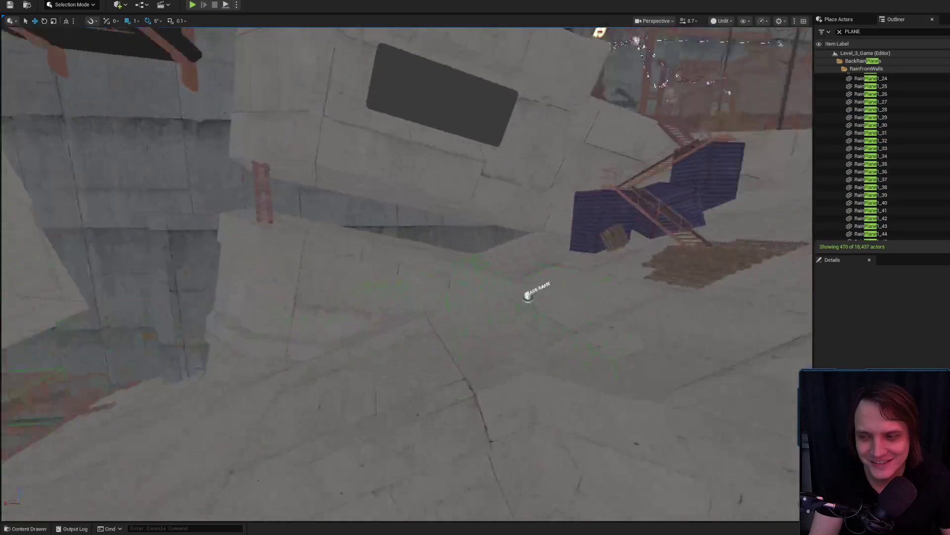
pyautogui.scroll(-2, 366, 259)
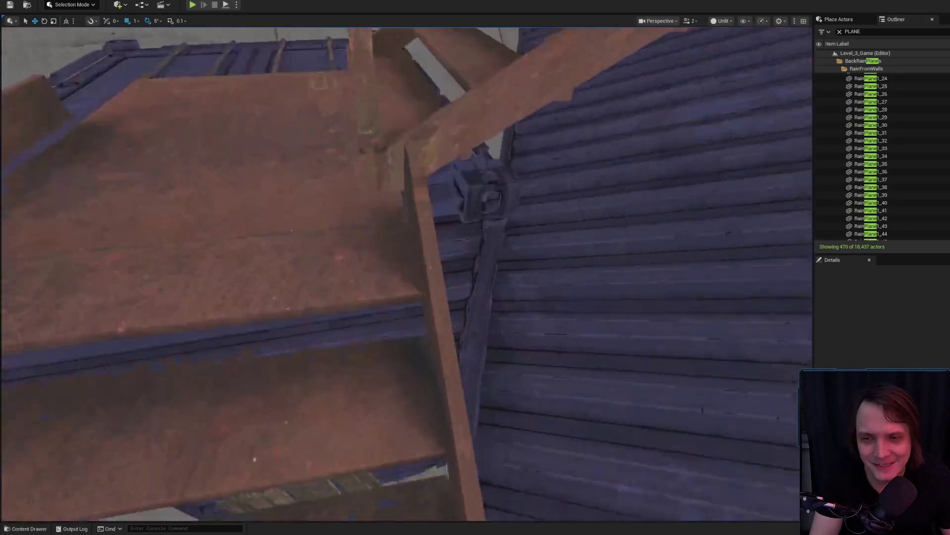
pyautogui.scroll(-3, 366, 250)
pyautogui.click(366, 251)
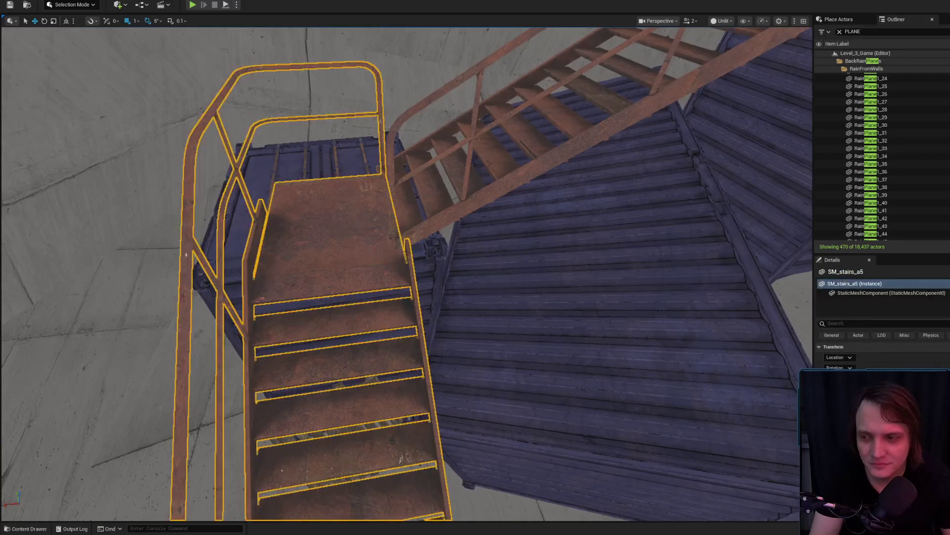
pyautogui.scroll(-3, 369, 250)
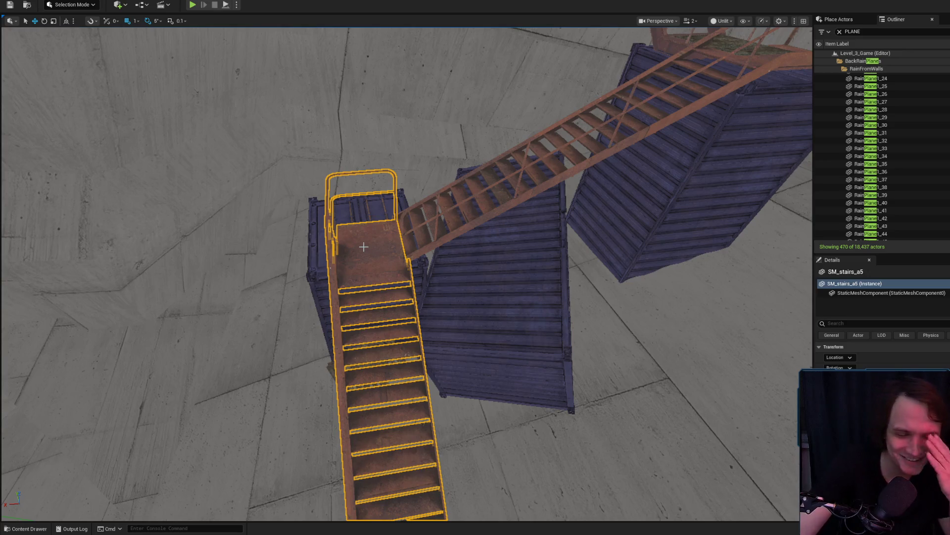
pyautogui.click(852, 31)
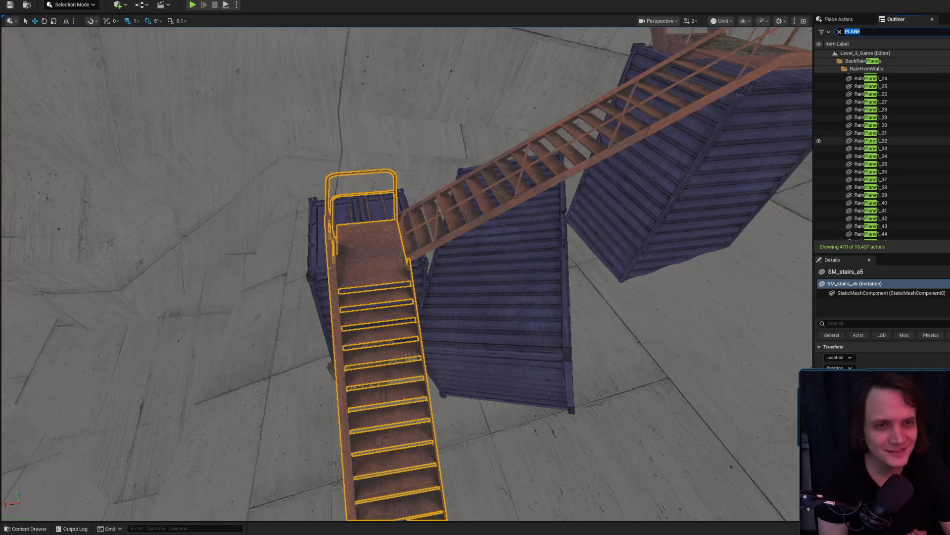
# Step: Select the first Plane actor and extend the range selection down to Plane276
pyautogui.scroll(-10, 922, 179)
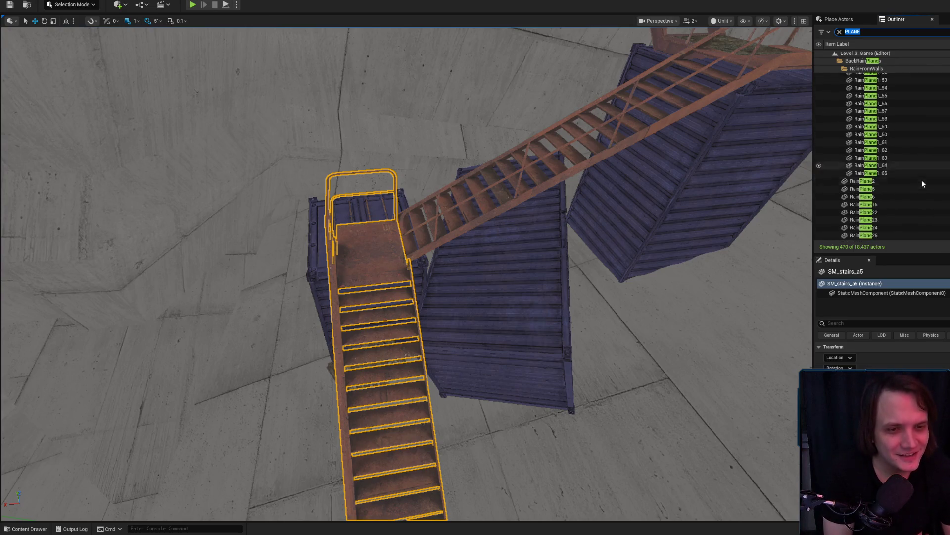
pyautogui.scroll(-3, 925, 186)
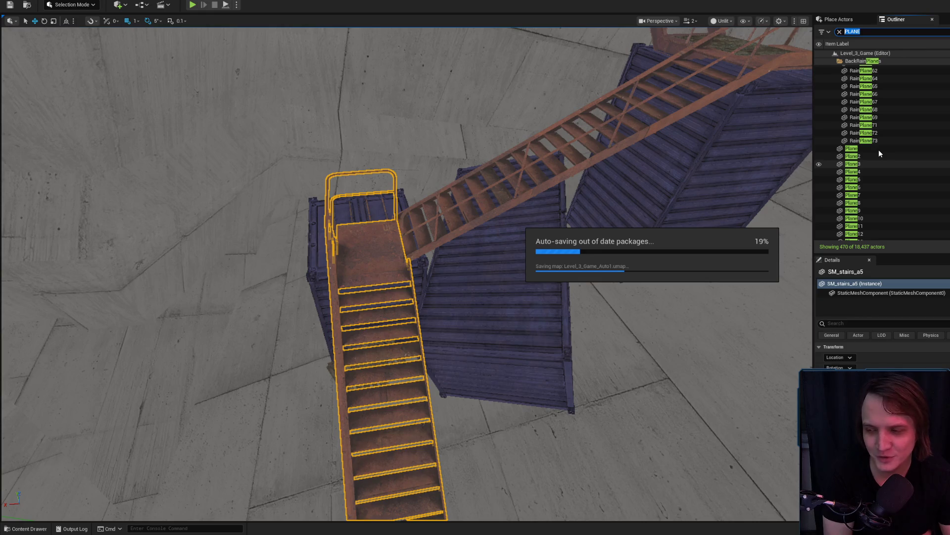
pyautogui.scroll(-3, 879, 152)
pyautogui.click(880, 99)
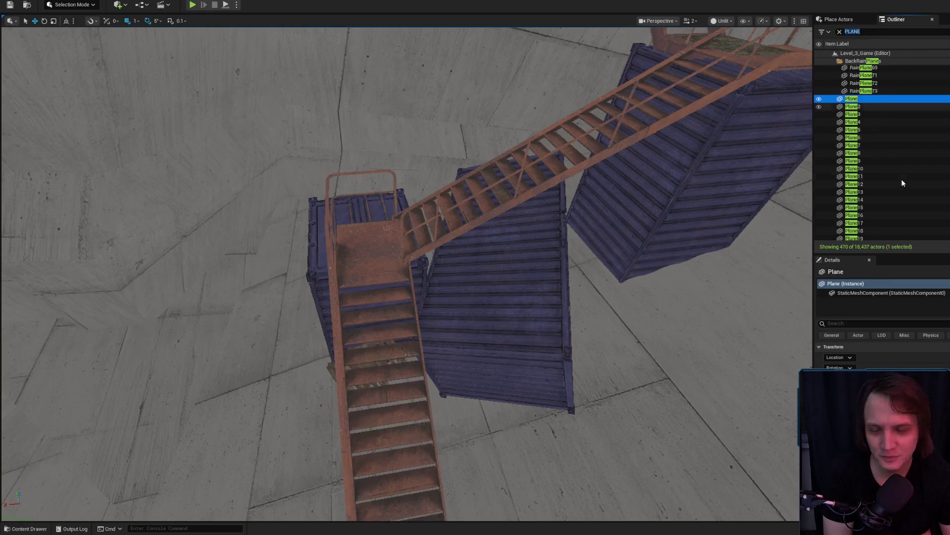
pyautogui.scroll(-10, 898, 173)
pyautogui.scroll(-20, 927, 194)
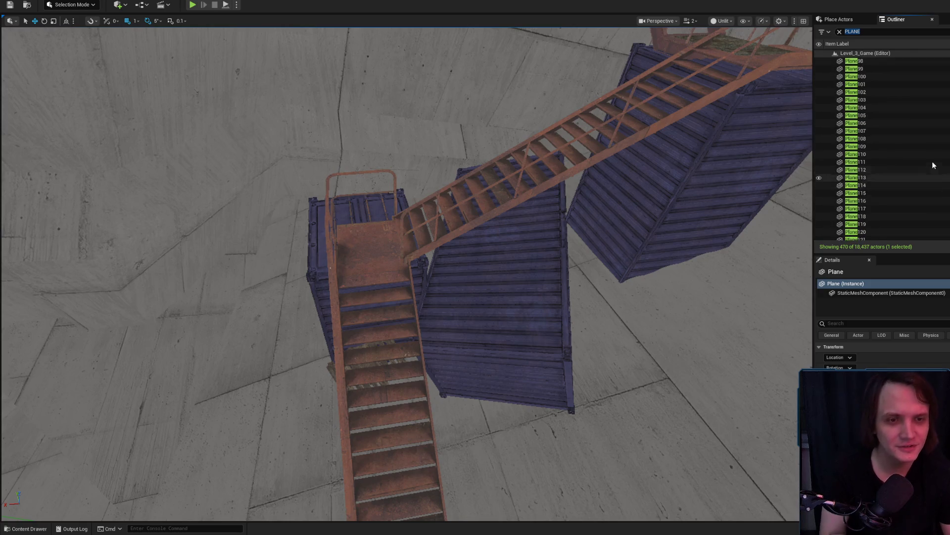
pyautogui.keyDown('shift'); pyautogui.click(925, 200); pyautogui.keyUp('shift')
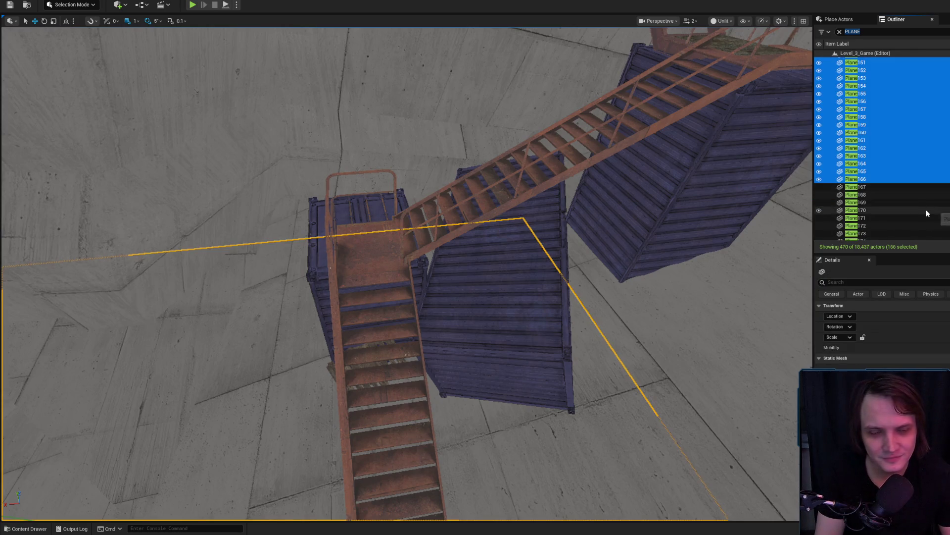
pyautogui.scroll(-5, 924, 200)
pyautogui.keyDown('shift'); pyautogui.click(922, 194); pyautogui.keyUp('shift')
pyautogui.scroll(-3, 923, 194)
pyautogui.keyDown('shift'); pyautogui.click(923, 194); pyautogui.keyUp('shift')
pyautogui.scroll(-6, 923, 194)
pyautogui.keyDown('shift'); pyautogui.click(923, 194); pyautogui.keyUp('shift')
pyautogui.scroll(-3, 923, 194)
pyautogui.keyDown('shift'); pyautogui.click(921, 194); pyautogui.keyUp('shift')
pyautogui.scroll(-5, 920, 194)
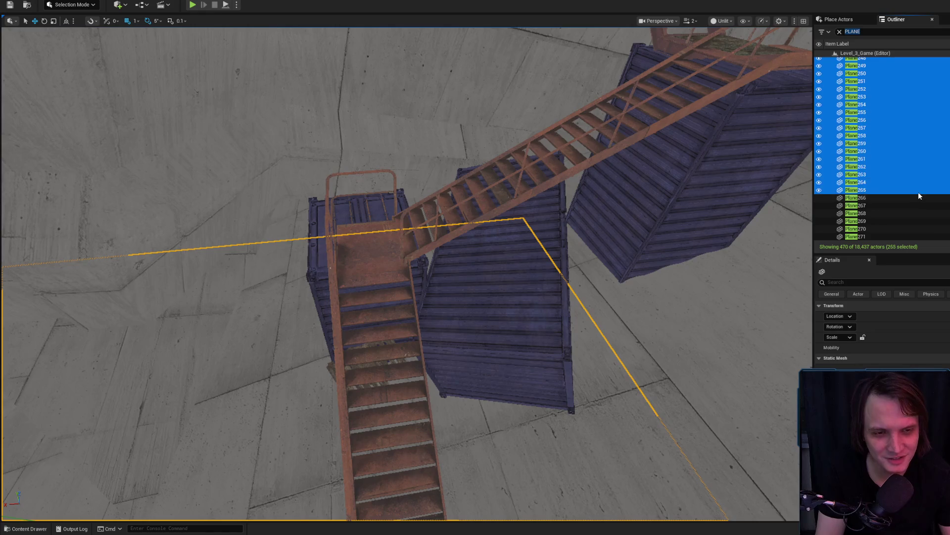
pyautogui.keyDown('shift'); pyautogui.click(918, 192); pyautogui.keyUp('shift')
pyautogui.scroll(-3, 920, 191)
pyautogui.keyDown('shift'); pyautogui.click(919, 189); pyautogui.keyUp('shift')
# Step: Continue the range selection through Plane375, then deselect all the Plane actors
pyautogui.scroll(-5, 921, 191)
pyautogui.keyDown('shift'); pyautogui.click(920, 190); pyautogui.keyUp('shift')
pyautogui.scroll(-5, 920, 191)
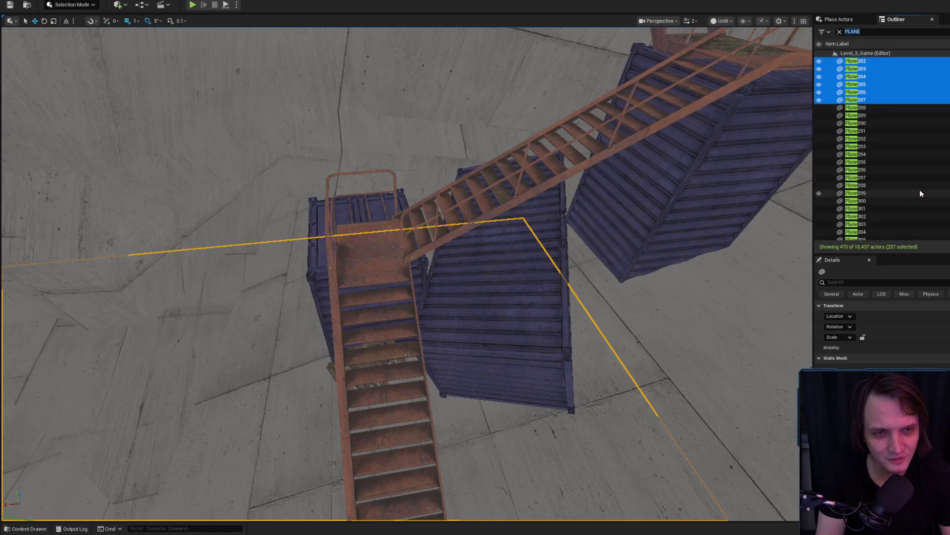
pyautogui.keyDown('shift'); pyautogui.click(920, 190); pyautogui.keyUp('shift')
pyautogui.scroll(-3, 920, 191)
pyautogui.scroll(-7, 920, 190)
pyautogui.keyDown('shift'); pyautogui.click(920, 191); pyautogui.keyUp('shift')
pyautogui.scroll(-7, 920, 190)
pyautogui.keyDown('shift'); pyautogui.click(921, 188); pyautogui.keyUp('shift')
pyautogui.scroll(-5, 921, 186)
pyautogui.keyDown('shift'); pyautogui.click(920, 186); pyautogui.keyUp('shift')
pyautogui.scroll(-4, 920, 186)
pyautogui.keyDown('shift'); pyautogui.click(921, 150); pyautogui.keyUp('shift')
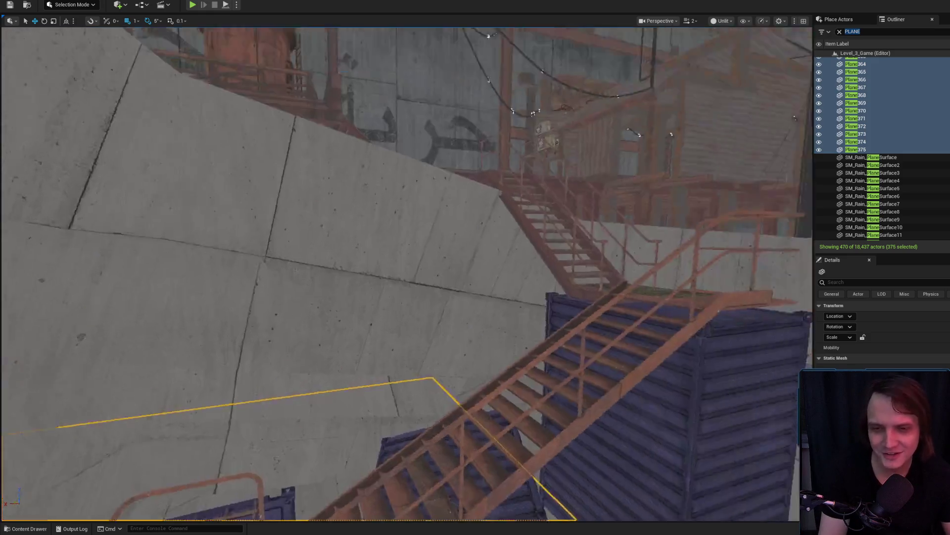
pyautogui.press('Escape')
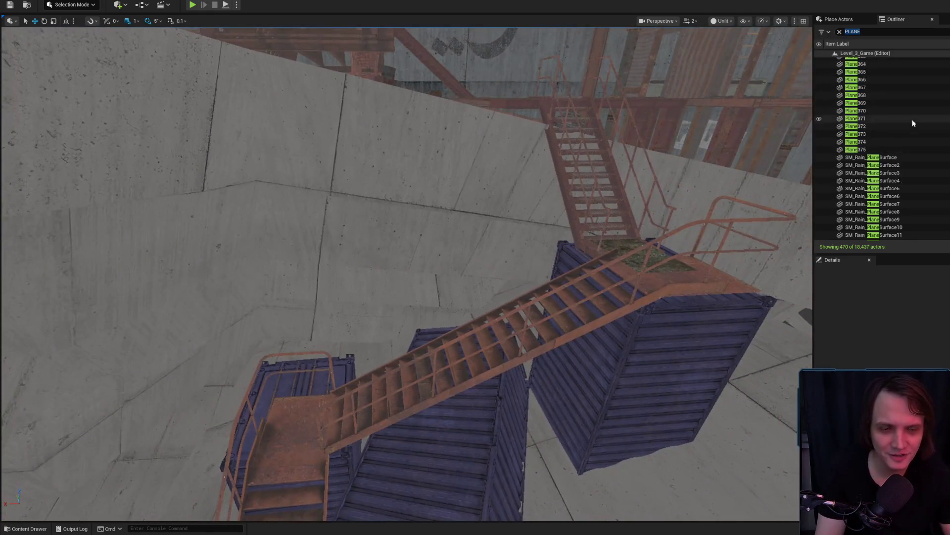
pyautogui.scroll(-3, 919, 183)
pyautogui.scroll(2, 871, 179)
pyautogui.scroll(-2, 871, 190)
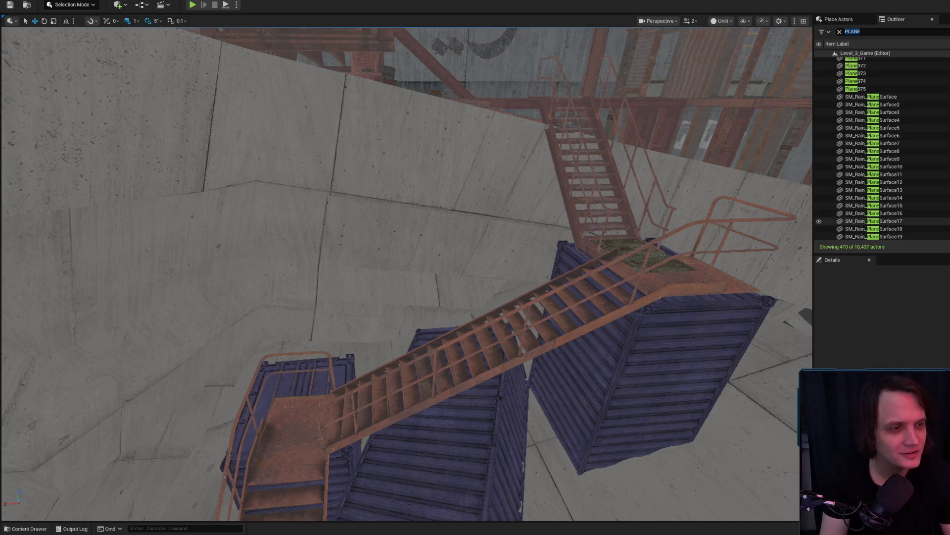
pyautogui.click(886, 33)
pyautogui.doubleClick(887, 32)
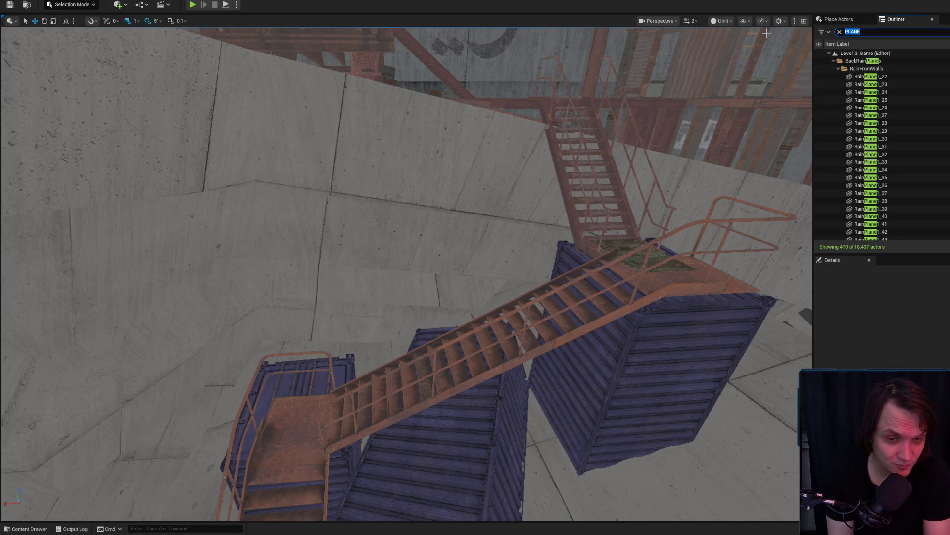
pyautogui.moveTo(634, 87); pyautogui.dragTo(520, 129)
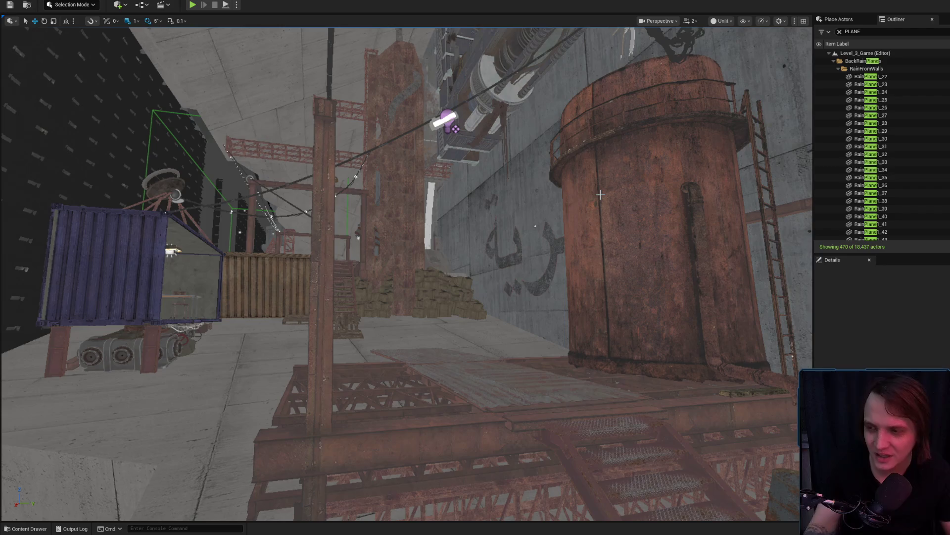
pyautogui.moveTo(493, 248)
pyautogui.mouseDown()
pyautogui.moveTo(470, 231)
pyautogui.moveTo(493, 255)
pyautogui.moveTo(479, 288)
pyautogui.mouseUp()
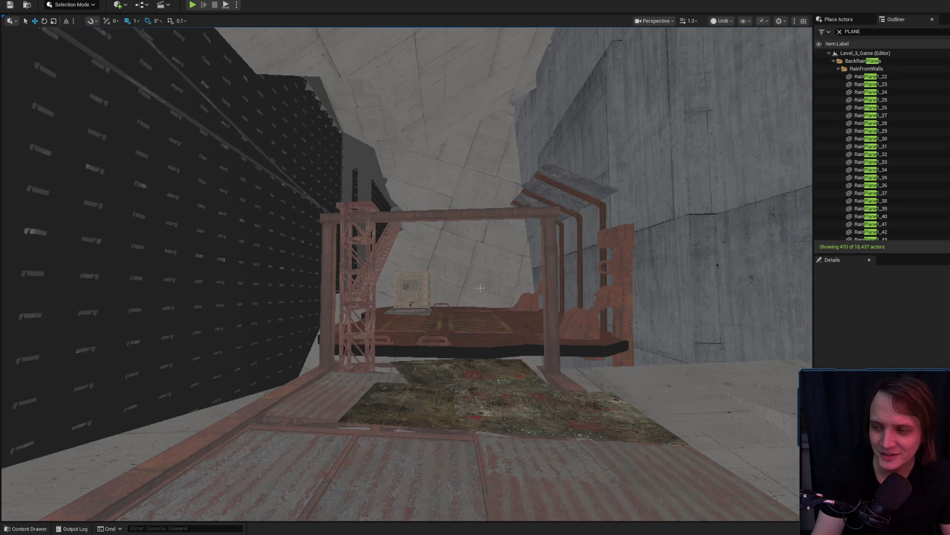
pyautogui.moveTo(561, 281)
pyautogui.mouseDown()
pyautogui.moveTo(545, 277)
pyautogui.moveTo(510, 346)
pyautogui.mouseUp()
pyautogui.moveTo(550, 307); pyautogui.dragTo(551, 280)
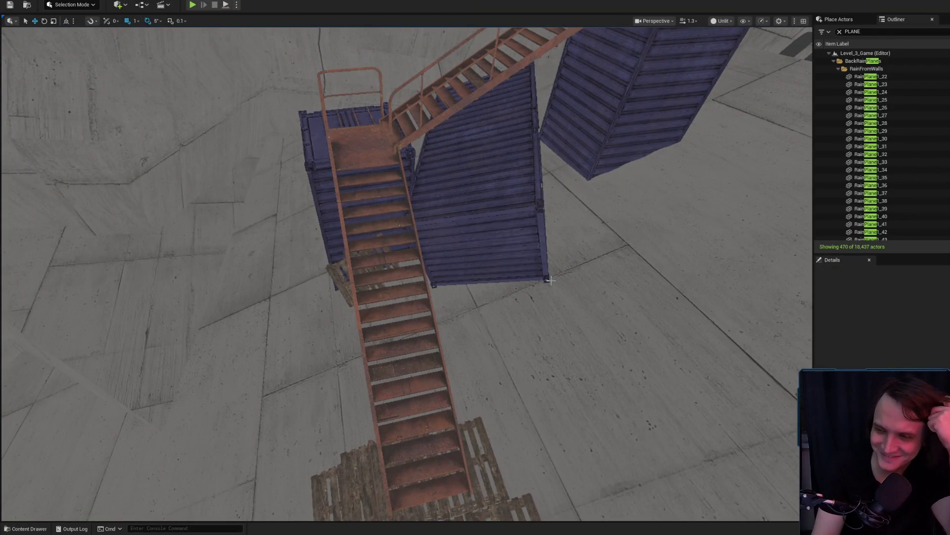
pyautogui.moveTo(550, 280); pyautogui.dragTo(551, 119)
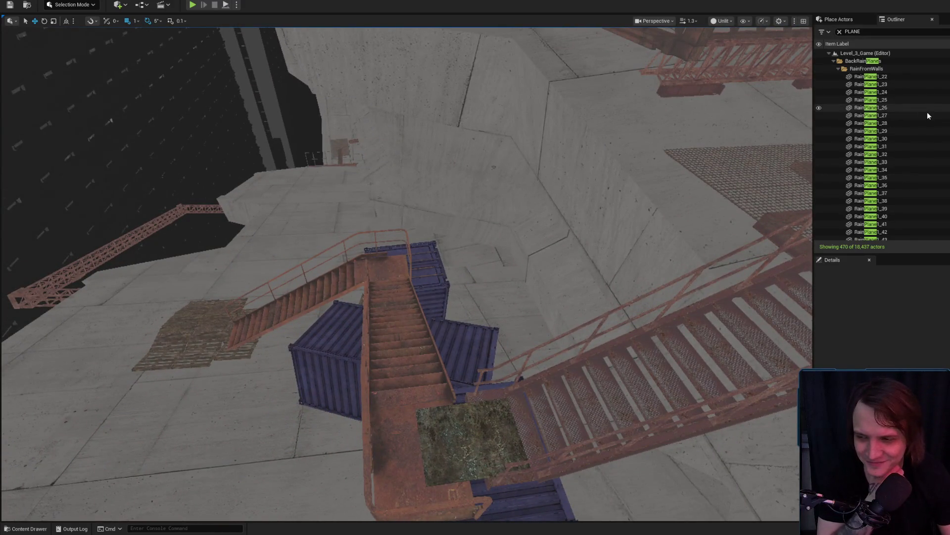
pyautogui.scroll(-3, 928, 112)
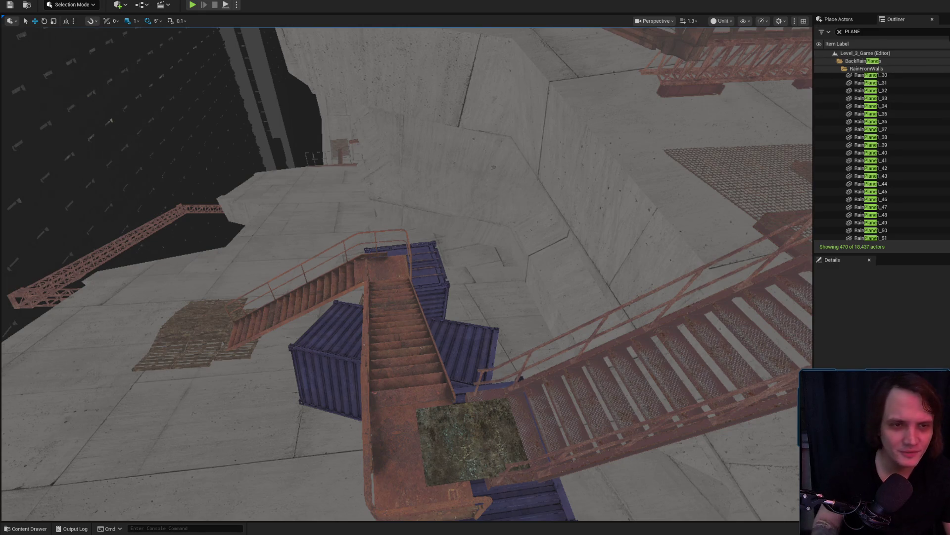
# Step: Select RainPlane1_30, then replace the PLANE search filter with 'Co', dropping the plane filter
pyautogui.click(886, 75)
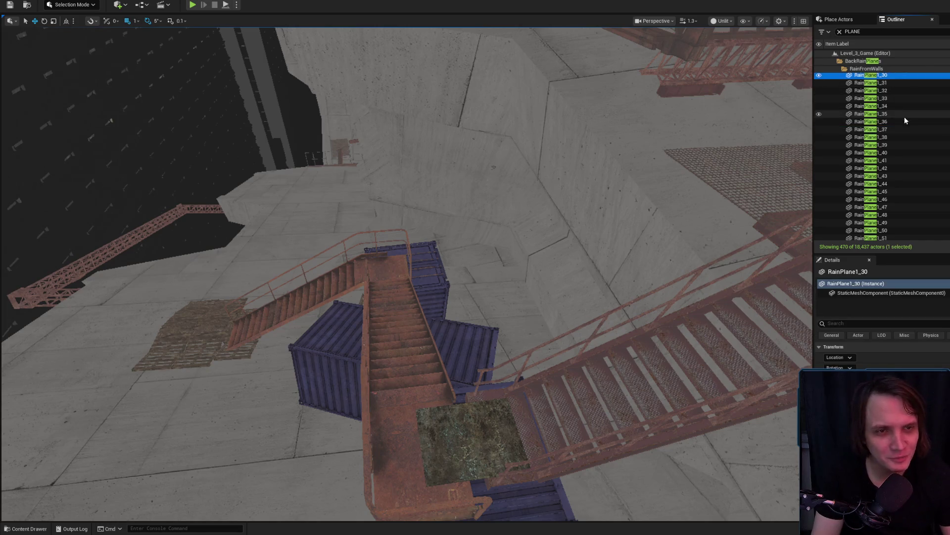
pyautogui.scroll(-4, 904, 117)
pyautogui.click(889, 31)
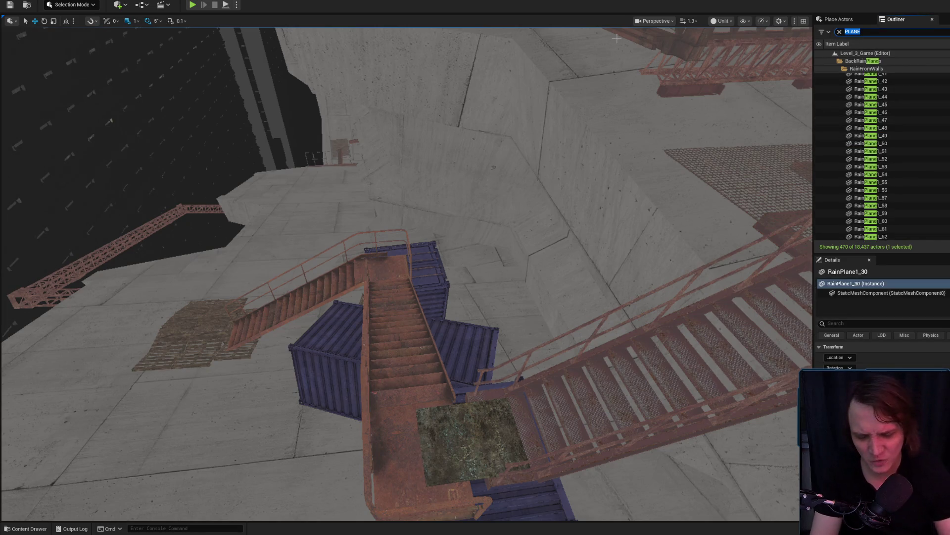
pyautogui.write('Co')
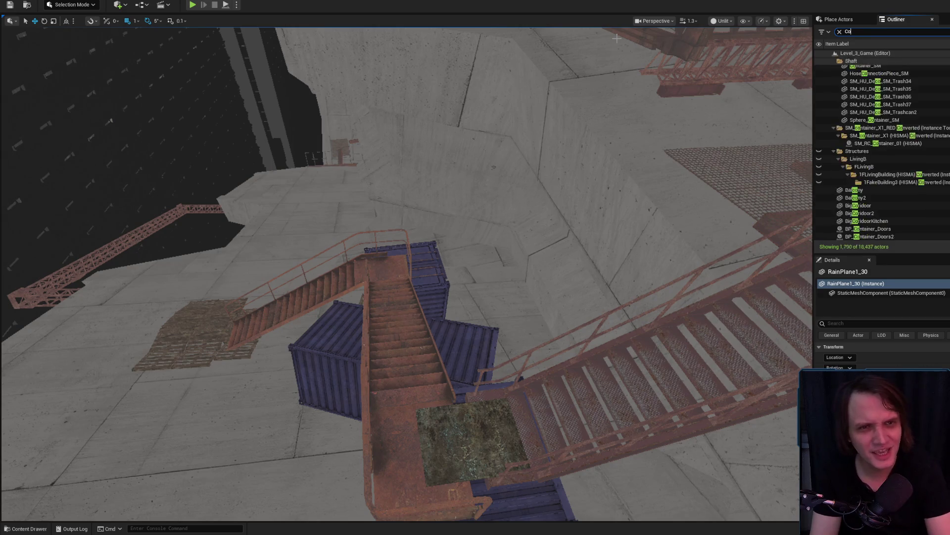
pyautogui.press('BackSpace')
pyautogui.press('BackSpace')
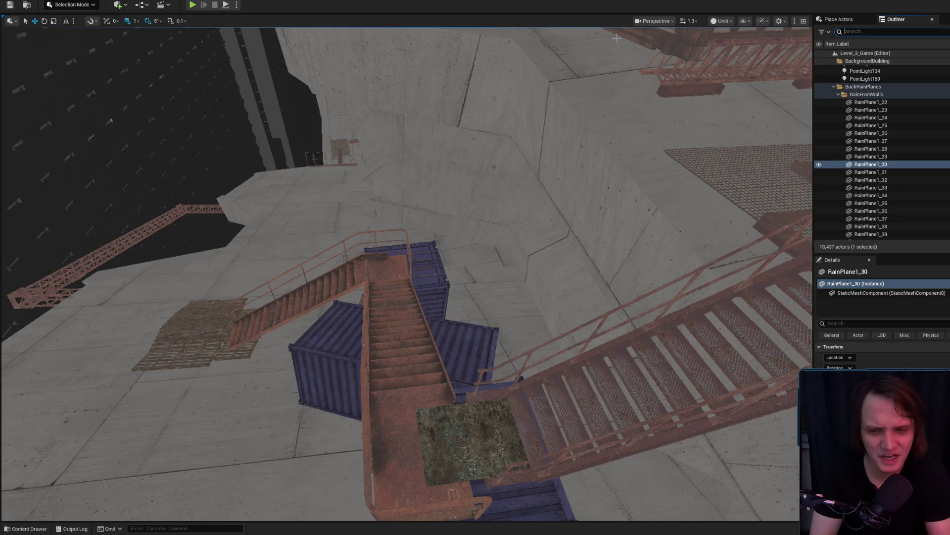
pyautogui.moveTo(617, 38); pyautogui.dragTo(495, 148)
pyautogui.moveTo(406, 247); pyautogui.dragTo(431, 217)
pyautogui.click(430, 218)
pyautogui.press('f')
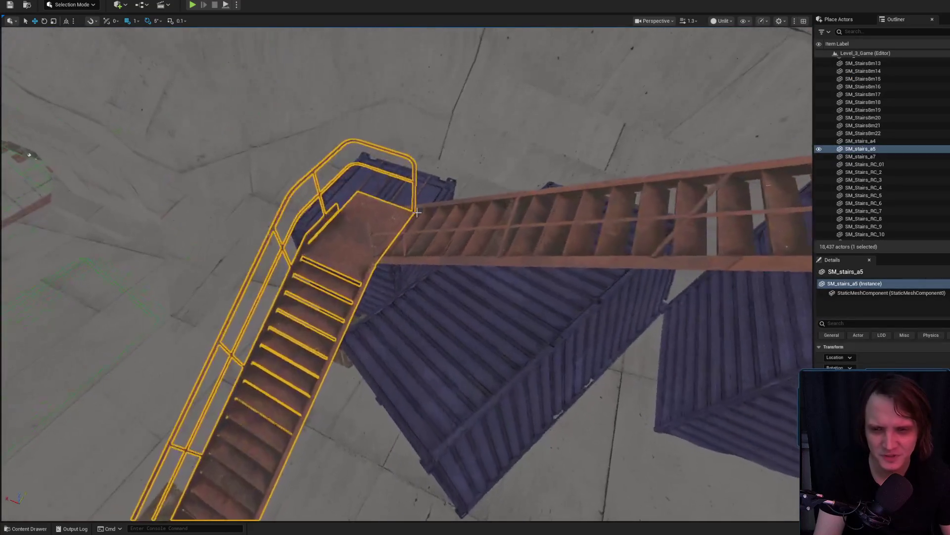
pyautogui.click(417, 212)
pyautogui.press('f')
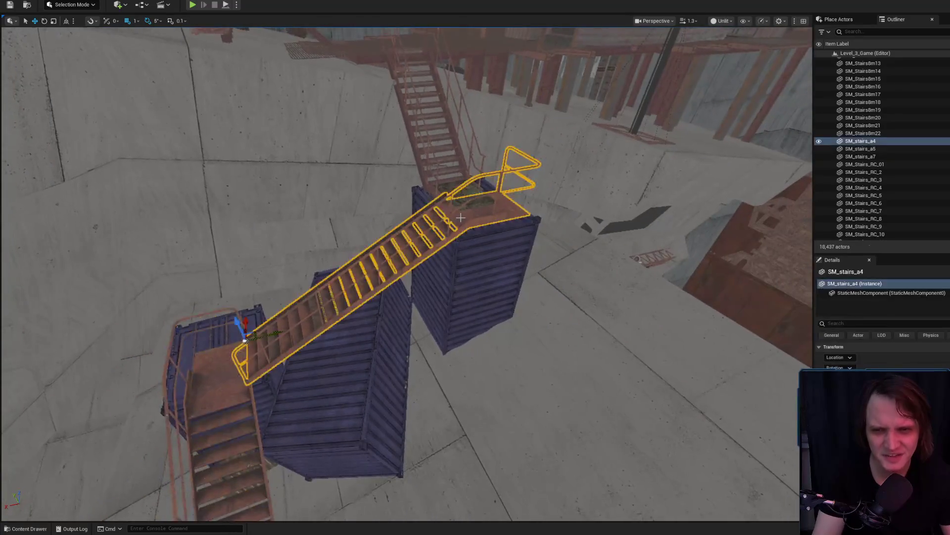
pyautogui.moveTo(461, 217); pyautogui.dragTo(461, 258)
pyautogui.doubleClick(862, 141)
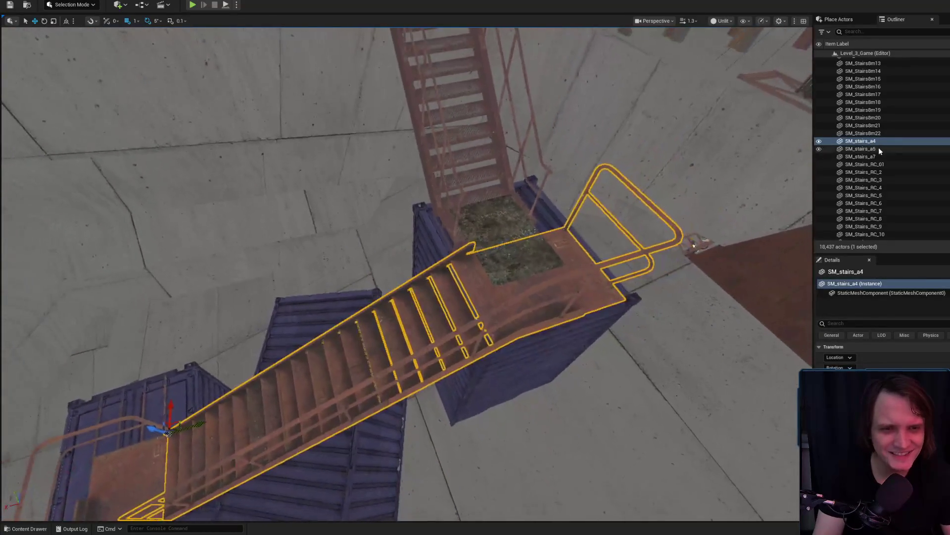
pyautogui.click(894, 169)
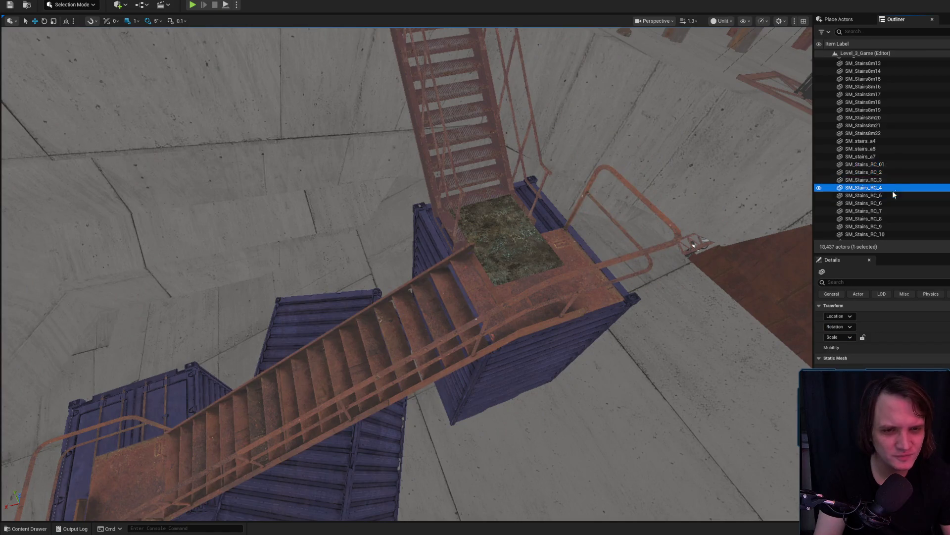
pyautogui.moveTo(694, 245); pyautogui.dragTo(633, 337)
pyautogui.press('Escape')
pyautogui.moveTo(434, 371)
pyautogui.mouseDown()
pyautogui.moveTo(451, 362)
pyautogui.moveTo(465, 371)
pyautogui.moveTo(462, 432)
pyautogui.moveTo(594, 497)
pyautogui.moveTo(579, 488)
pyautogui.mouseUp()
pyautogui.click(434, 372)
pyautogui.click(445, 366)
pyautogui.press('Escape')
pyautogui.click(462, 432)
pyautogui.click(930, 195)
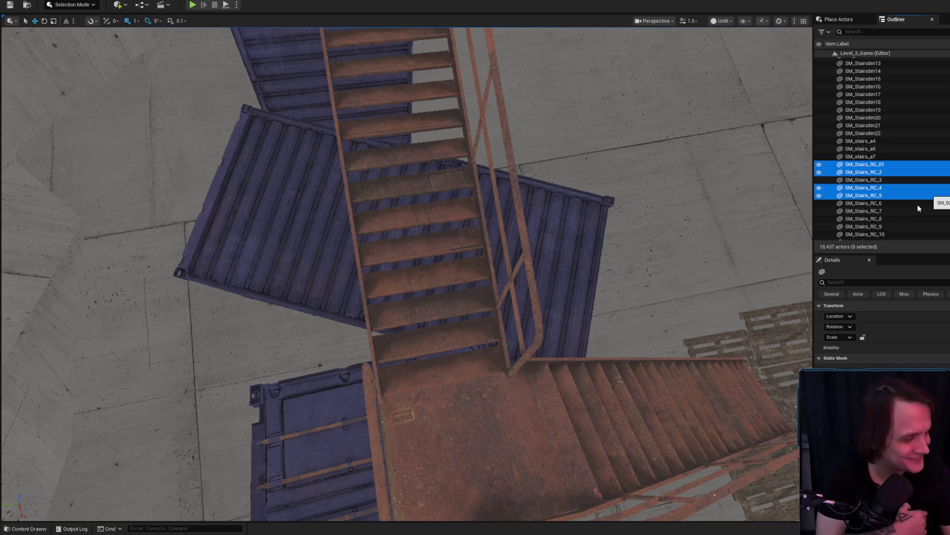
pyautogui.hotkey('ctrl', 'a')
pyautogui.moveTo(577, 265)
pyautogui.mouseDown()
pyautogui.moveTo(540, 287)
pyautogui.moveTo(534, 208)
pyautogui.moveTo(463, 136)
pyautogui.moveTo(421, 339)
pyautogui.mouseUp()
pyautogui.press('Escape')
pyautogui.click(435, 277)
pyautogui.scroll(5, 452, 272)
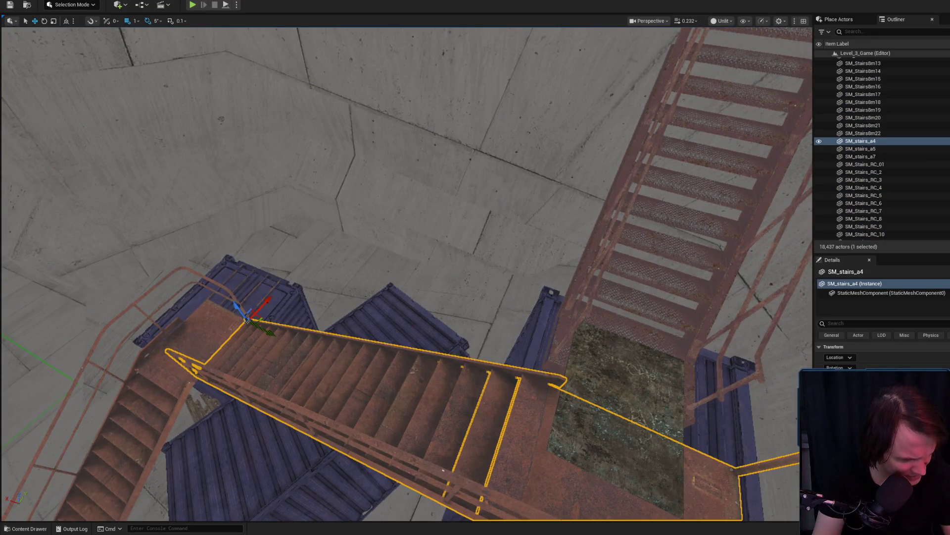
pyautogui.moveTo(376, 302); pyautogui.dragTo(369, 268)
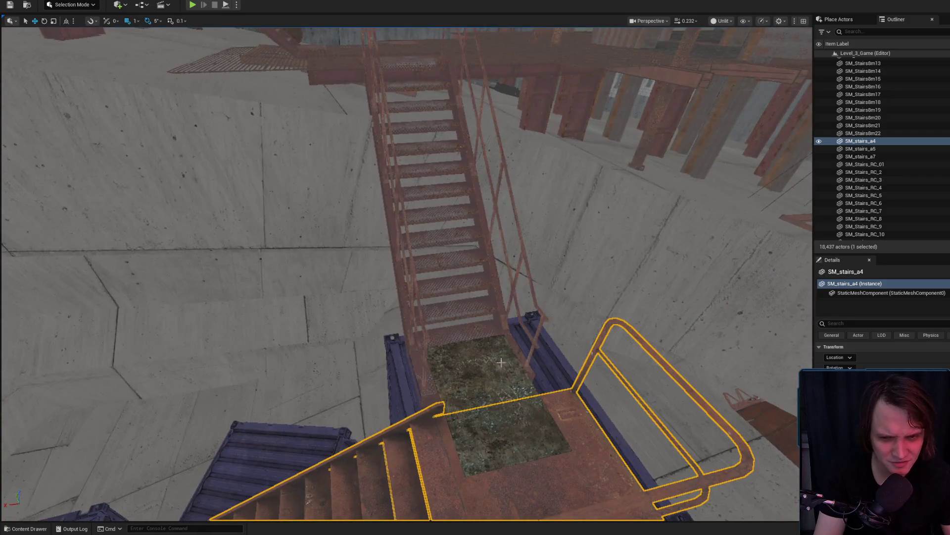
pyautogui.moveTo(497, 364); pyautogui.dragTo(495, 396)
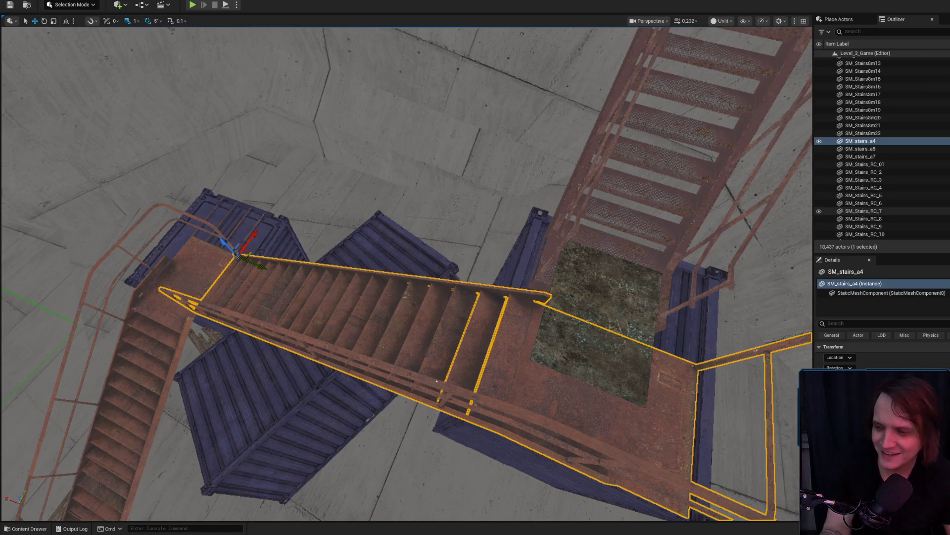
pyautogui.scroll(-3, 922, 151)
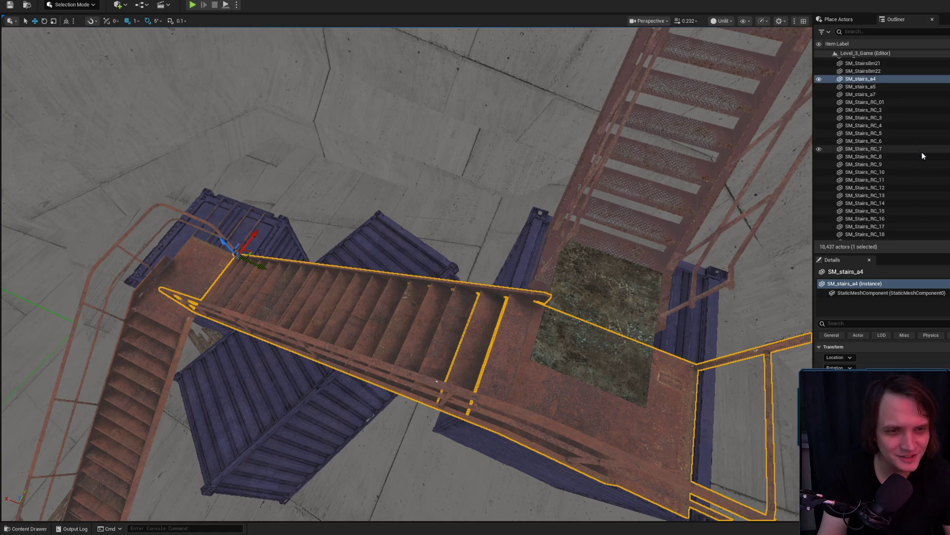
# Step: Select SM_Stairs8m19, search 'PLANE', then select all 470 plane actors and frame them
pyautogui.scroll(3, 926, 153)
pyautogui.click(924, 122)
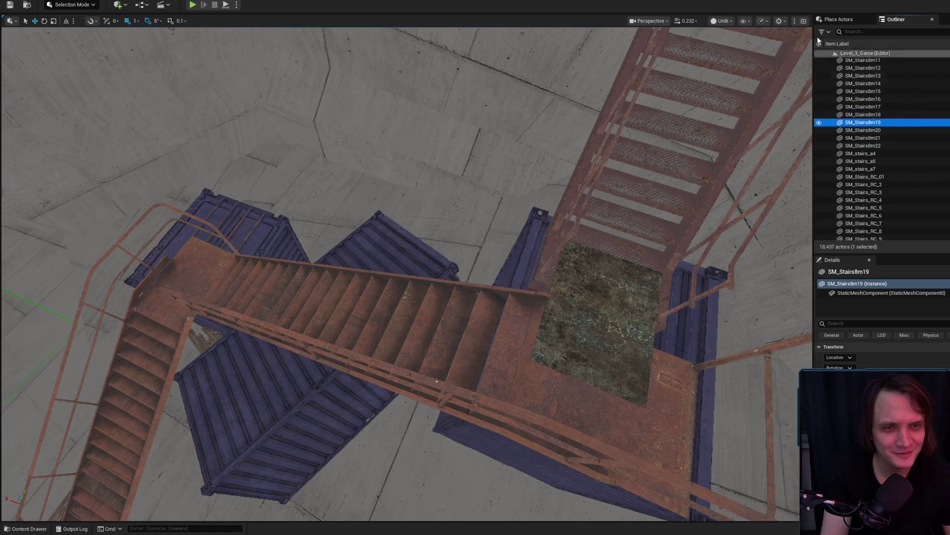
pyautogui.click(868, 32)
pyautogui.write('PLANE')
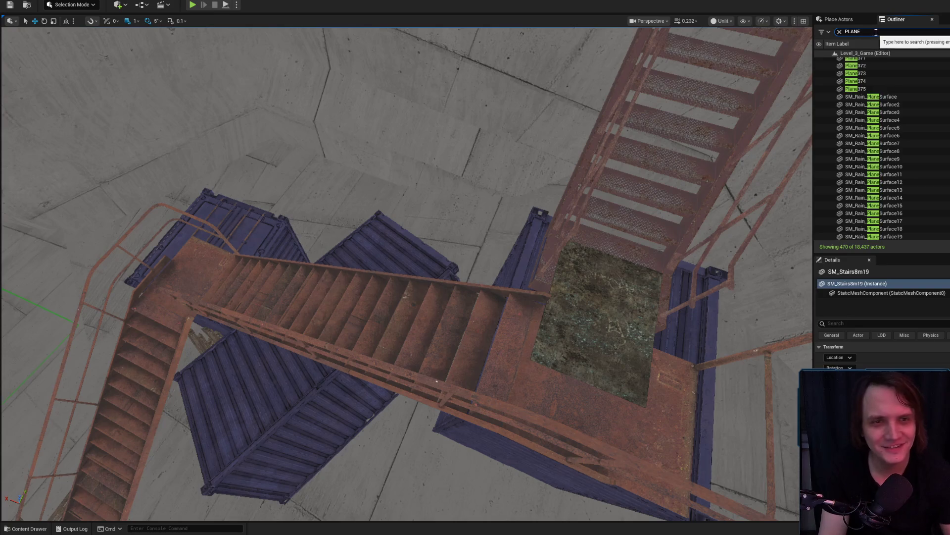
pyautogui.click(901, 90)
pyautogui.scroll(15, 902, 91)
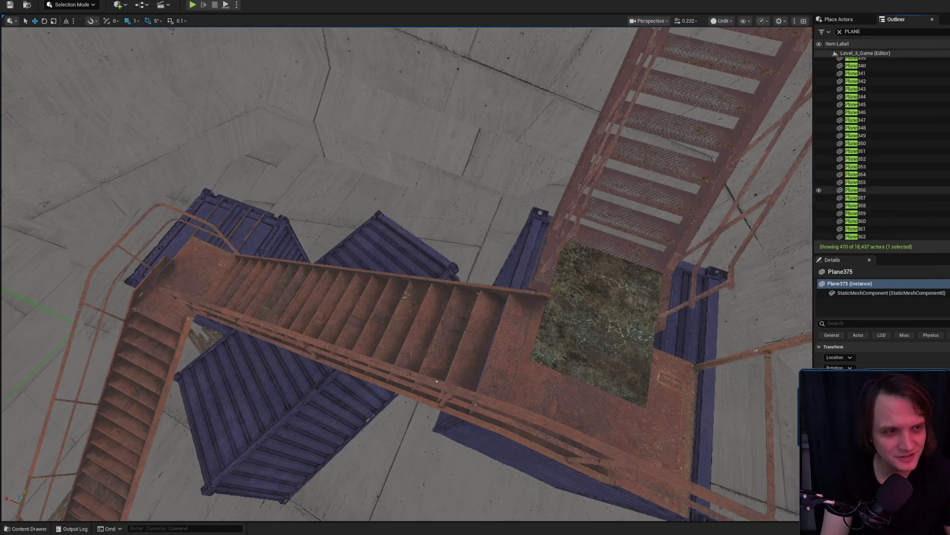
pyautogui.scroll(5, 891, 123)
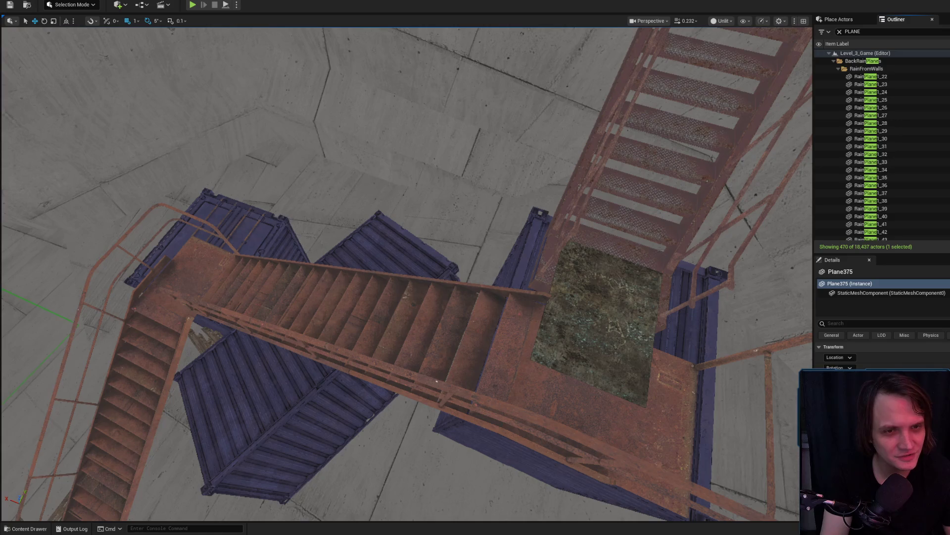
pyautogui.click(916, 76)
pyautogui.click(946, 162)
pyautogui.hotkey('ctrl', 'a')
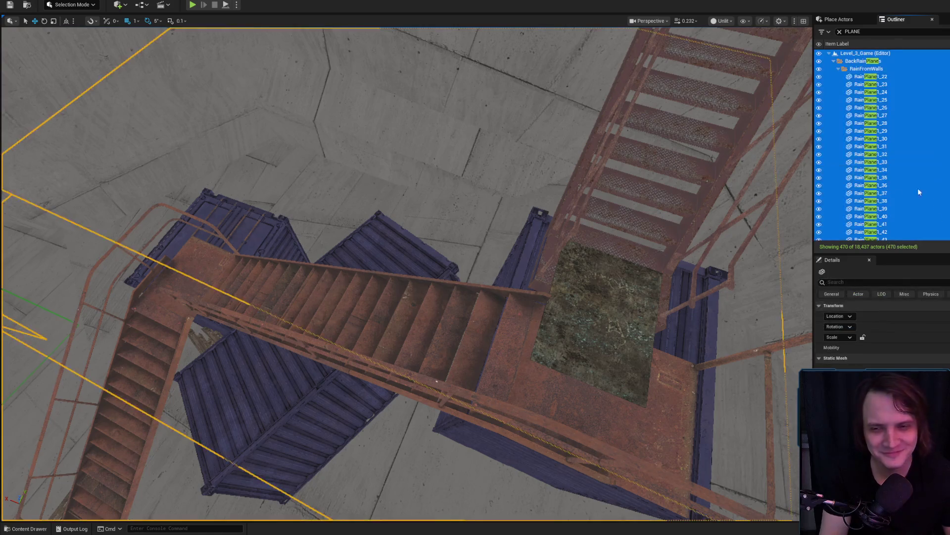
pyautogui.press('f')
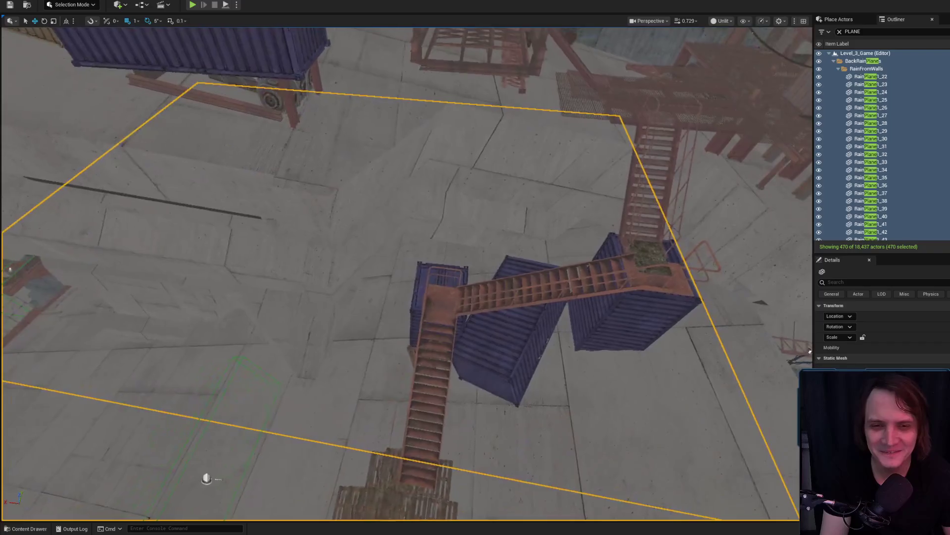
# Step: Filter actors by 'cube', select and frame all cubes, then clear the selection
pyautogui.write('cube')
pyautogui.click(871, 183)
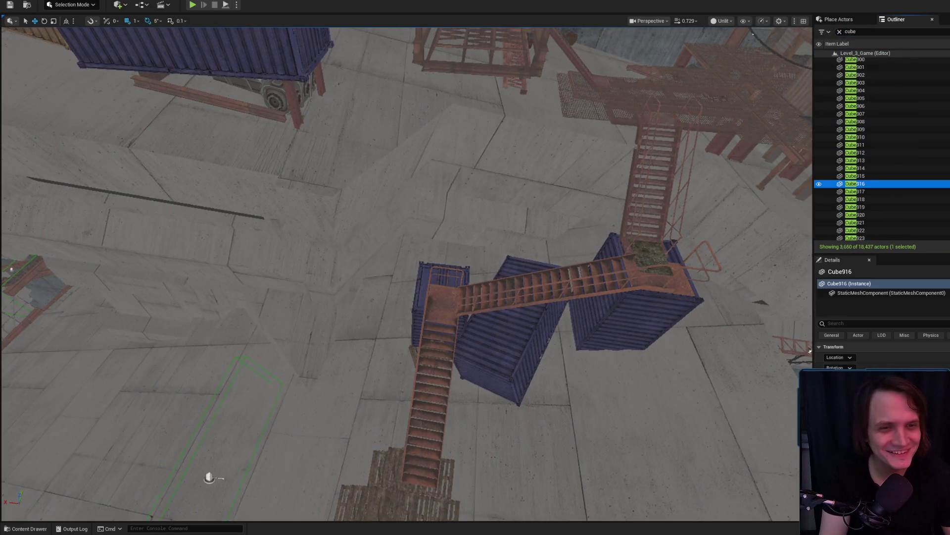
pyautogui.hotkey('ctrl', 'a')
pyautogui.press('f')
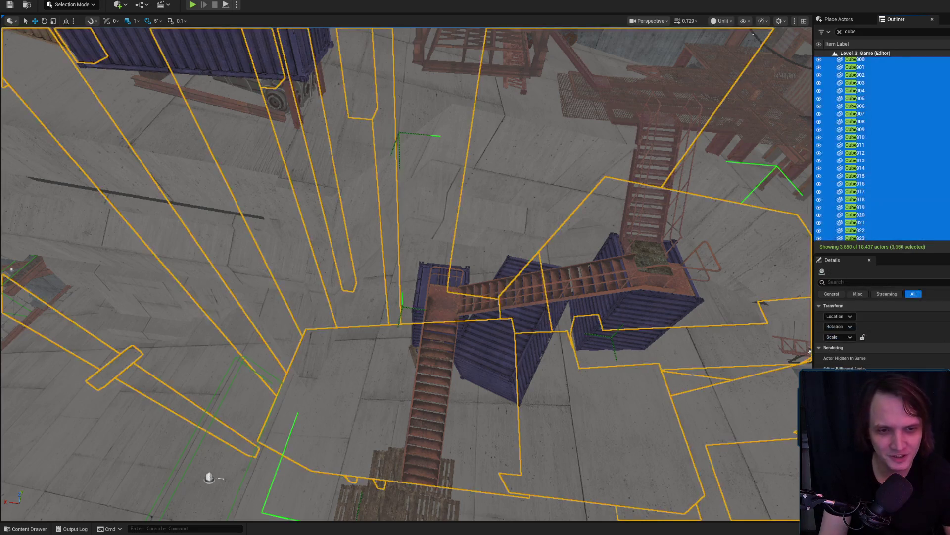
pyautogui.press('Escape')
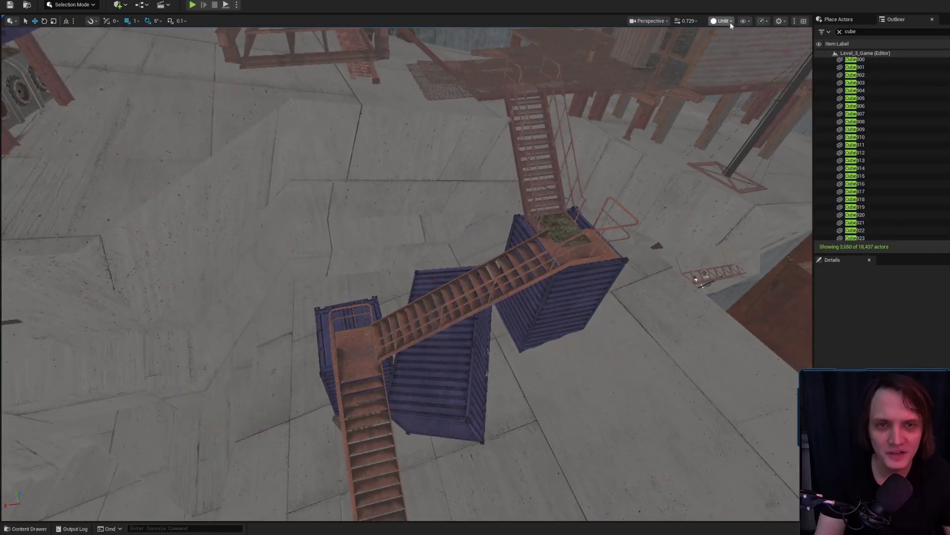
# Step: Switch the viewport to Player Collision view and frame the two-cube collision column by the stairs
pyautogui.click(722, 21)
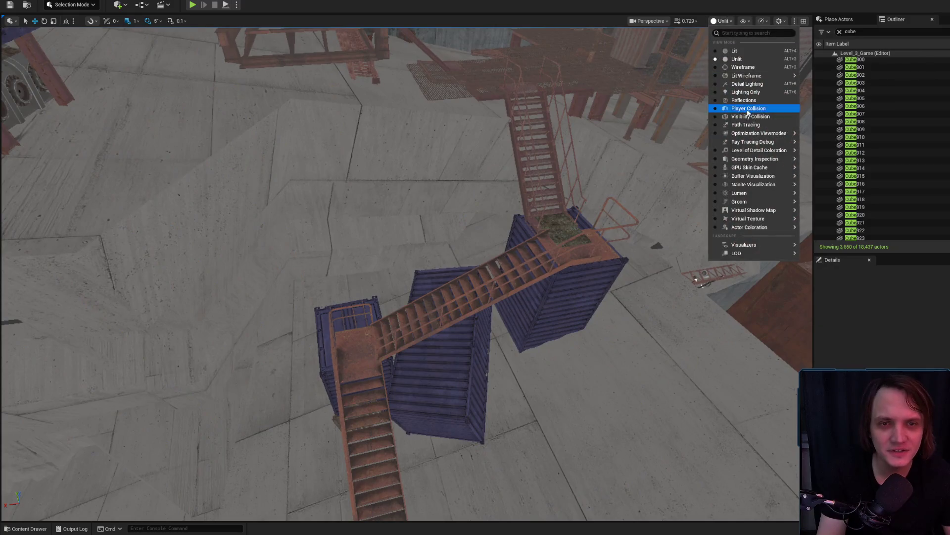
pyautogui.click(752, 109)
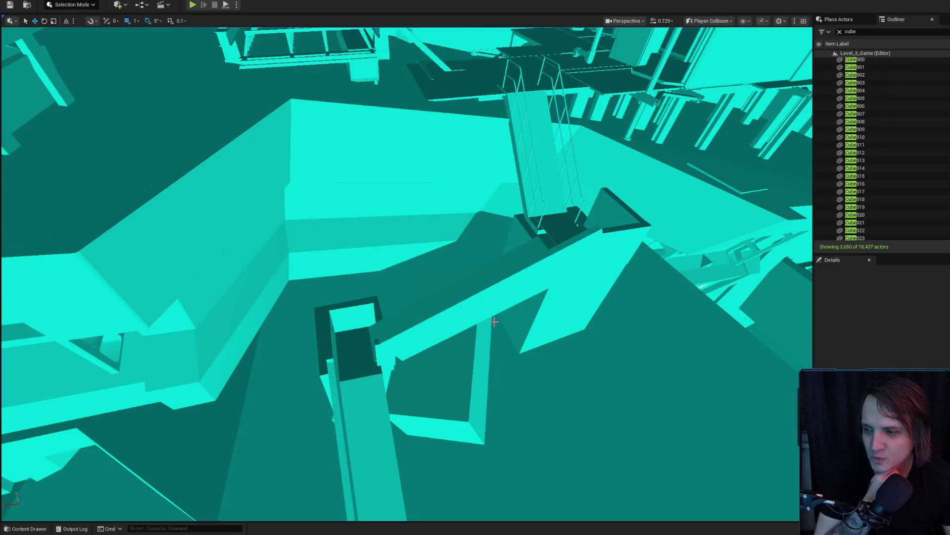
pyautogui.click(447, 310)
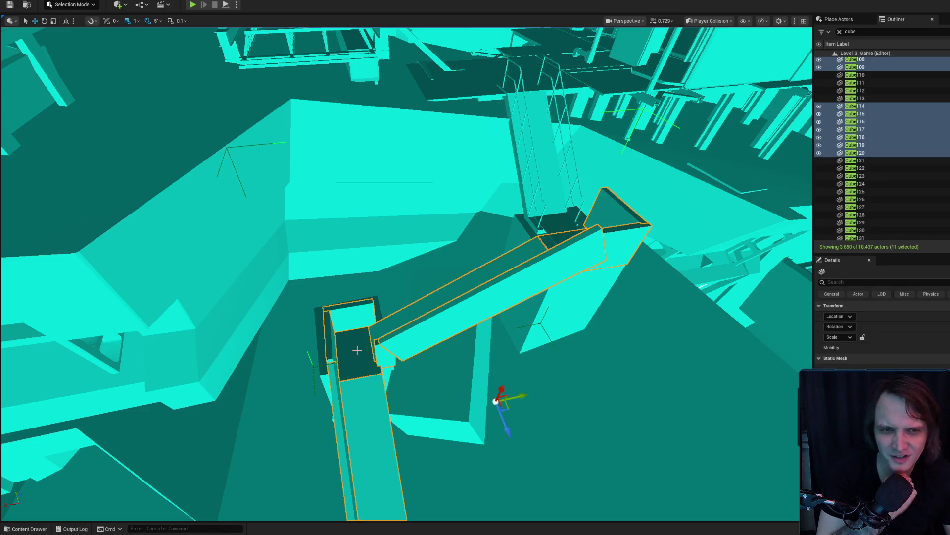
pyautogui.scroll(5, 357, 350)
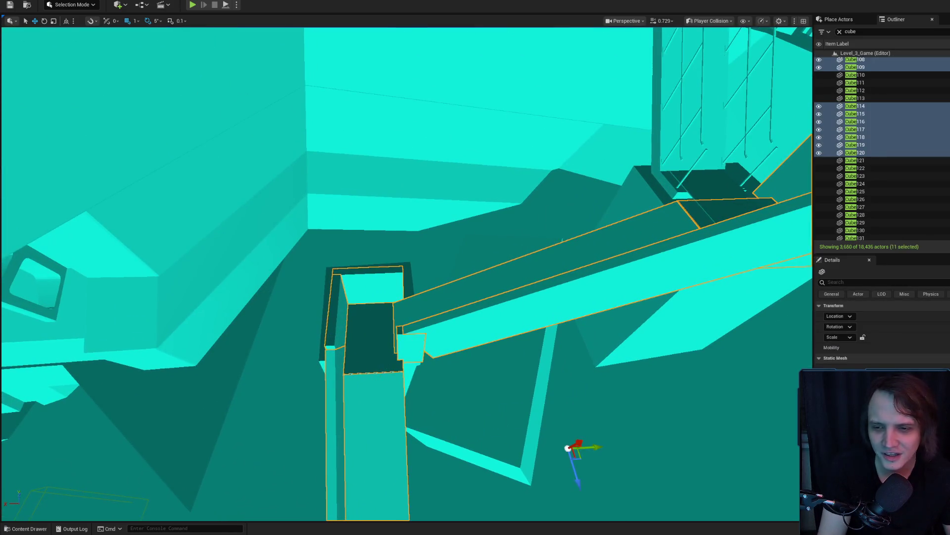
pyautogui.click(368, 436)
pyautogui.press('f')
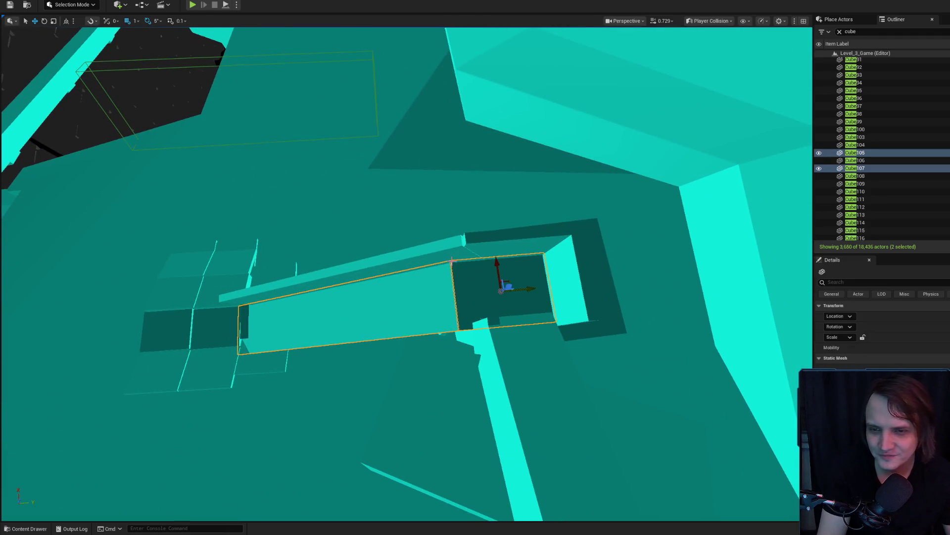
# Step: Add Cube108, Cube109 and Cube114 to the selection, framing the chosen collision cubes
pyautogui.keyDown('ctrl'); pyautogui.click(446, 252); pyautogui.keyUp('ctrl')
pyautogui.press('f')
pyautogui.keyDown('ctrl'); pyautogui.click(436, 233); pyautogui.keyUp('ctrl')
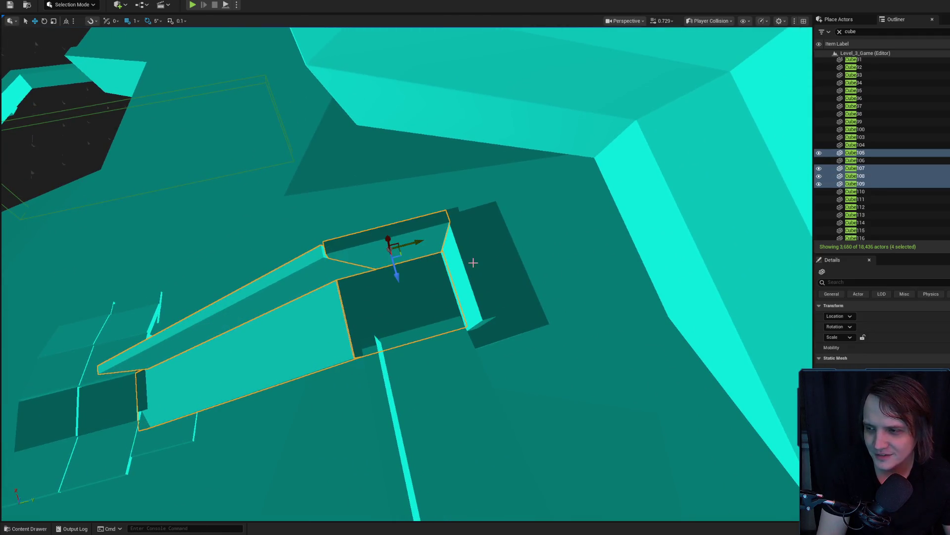
pyautogui.press('f')
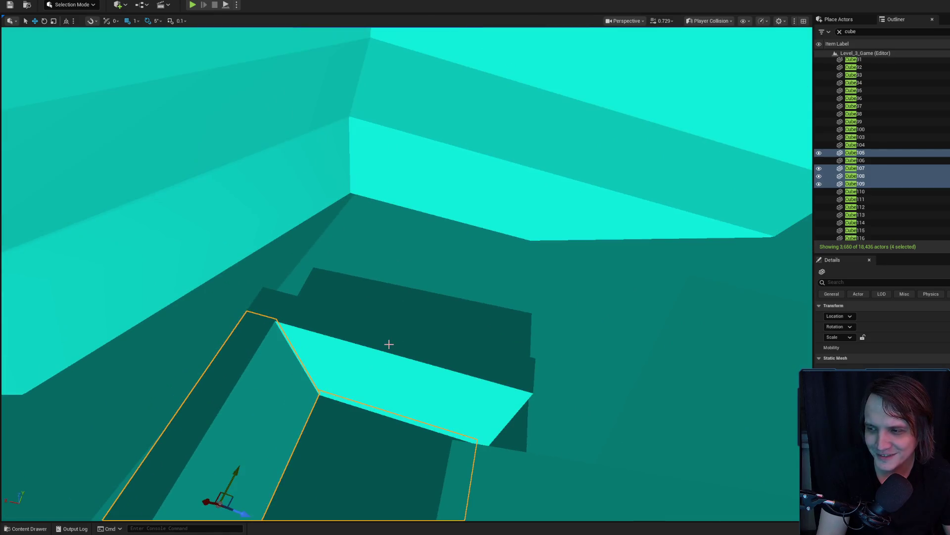
pyautogui.keyDown('ctrl'); pyautogui.click(388, 343); pyautogui.keyUp('ctrl')
pyautogui.press('f')
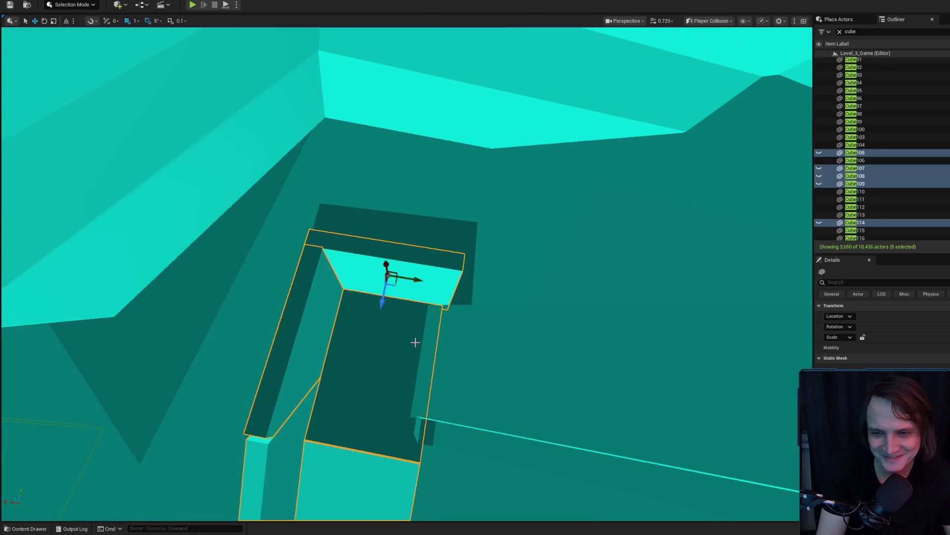
pyautogui.moveTo(421, 336); pyautogui.dragTo(421, 334)
# Step: Orbit down onto the chosen collision cubes, then switch to a Chrome new-tab window
pyautogui.moveTo(492, 281); pyautogui.dragTo(486, 310)
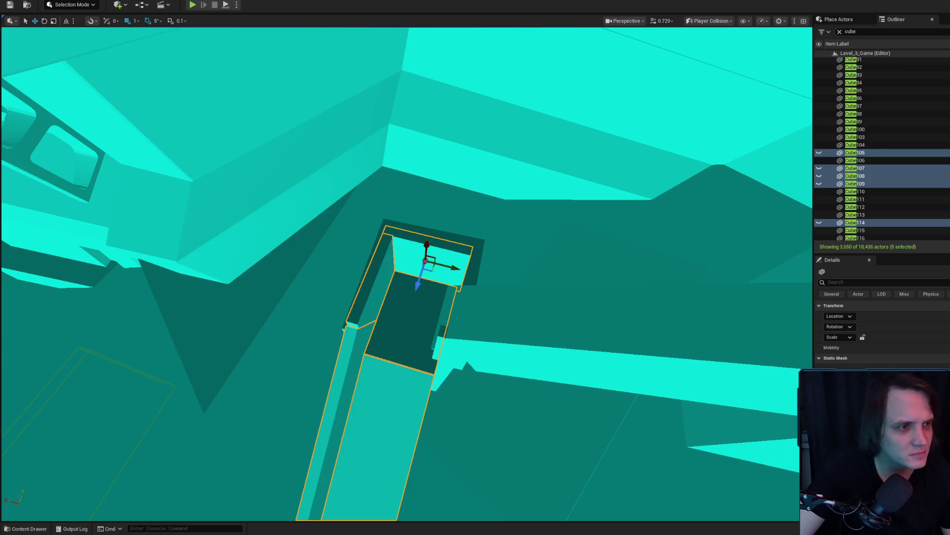
pyautogui.hotkey('alt', 'Tab')
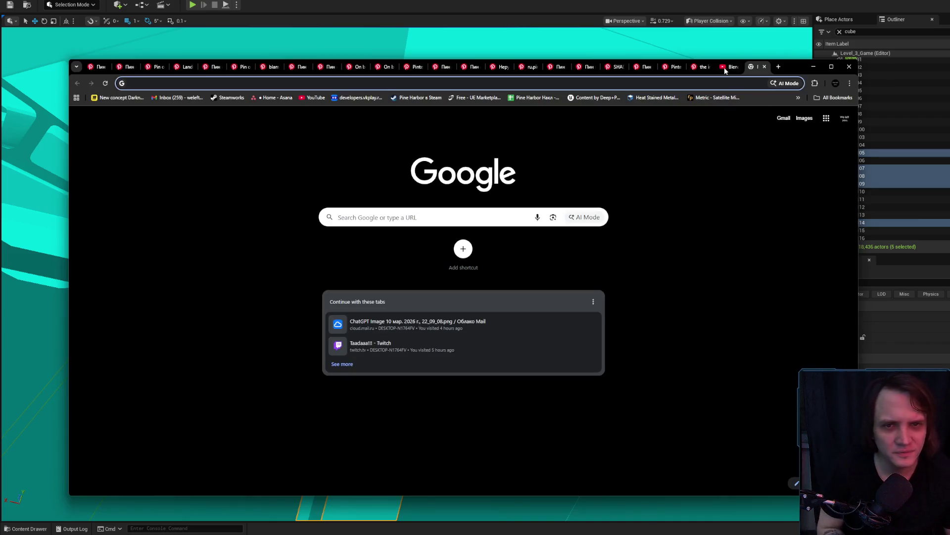
# Step: Open the Twitch channel, open its chat's Steam links, including Healthy Hero, in new tabs, then view Tangy TD
pyautogui.write('twitch.tv/raincore_dev')
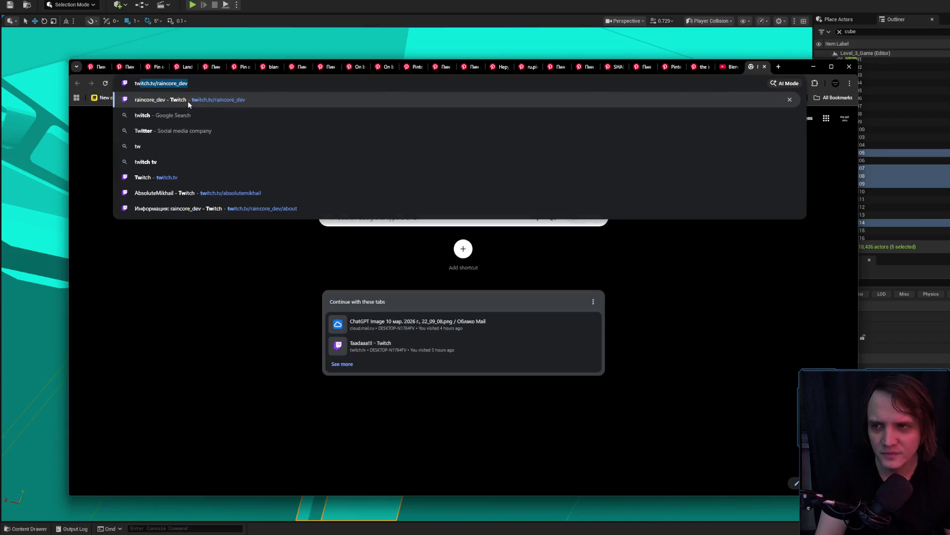
pyautogui.click(188, 101)
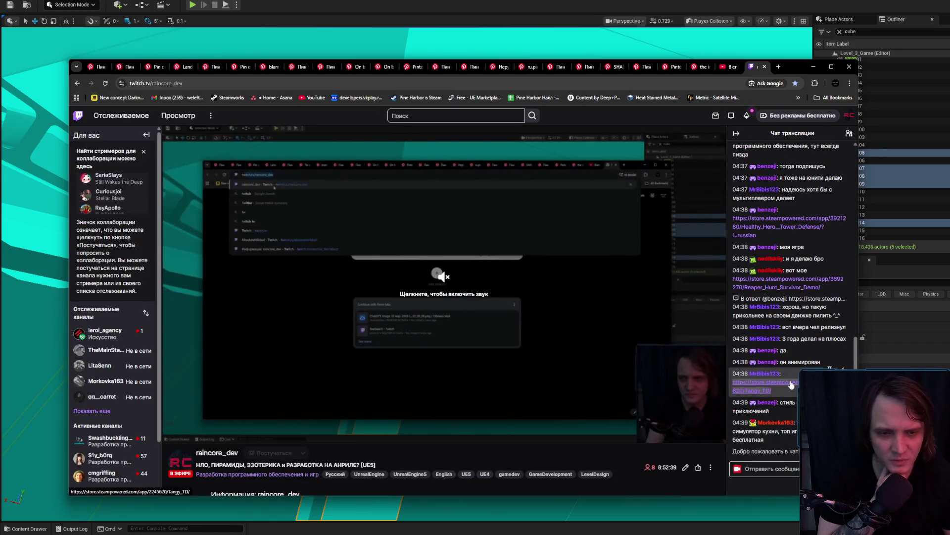
pyautogui.click(791, 386)
pyautogui.click(782, 281)
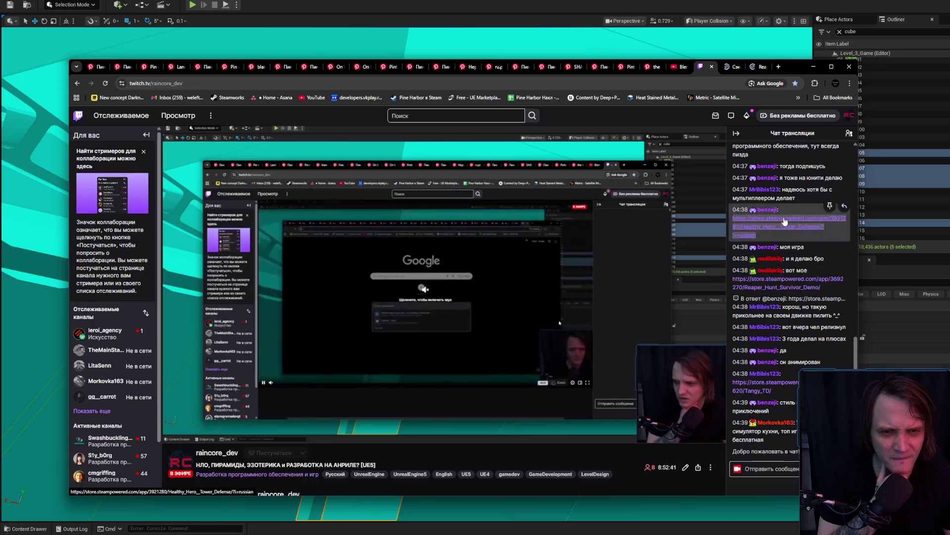
pyautogui.click(784, 221)
pyautogui.click(709, 67)
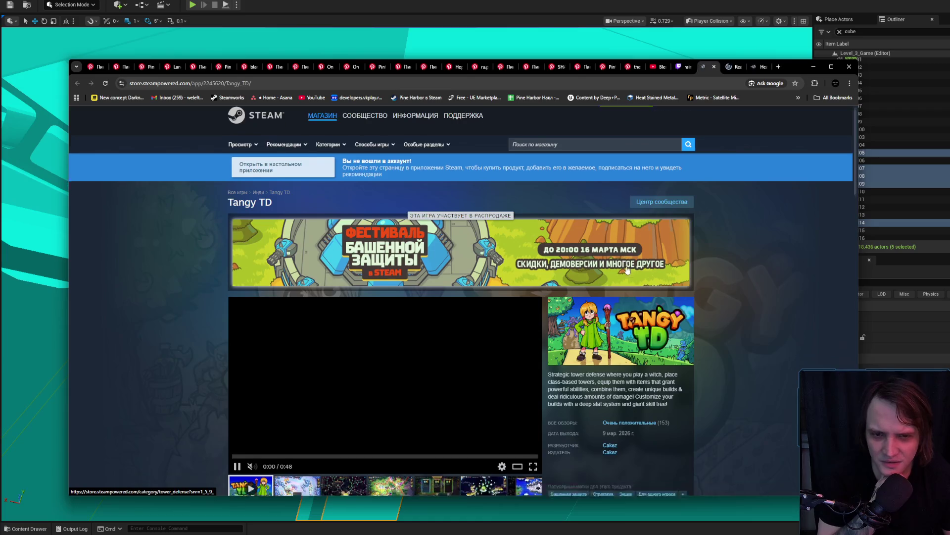
# Step: Browse the Tangy TD screenshots, including the skill-tree and Select One shots, then close its tab
pyautogui.scroll(-3, 627, 269)
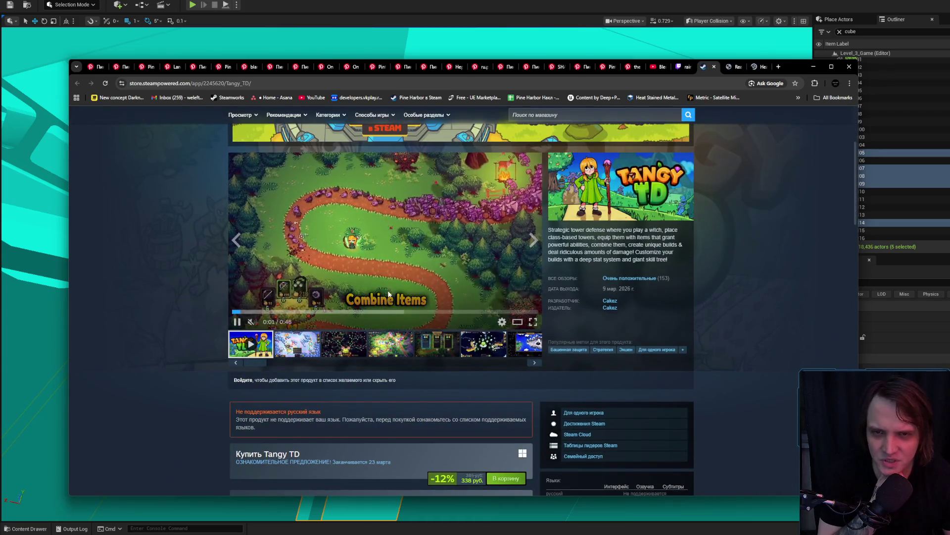
pyautogui.scroll(2, 388, 296)
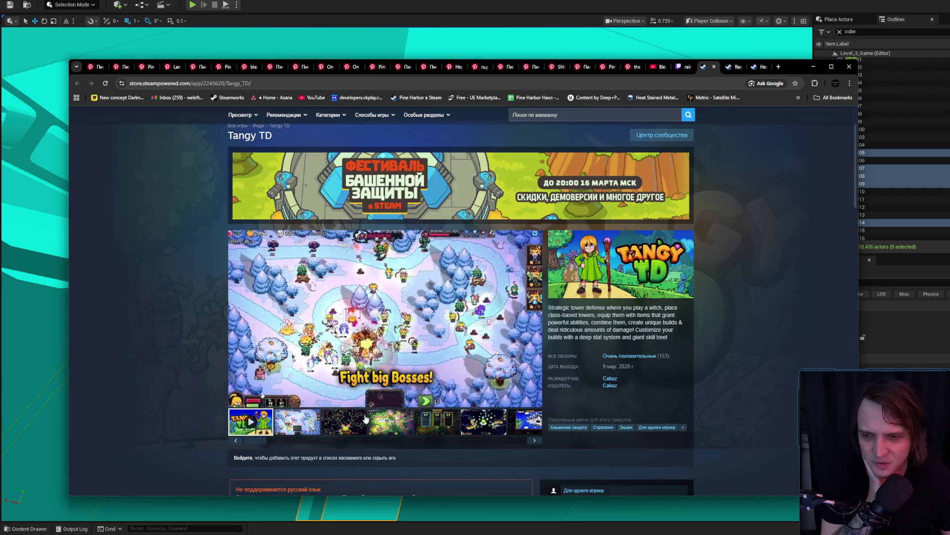
pyautogui.click(366, 420)
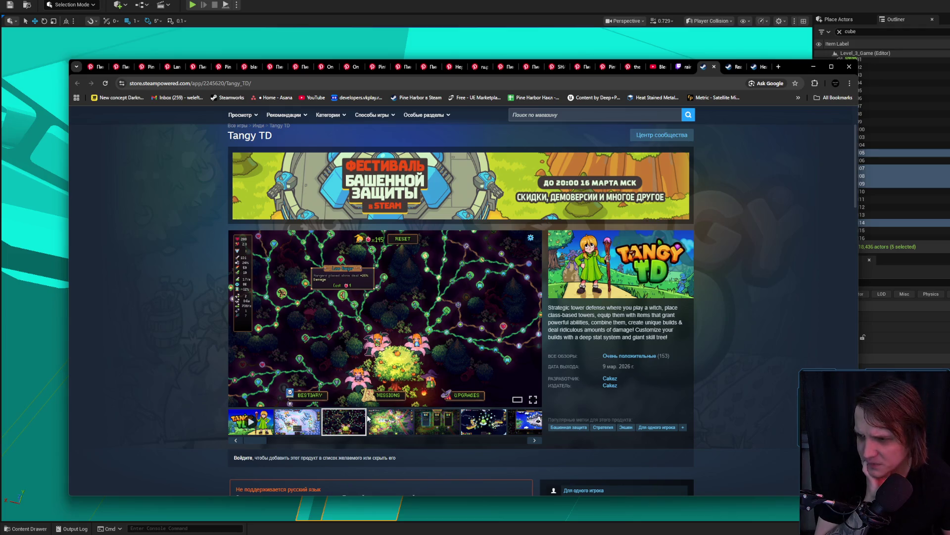
pyautogui.click(308, 430)
pyautogui.click(351, 423)
pyautogui.click(396, 424)
pyautogui.click(436, 420)
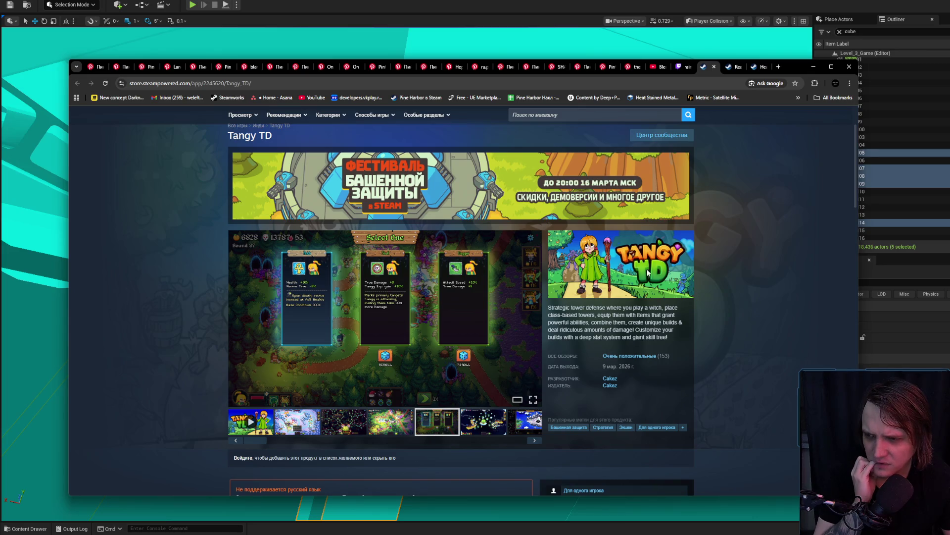
pyautogui.middleClick(705, 70)
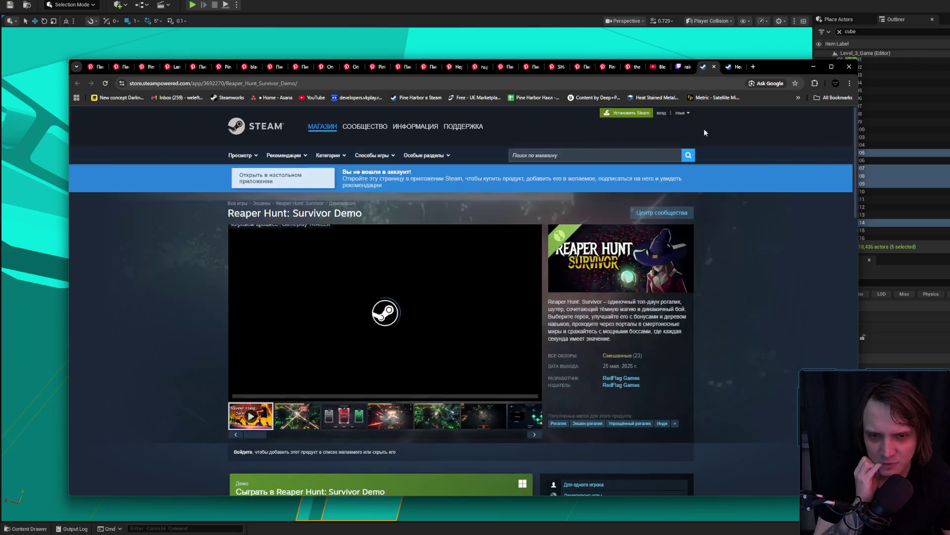
# Step: Click through the Reaper Hunt thumbnails, including the skill-tree, spider-web and Select Powerup shots
pyautogui.click(306, 422)
pyautogui.click(393, 414)
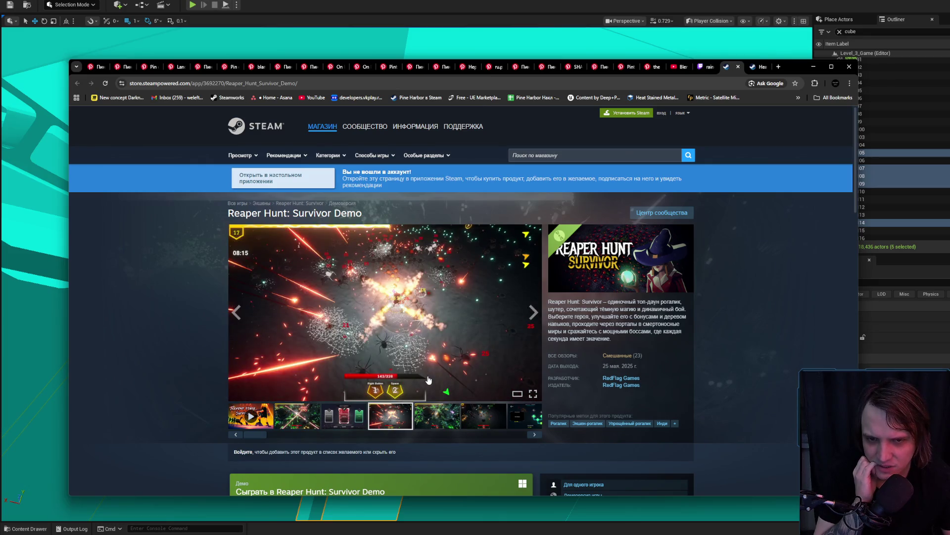
pyautogui.click(419, 411)
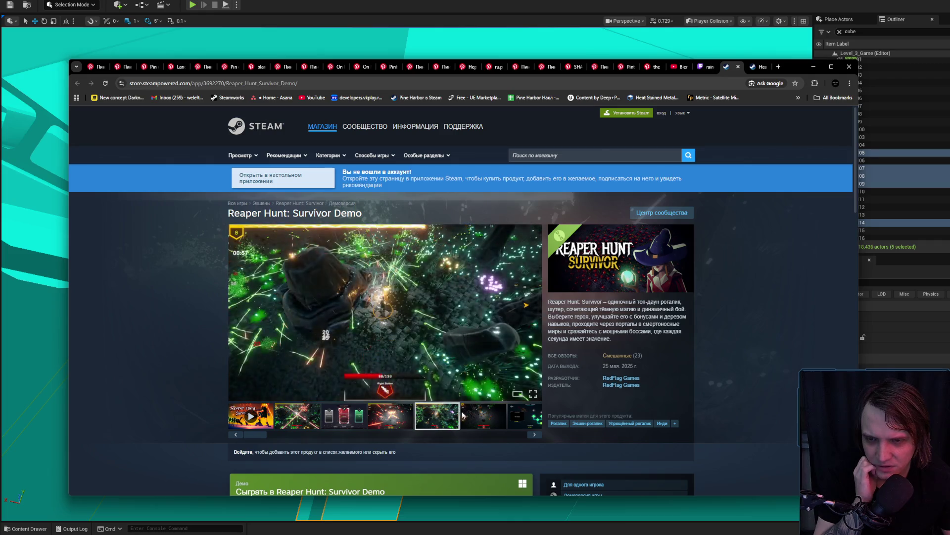
pyautogui.click(468, 416)
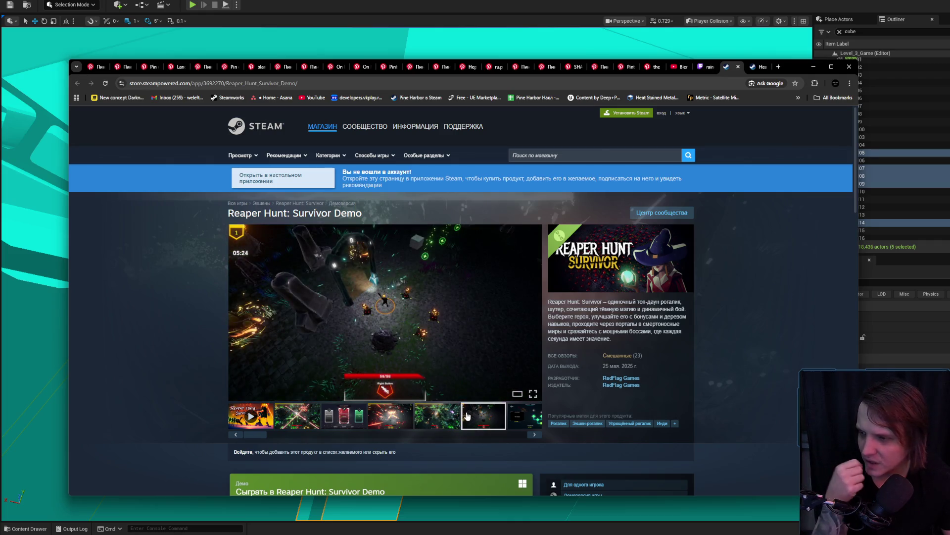
pyautogui.click(518, 410)
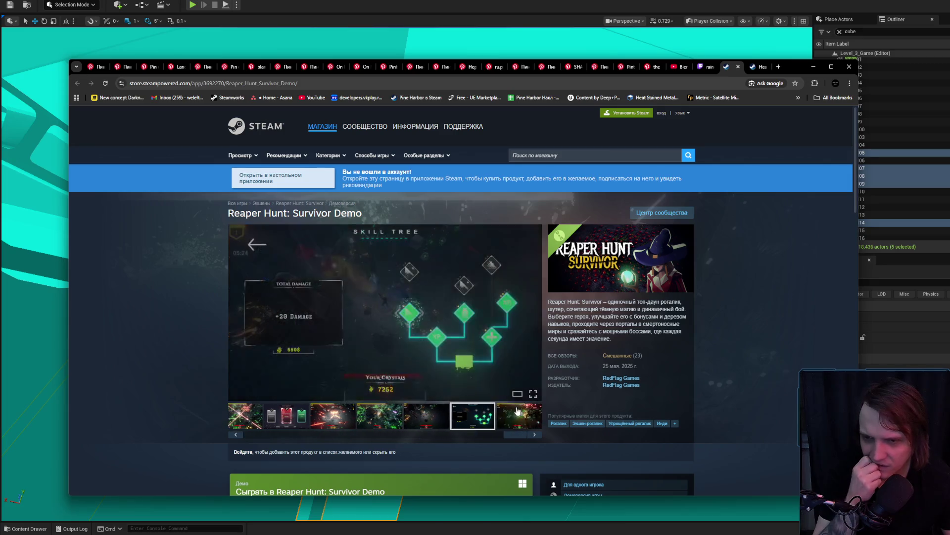
pyautogui.moveTo(507, 438); pyautogui.dragTo(250, 442)
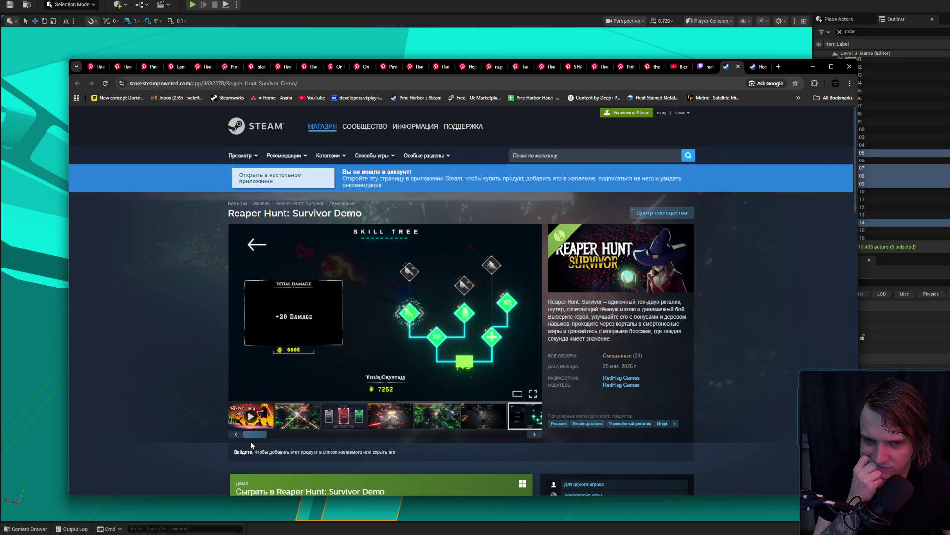
pyautogui.click(373, 420)
pyautogui.moveTo(618, 358)
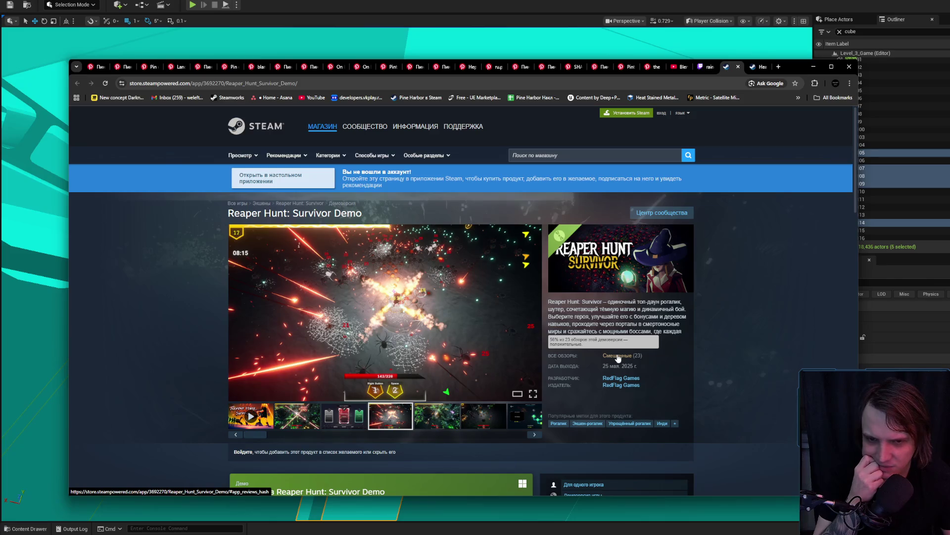
pyautogui.click(334, 418)
# Step: View the Reaper Hunt screenshots enlarged, stepping through to the gameplay video, then close the lightbox
pyautogui.click(493, 300)
pyautogui.click(757, 299)
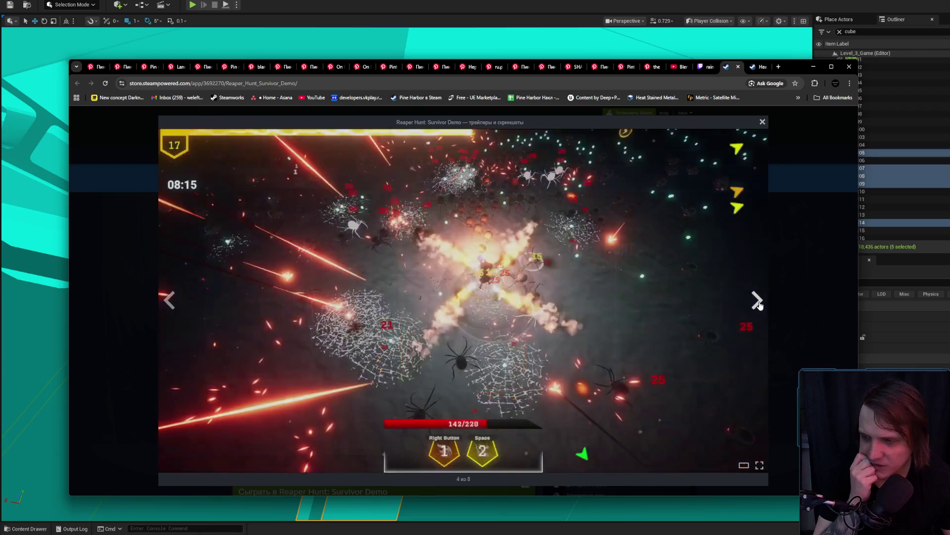
pyautogui.click(758, 300)
pyautogui.click(758, 301)
pyautogui.click(758, 301)
pyautogui.click(758, 301)
pyautogui.click(758, 301)
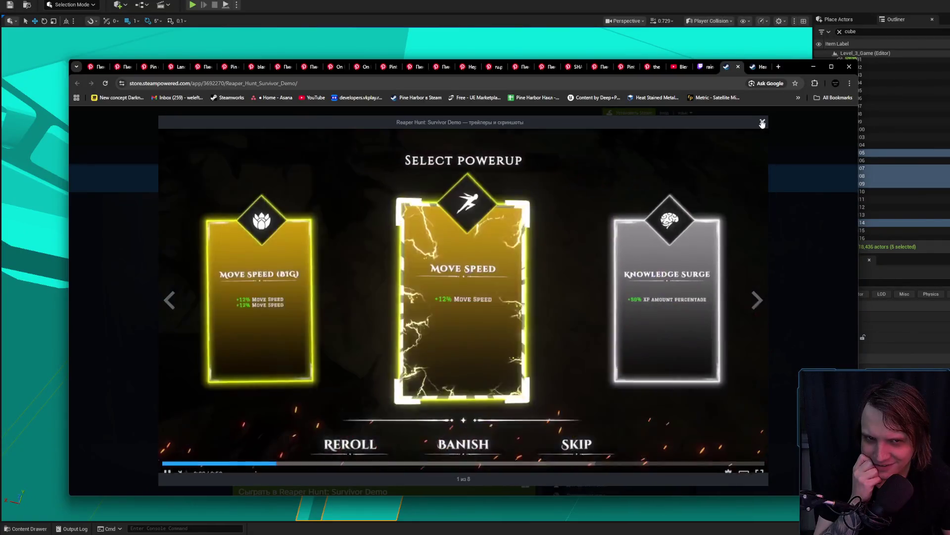
pyautogui.click(761, 122)
pyautogui.click(387, 313)
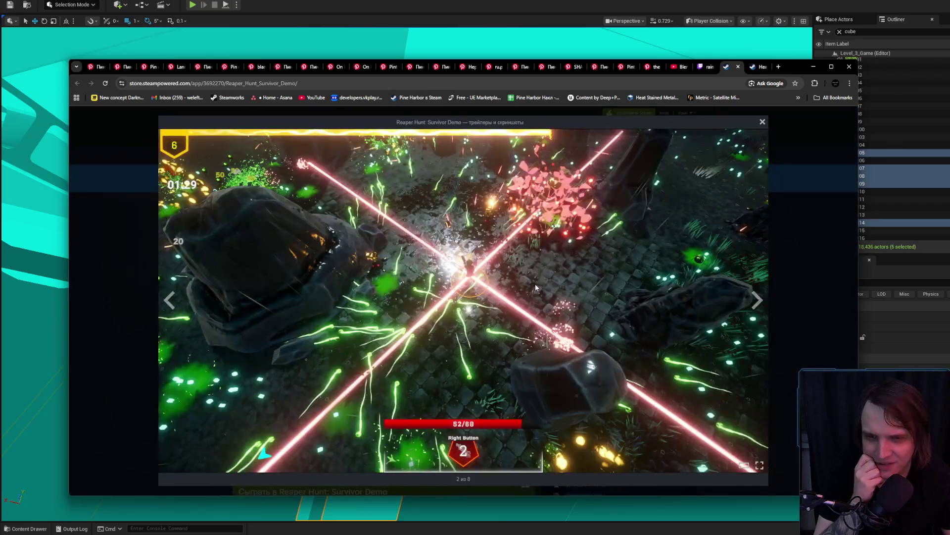
pyautogui.click(762, 123)
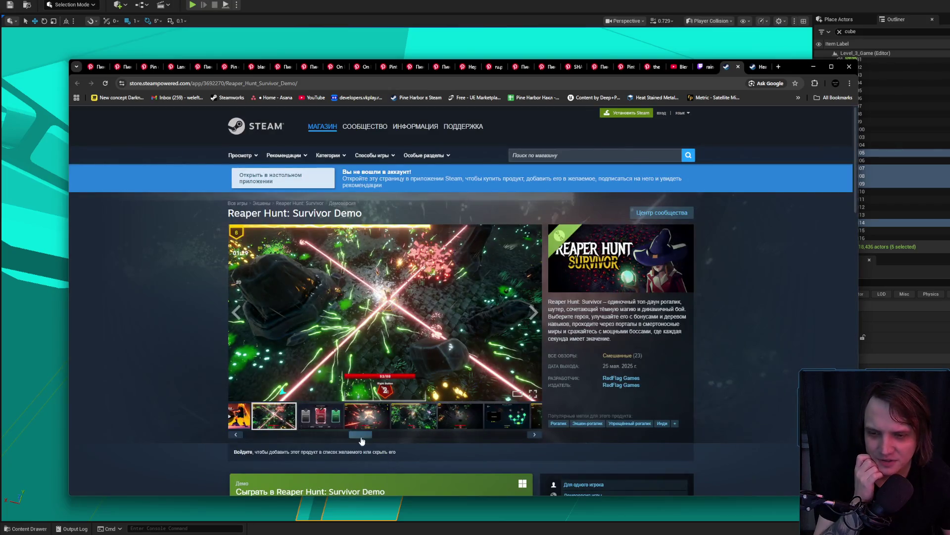
# Step: View more Reaper Hunt shots, including skill-tree and trailer enlarged, then close the Reaper Hunt tab
pyautogui.click(305, 419)
pyautogui.click(367, 415)
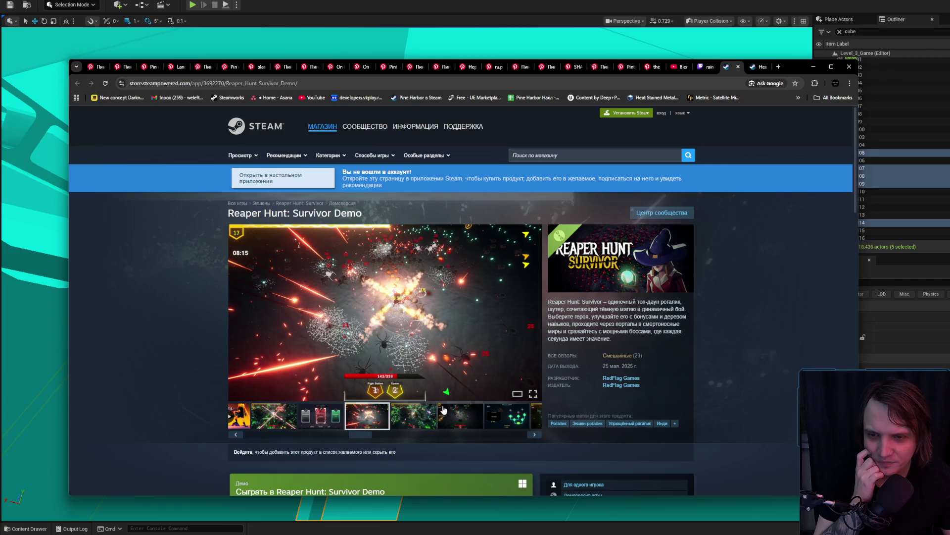
pyautogui.click(405, 421)
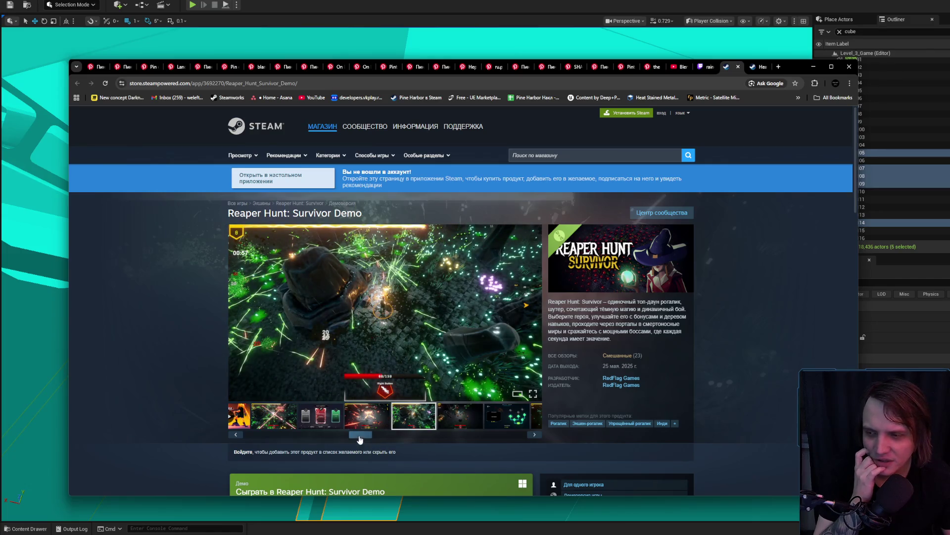
pyautogui.moveTo(360, 436); pyautogui.dragTo(513, 437)
pyautogui.click(473, 416)
pyautogui.click(416, 323)
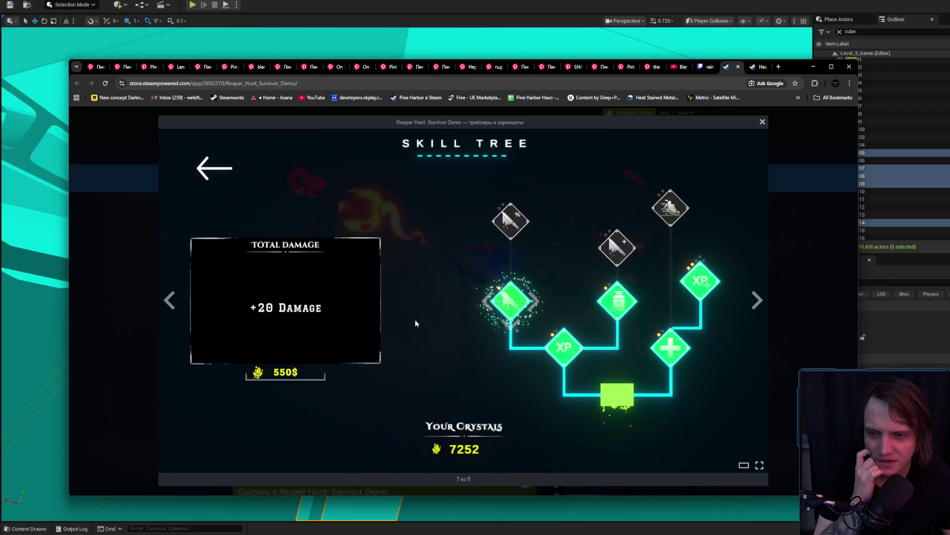
pyautogui.click(757, 299)
pyautogui.click(757, 299)
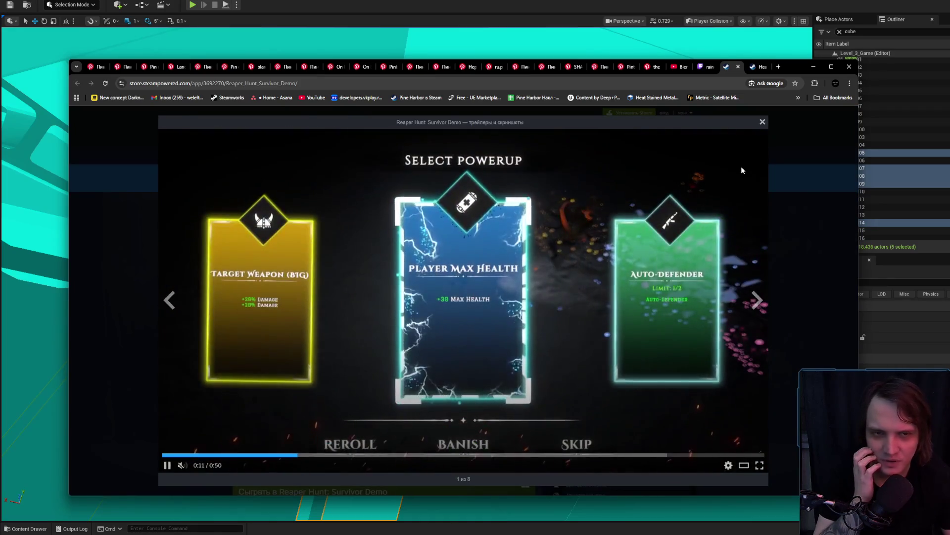
pyautogui.click(761, 122)
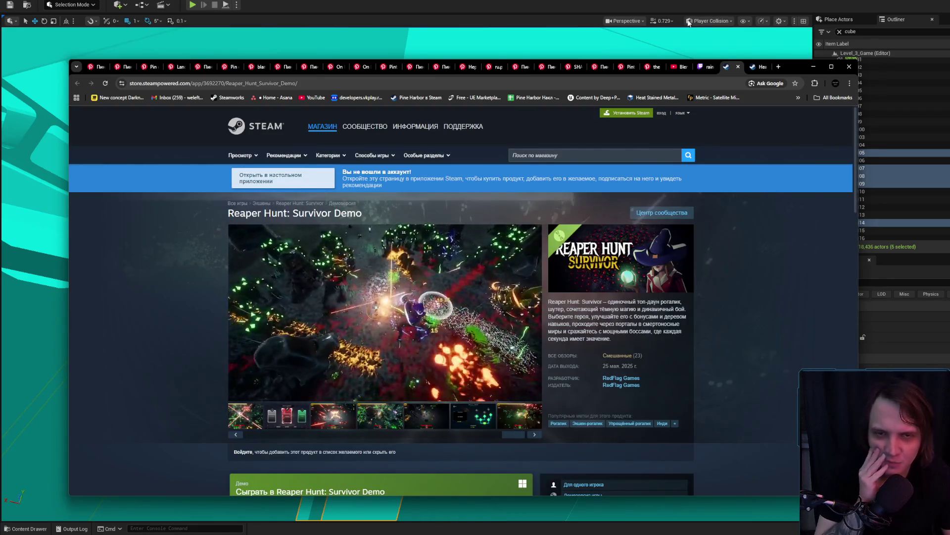
pyautogui.click(738, 66)
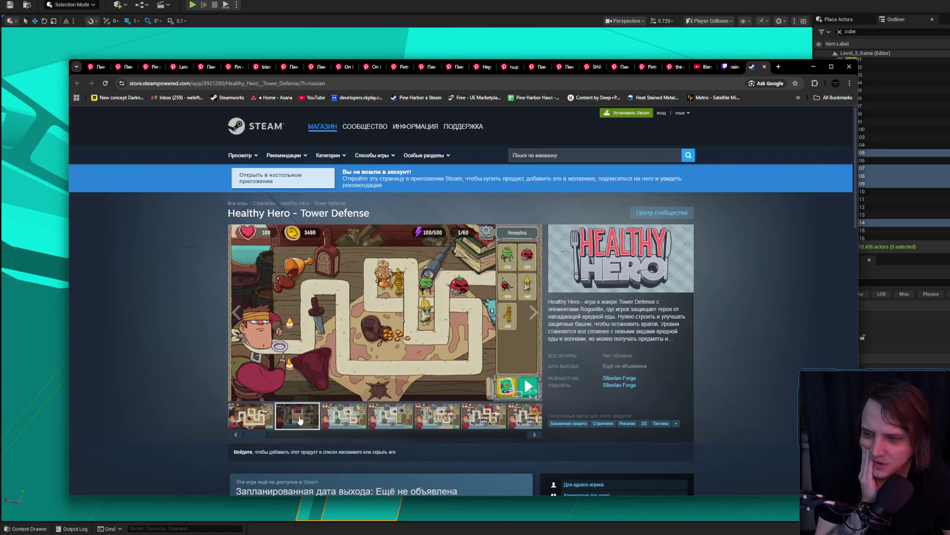
# Step: Play the Healthy Hero gameplay video, then minimize Chrome and show the desktop
pyautogui.click(305, 419)
pyautogui.click(259, 428)
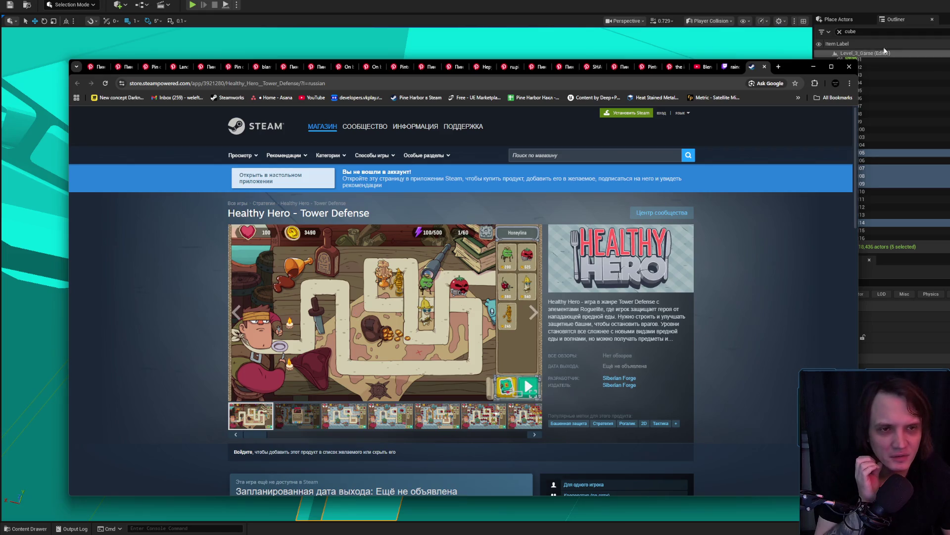
pyautogui.click(814, 67)
pyautogui.press('super+d')
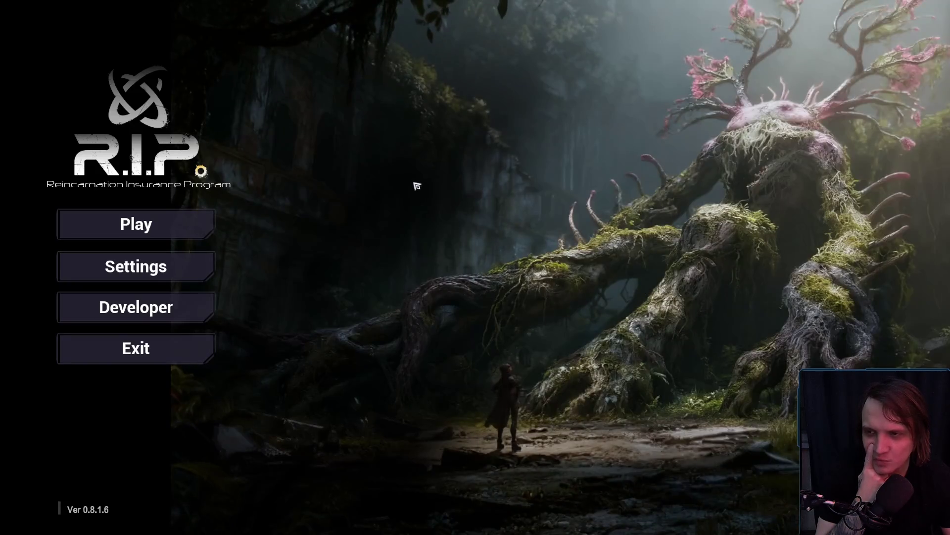
# Step: Start a game from the main menu and deploy into the Desert combat zone
pyautogui.click(204, 232)
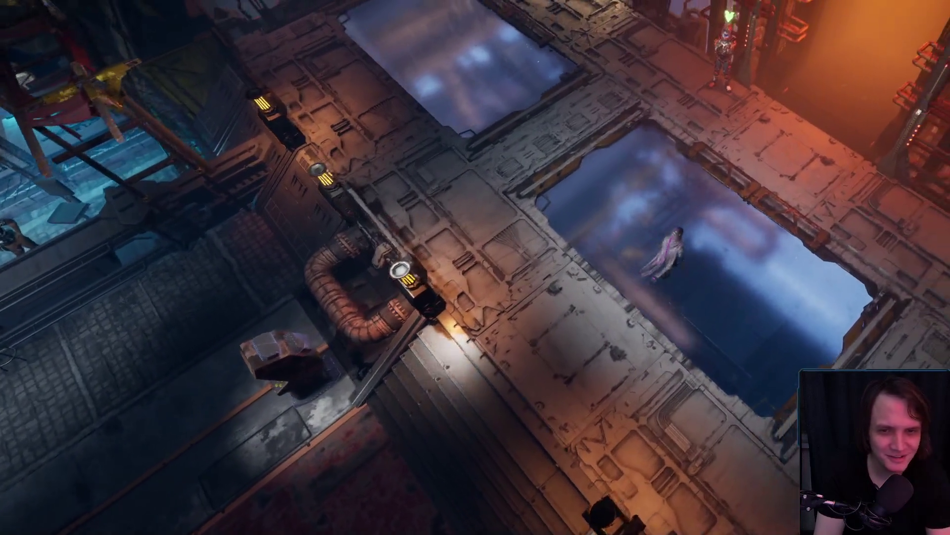
pyautogui.click(672, 259)
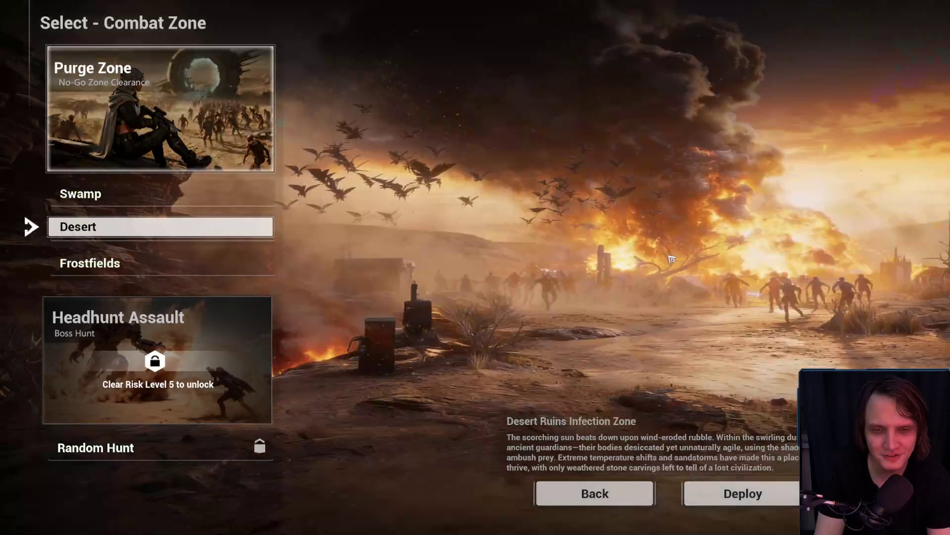
pyautogui.click(760, 487)
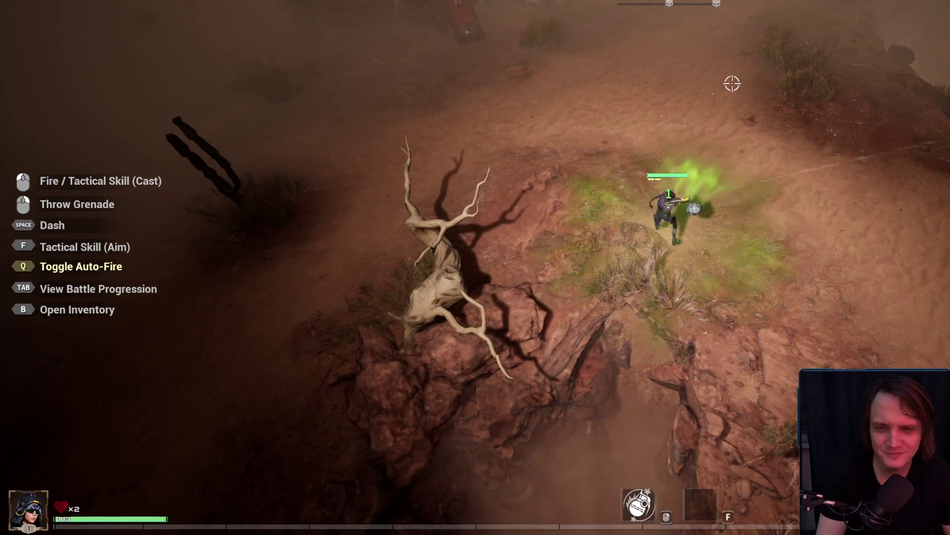
# Step: Run the character around the desert in all directions while auto-fire clears enemy waves
pyautogui.press('w')
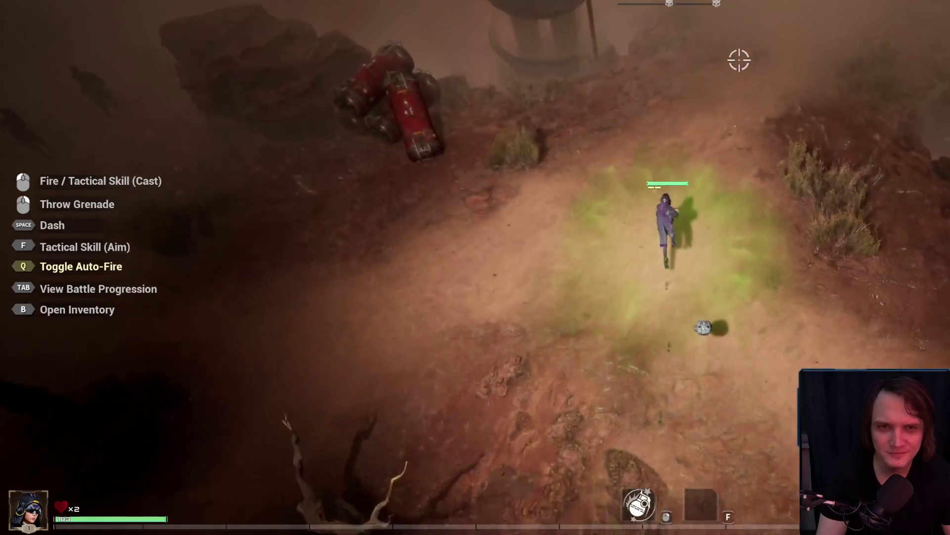
pyautogui.press('w')
pyautogui.press('d')
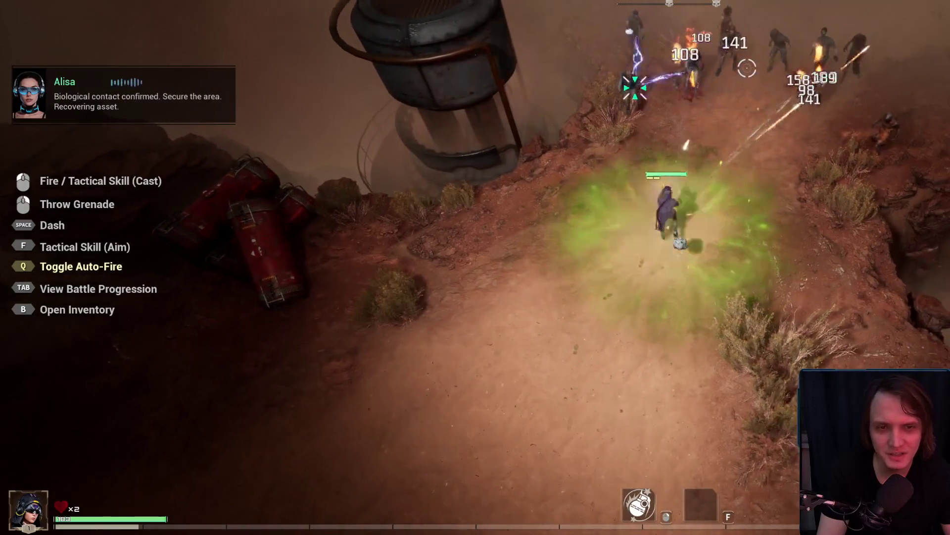
pyautogui.press('w')
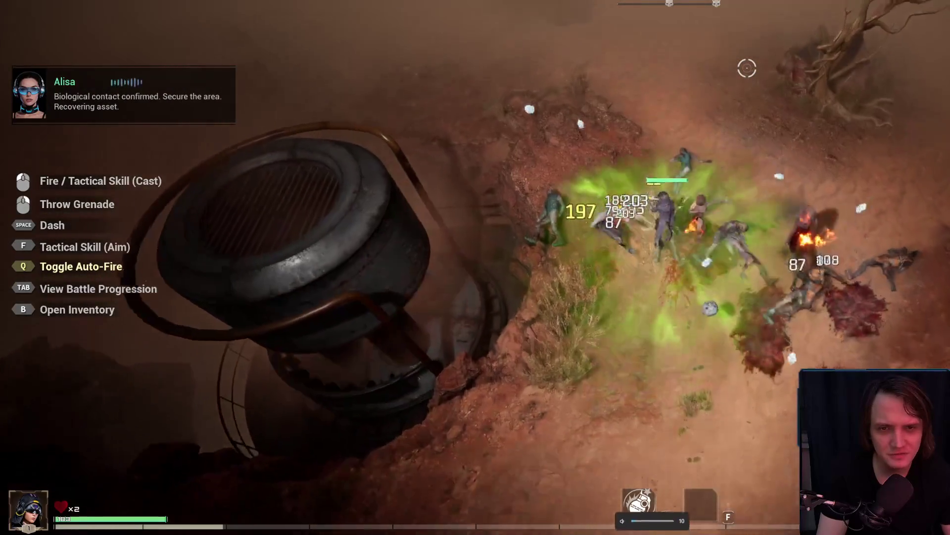
pyautogui.press('w')
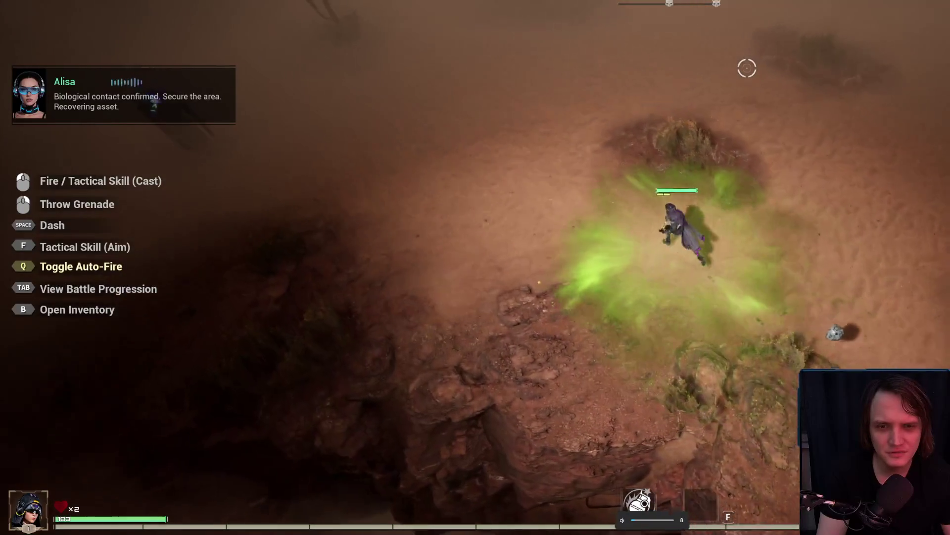
pyautogui.press('a')
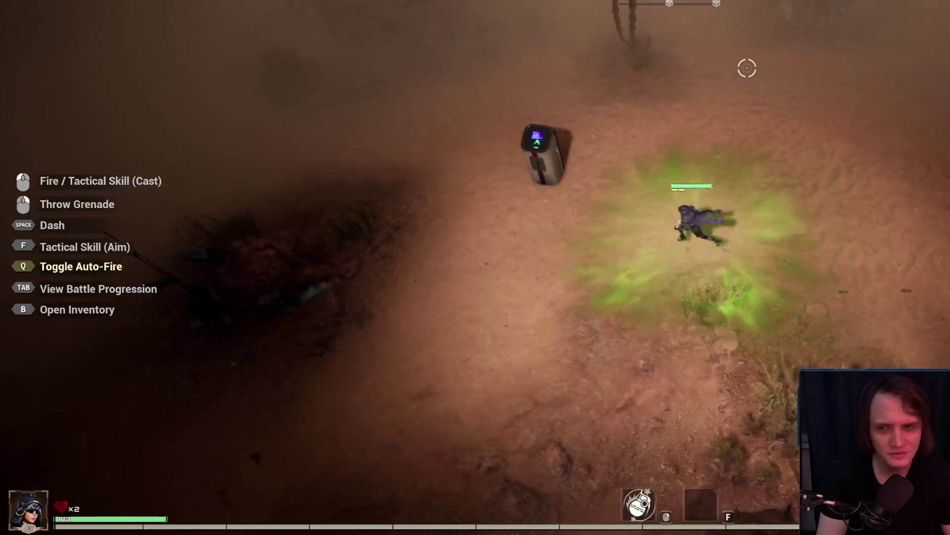
pyautogui.press('a')
pyautogui.press('s')
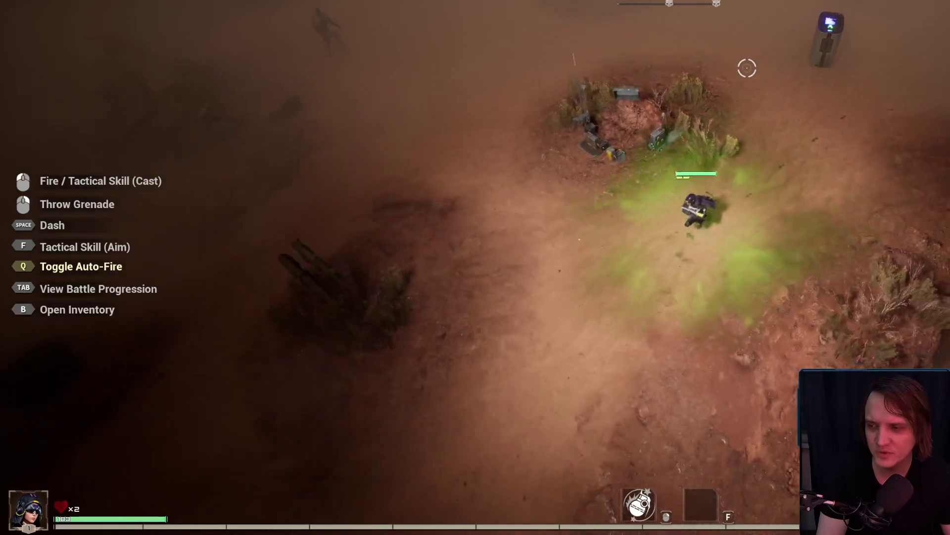
pyautogui.press('s')
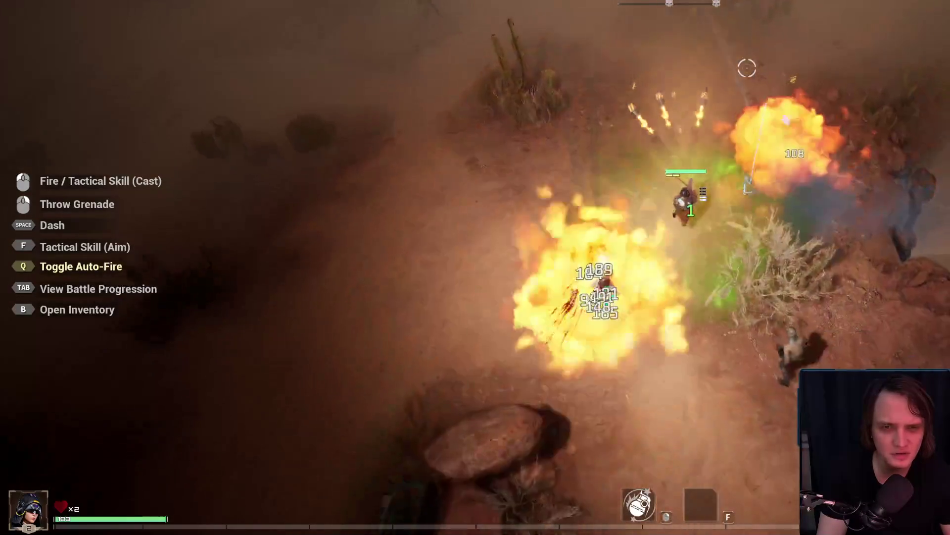
pyautogui.press('s')
pyautogui.press('d')
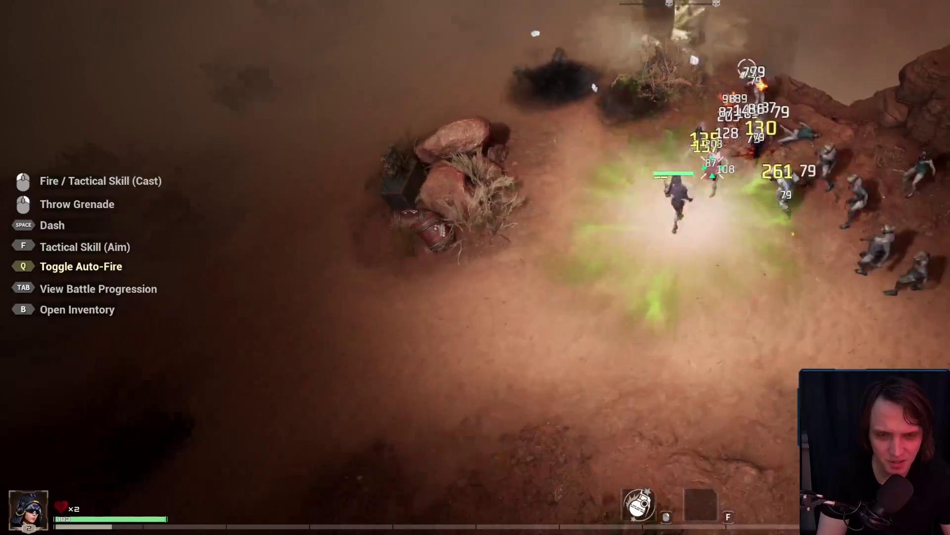
pyautogui.press('s')
pyautogui.press('d')
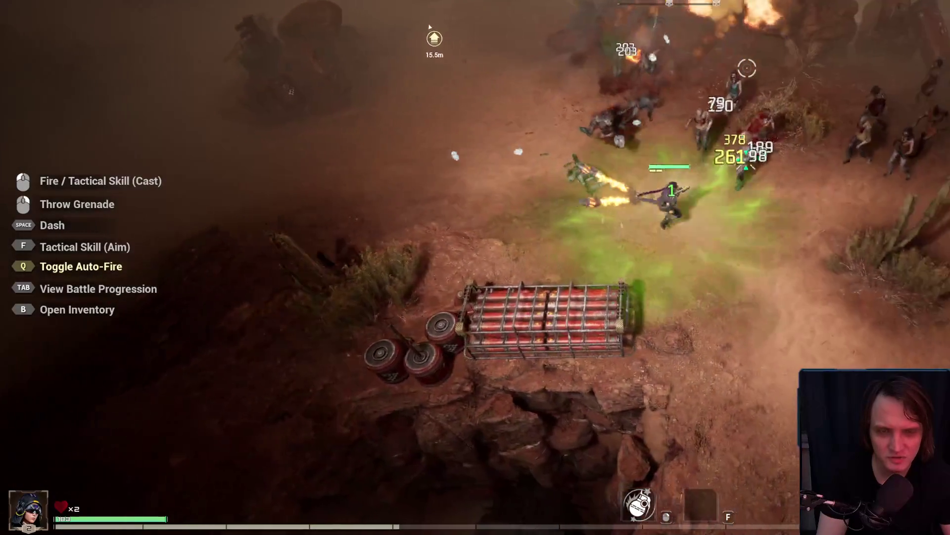
pyautogui.press('d')
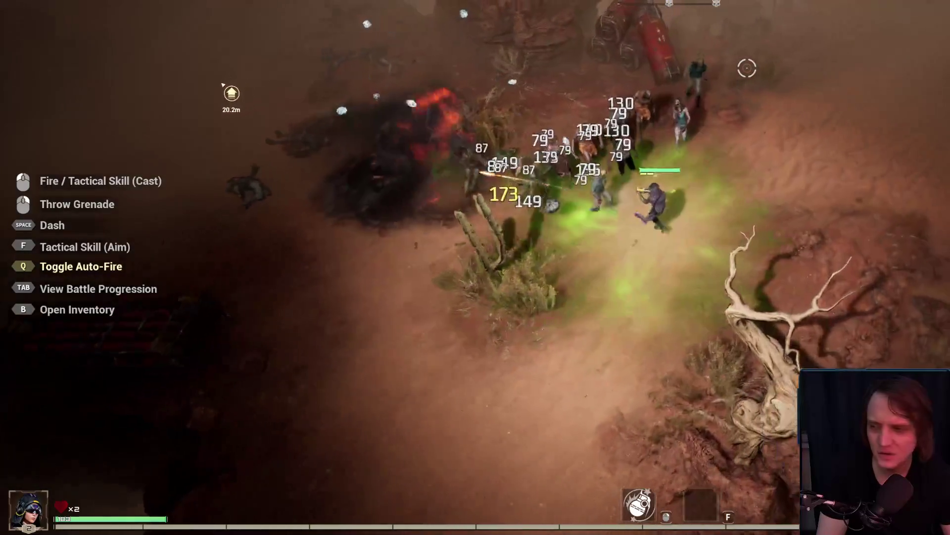
pyautogui.press('s')
pyautogui.press('a')
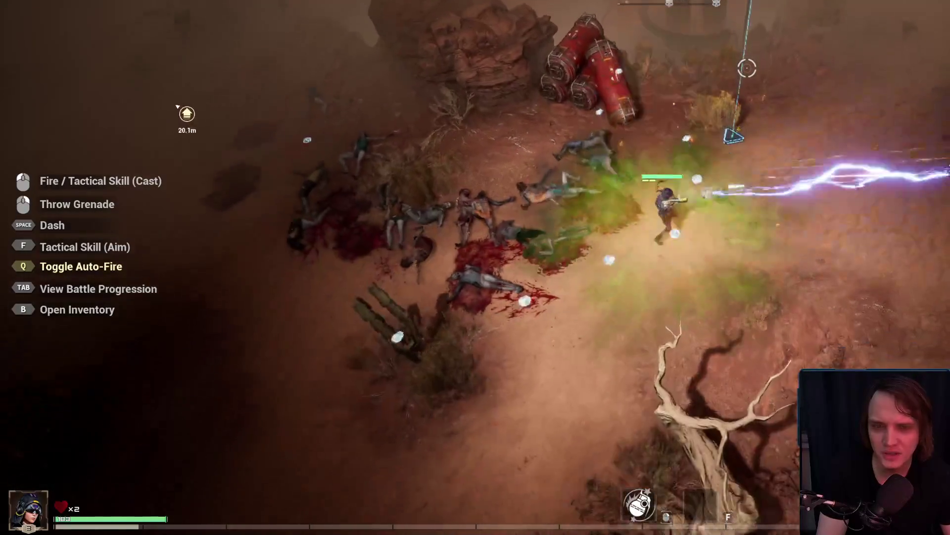
pyautogui.press('s')
pyautogui.press('a')
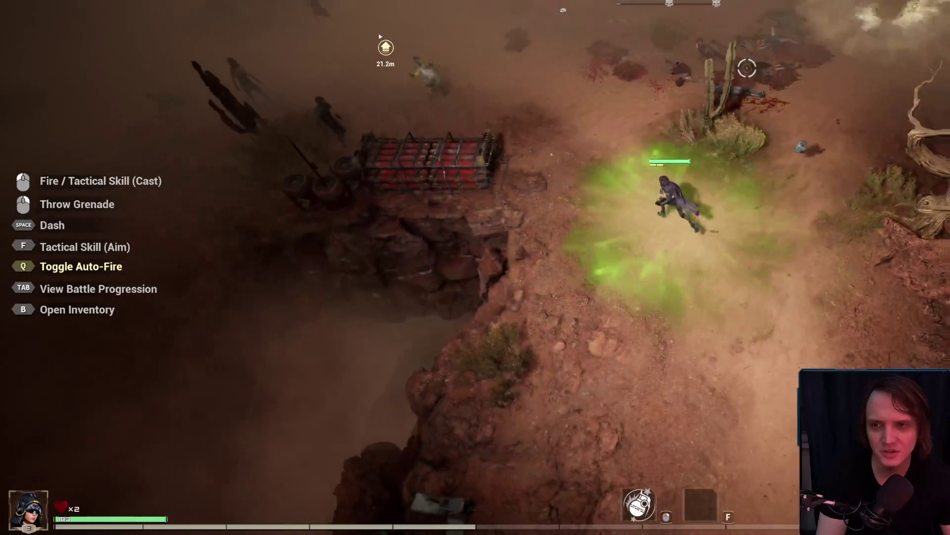
pyautogui.press('w')
pyautogui.press('a')
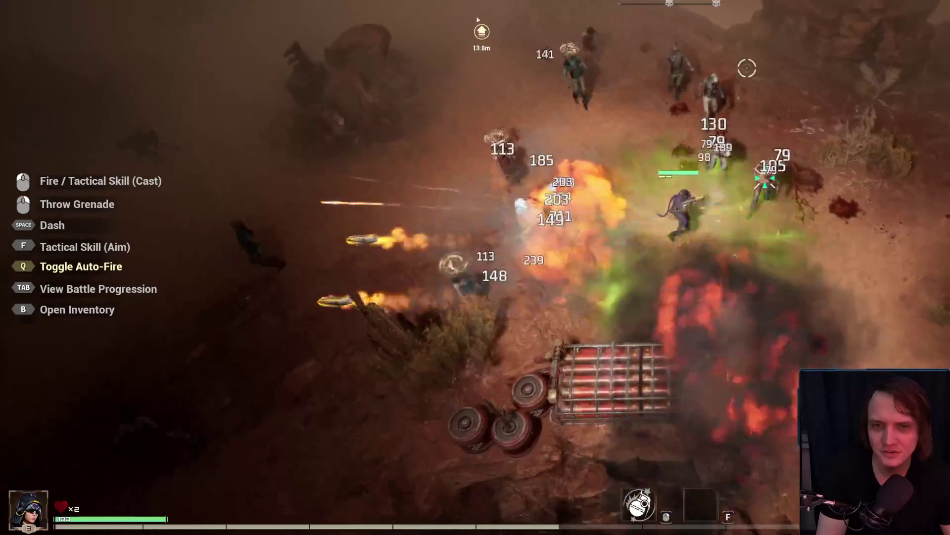
pyautogui.press('w')
pyautogui.press('a')
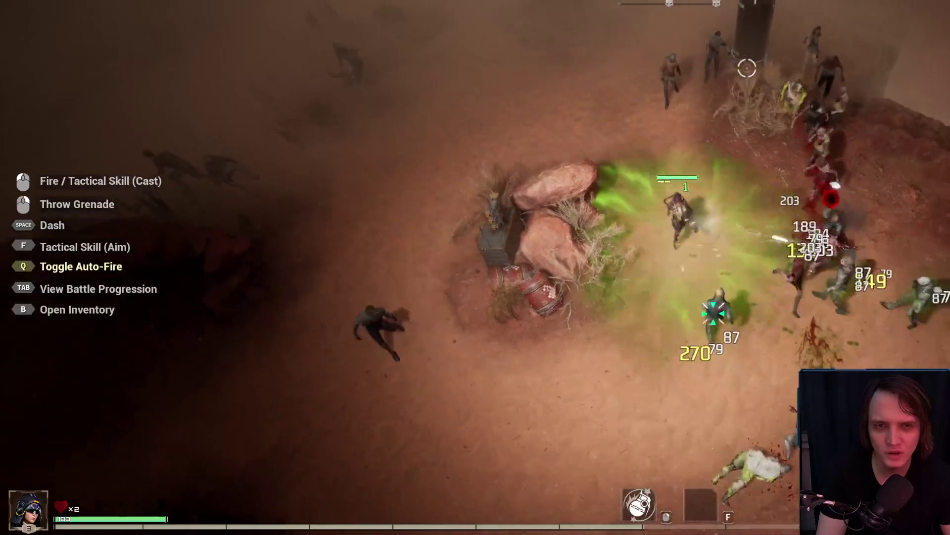
pyautogui.press('w')
pyautogui.press('a')
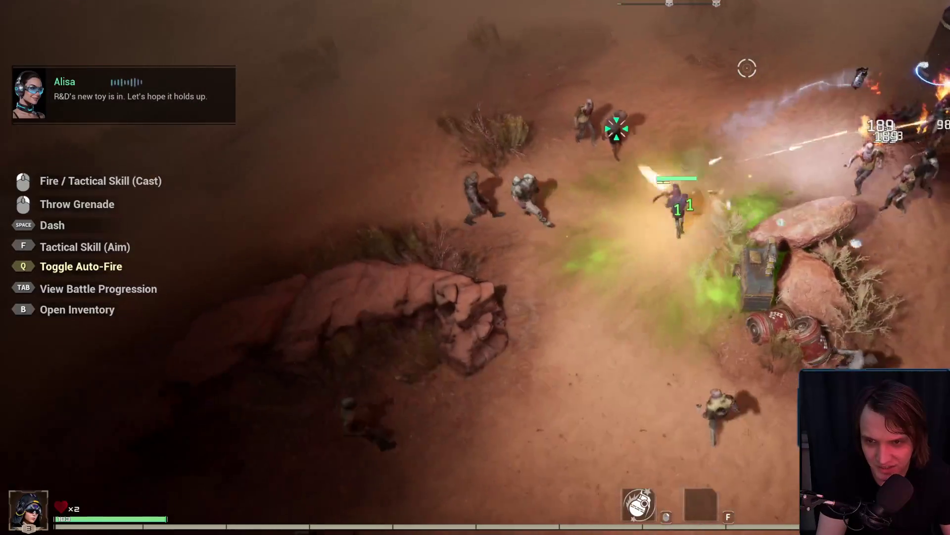
# Step: Keep moving, grab the supply crate, and survive until the Select Divine Tech screen appears
pyautogui.press('s')
pyautogui.press('d')
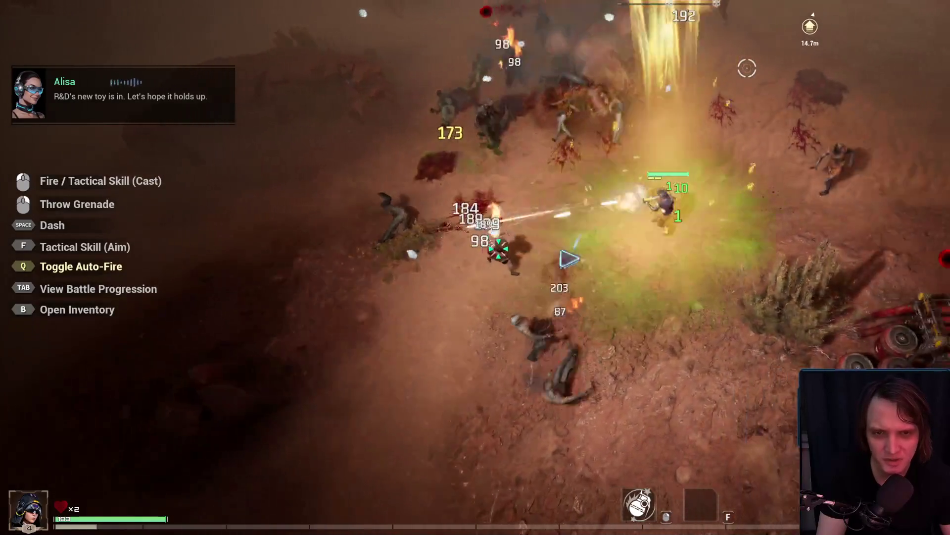
pyautogui.press('s')
pyautogui.press('a')
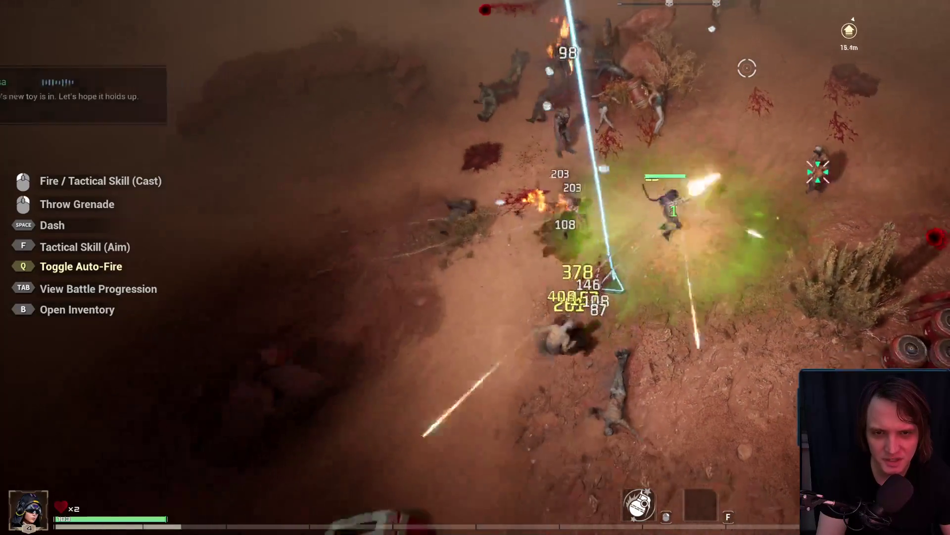
pyautogui.press('w')
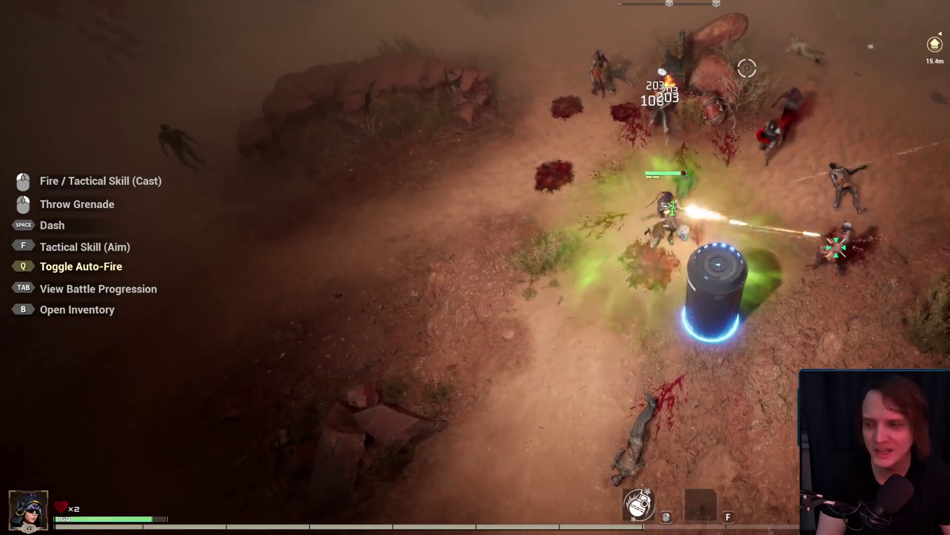
pyautogui.press('s')
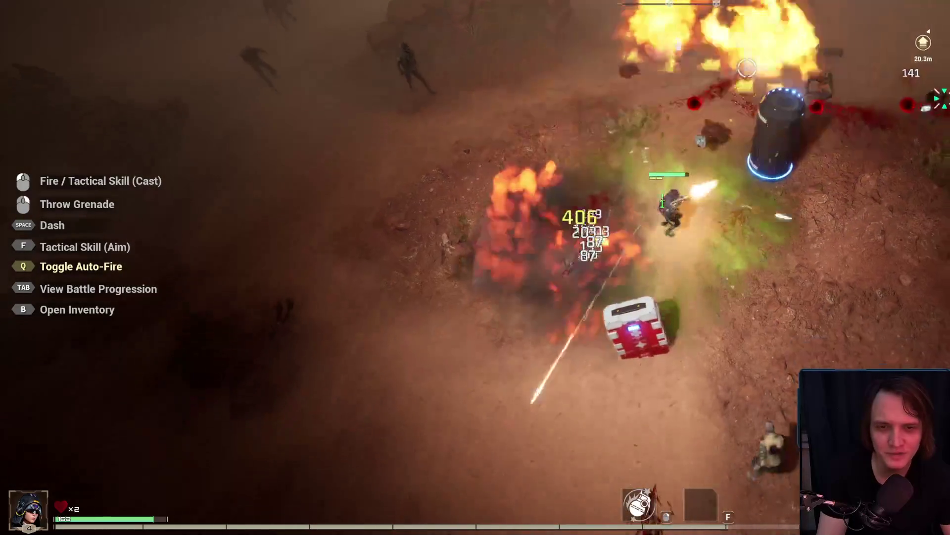
pyautogui.press('s')
pyautogui.press('w')
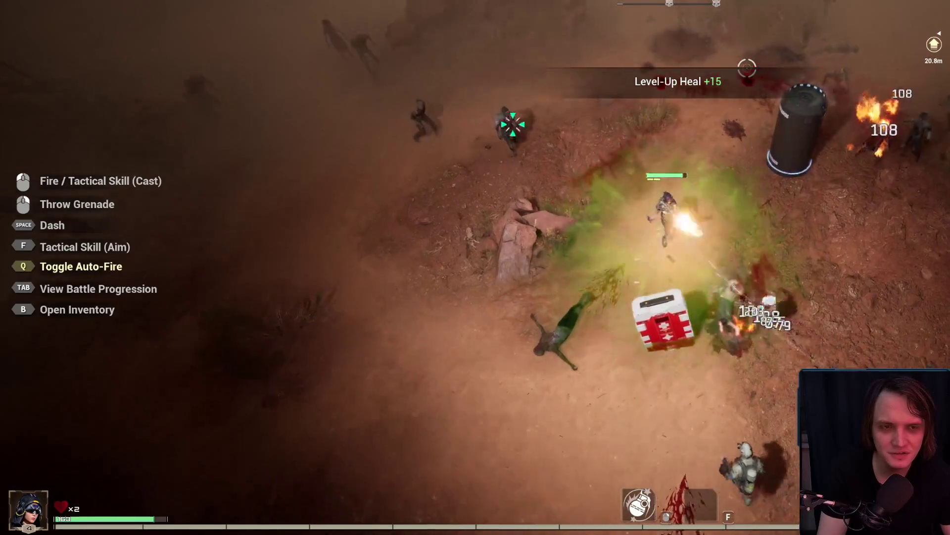
pyautogui.press('w')
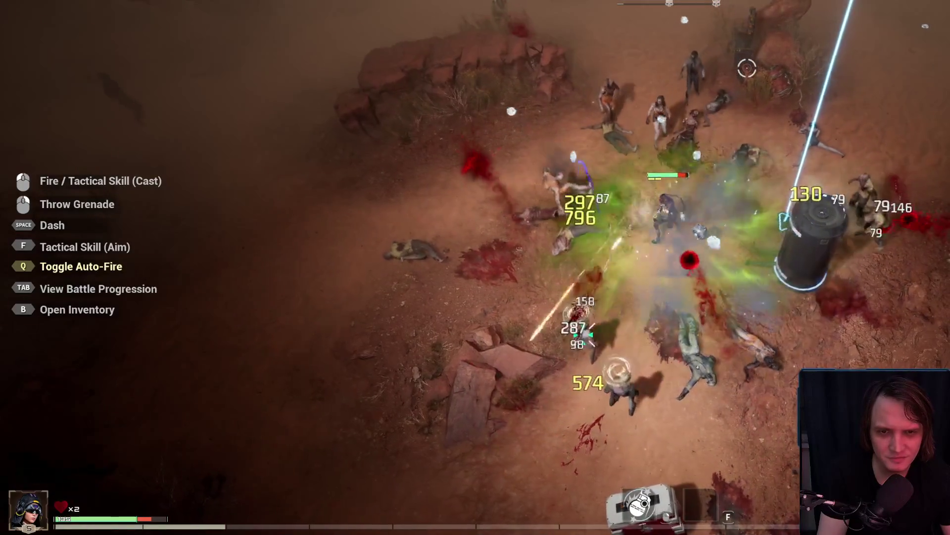
pyautogui.press('a')
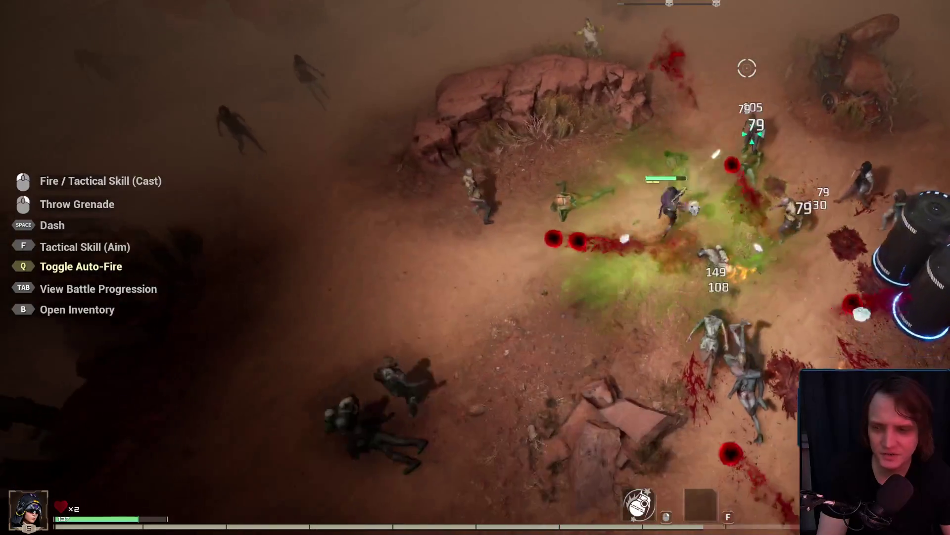
pyautogui.press('s')
pyautogui.press('s')
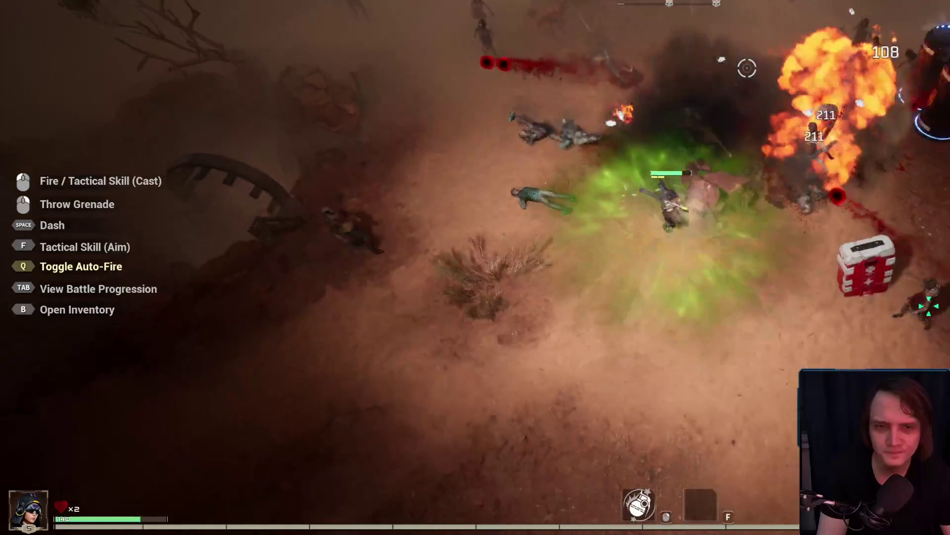
pyautogui.press('d')
pyautogui.press('d')
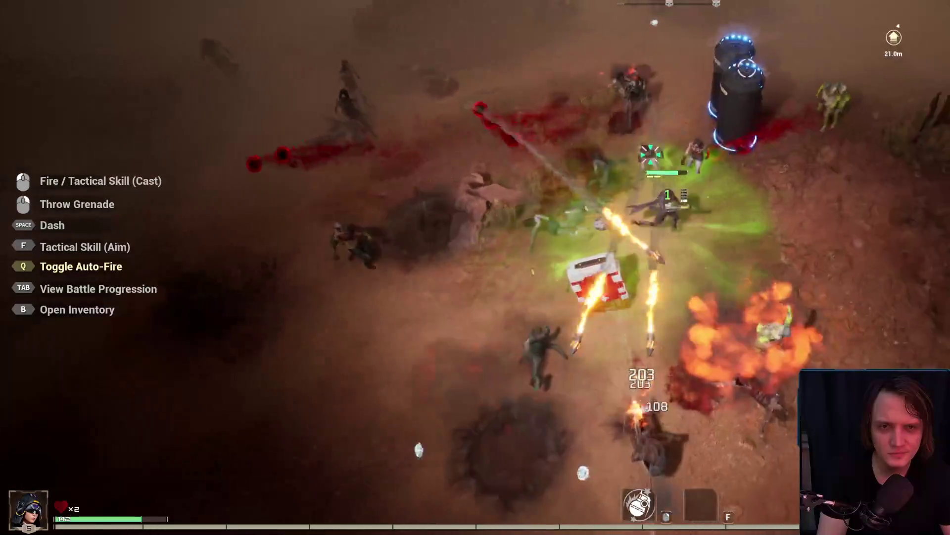
pyautogui.press('w')
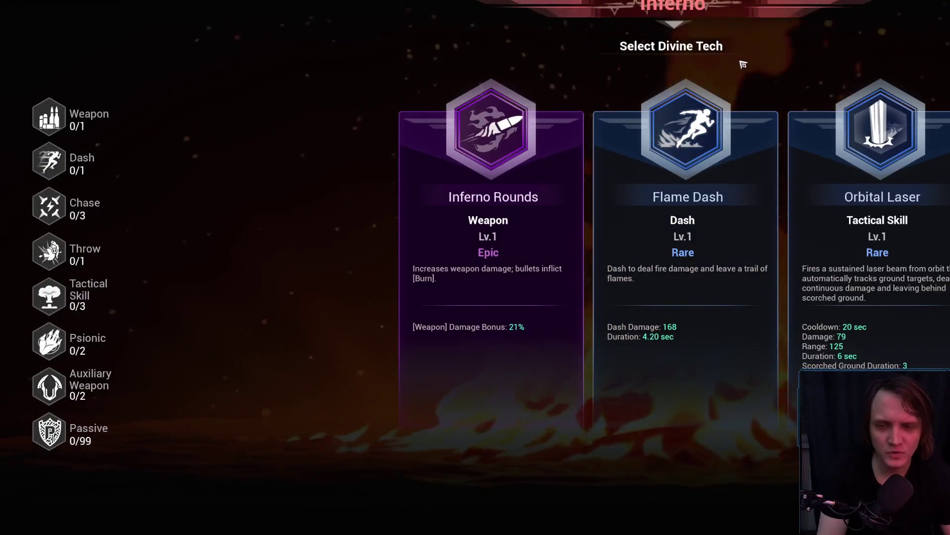
# Step: Choose Inferno Rounds as the weapon, then take EXP Amplification on the next Divine Tech screen
pyautogui.click(552, 222)
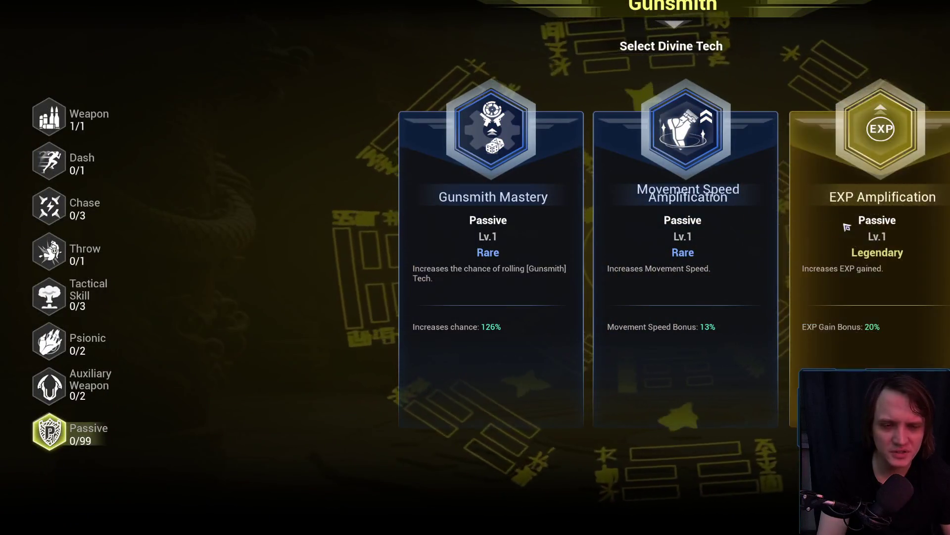
pyautogui.click(847, 227)
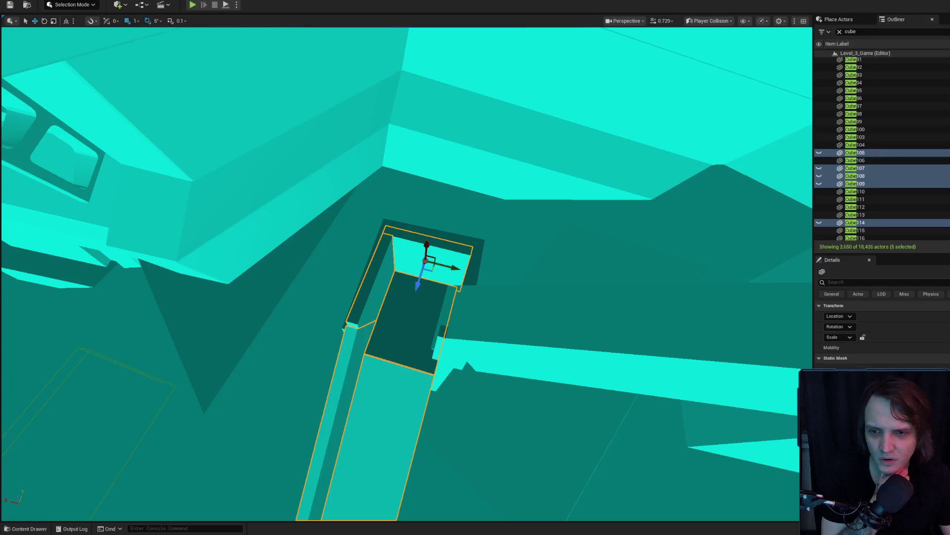
pyautogui.moveTo(455, 269); pyautogui.dragTo(729, 73)
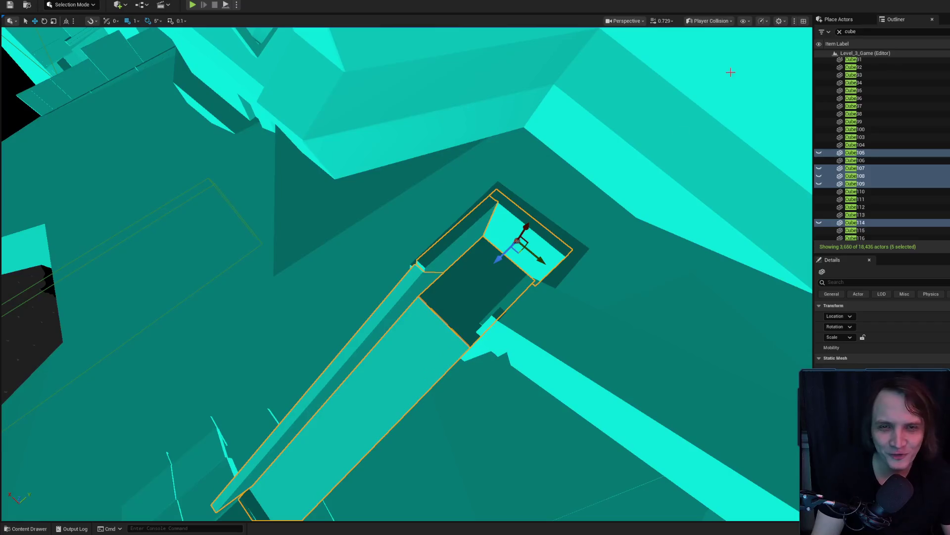
pyautogui.click(711, 21)
pyautogui.press('Escape')
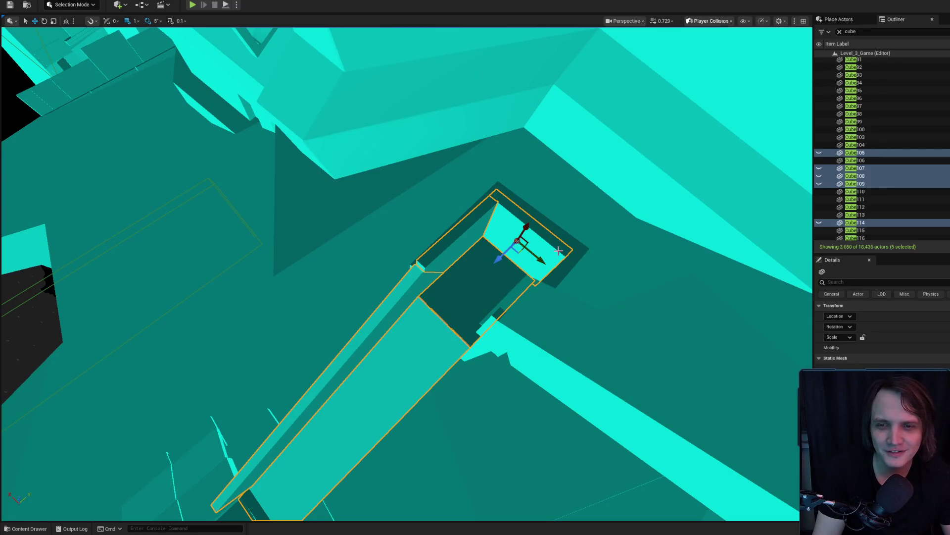
pyautogui.hotkey('alt', '3')
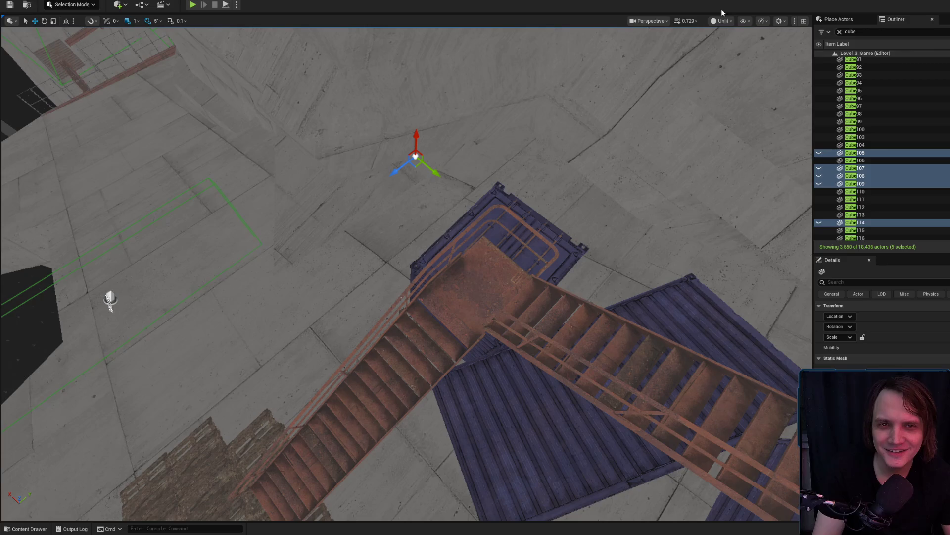
pyautogui.click(722, 21)
pyautogui.press('Escape')
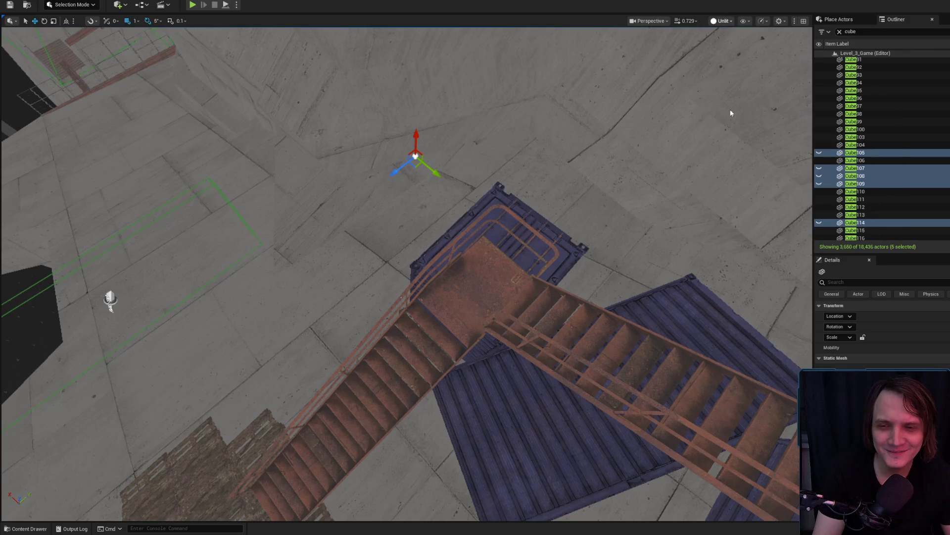
pyautogui.hotkey('alt', 'c')
pyautogui.moveTo(432, 170); pyautogui.dragTo(430, 208)
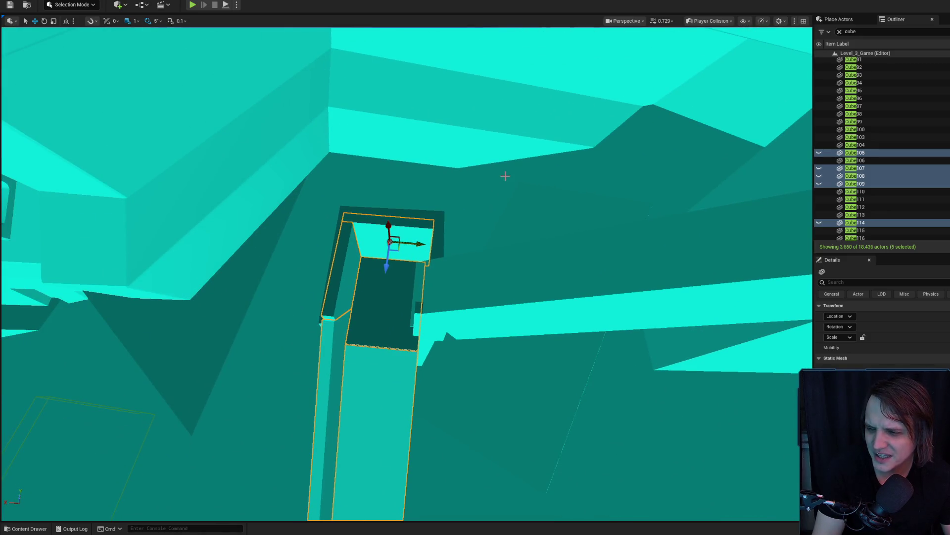
pyautogui.moveTo(520, 241)
pyautogui.mouseDown()
pyautogui.moveTo(521, 223)
pyautogui.moveTo(525, 238)
pyautogui.mouseUp()
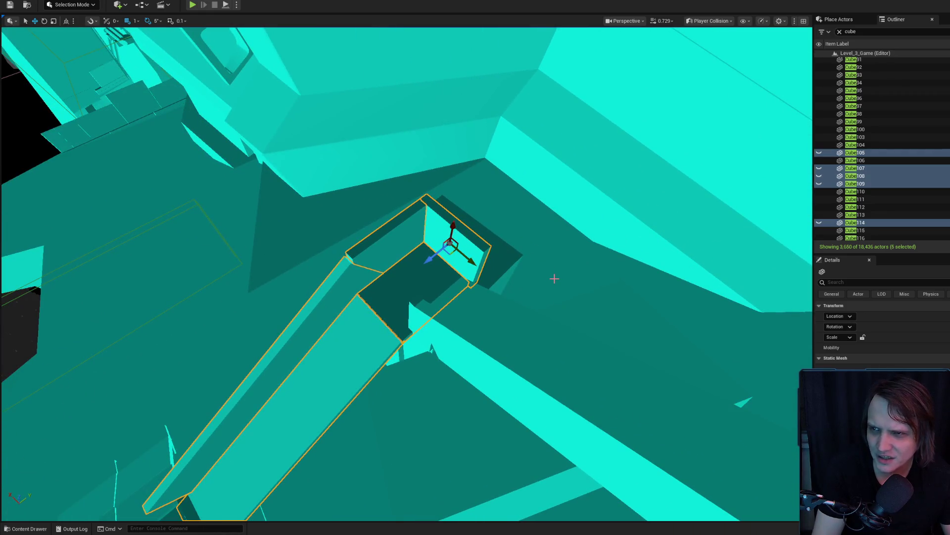
pyautogui.moveTo(555, 278); pyautogui.dragTo(552, 275)
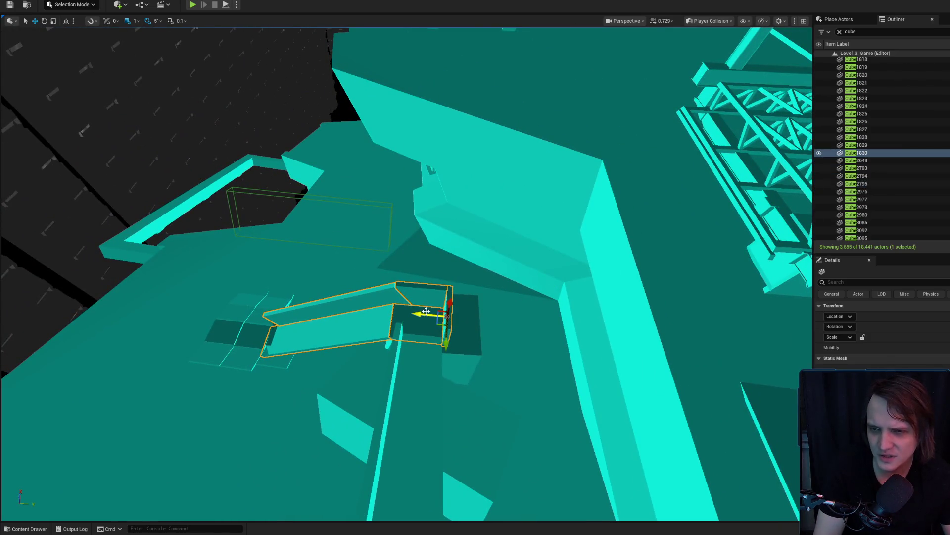
pyautogui.moveTo(121, 248); pyautogui.dragTo(124, 249)
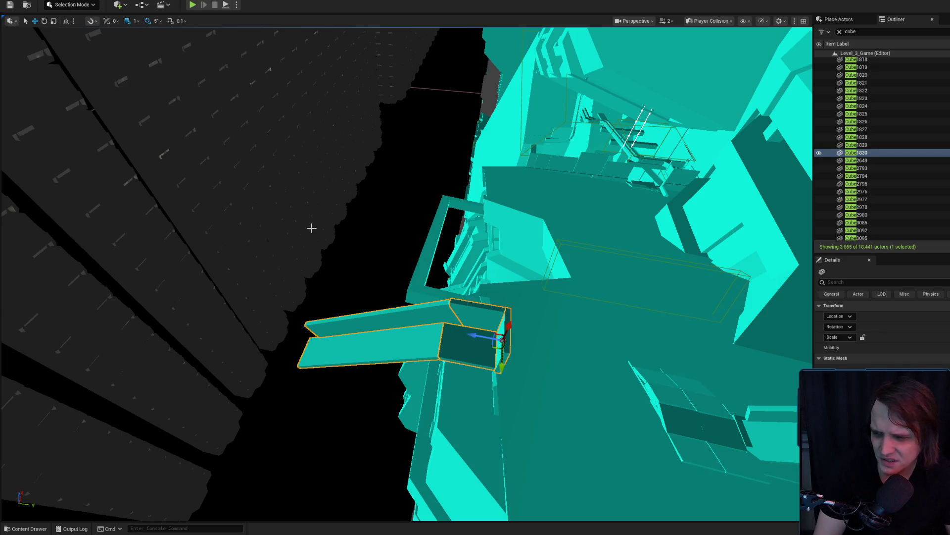
pyautogui.scroll(3, 261, 196)
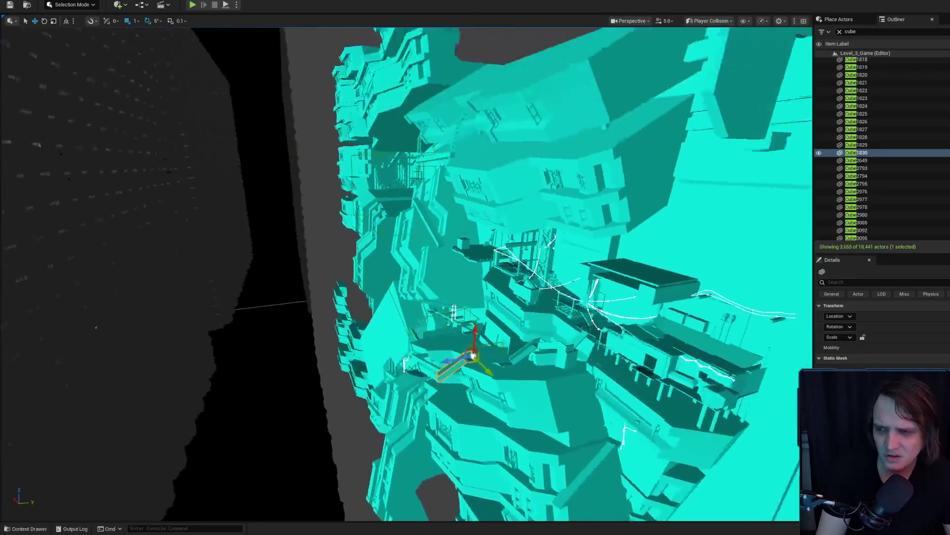
pyautogui.press('w')
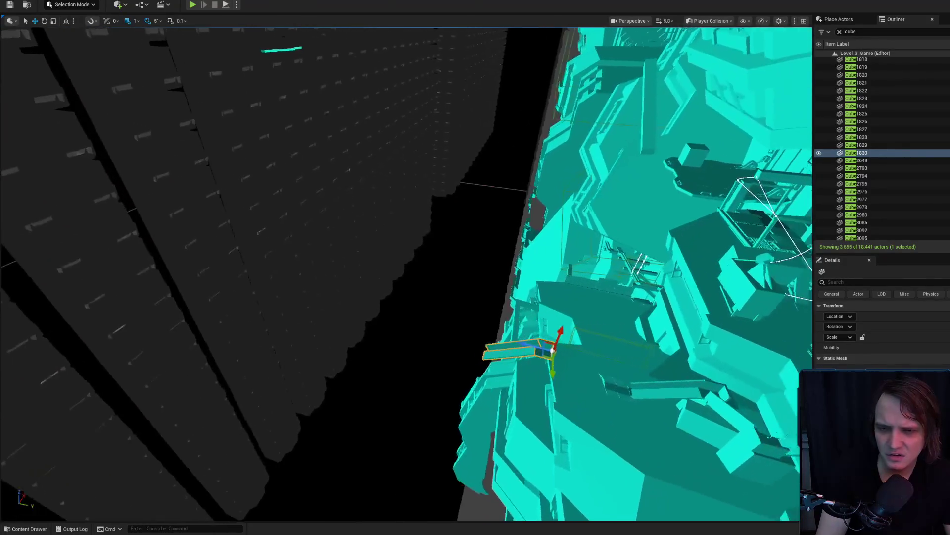
pyautogui.press('d')
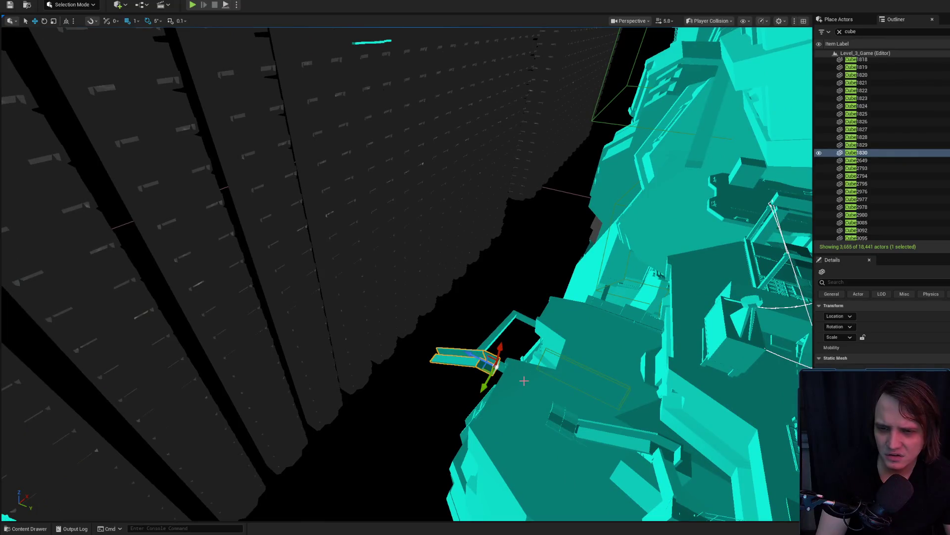
pyautogui.scroll(2, 168, 223)
pyautogui.press('w')
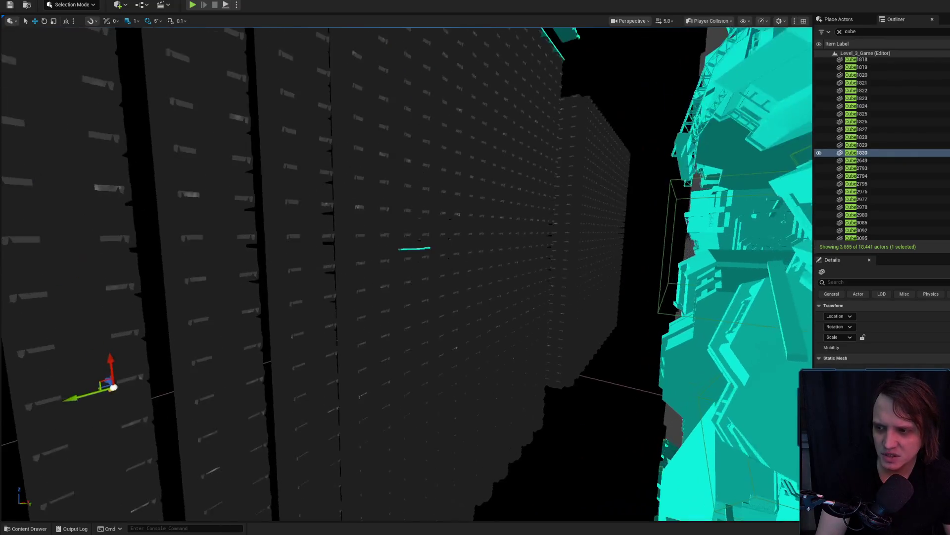
pyautogui.scroll(1, 406, 273)
pyautogui.press('w')
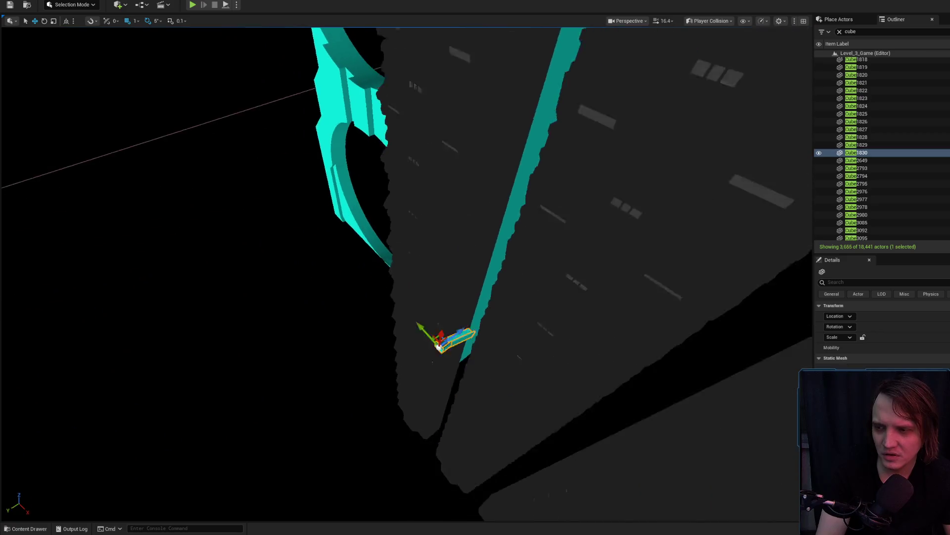
pyautogui.press('w')
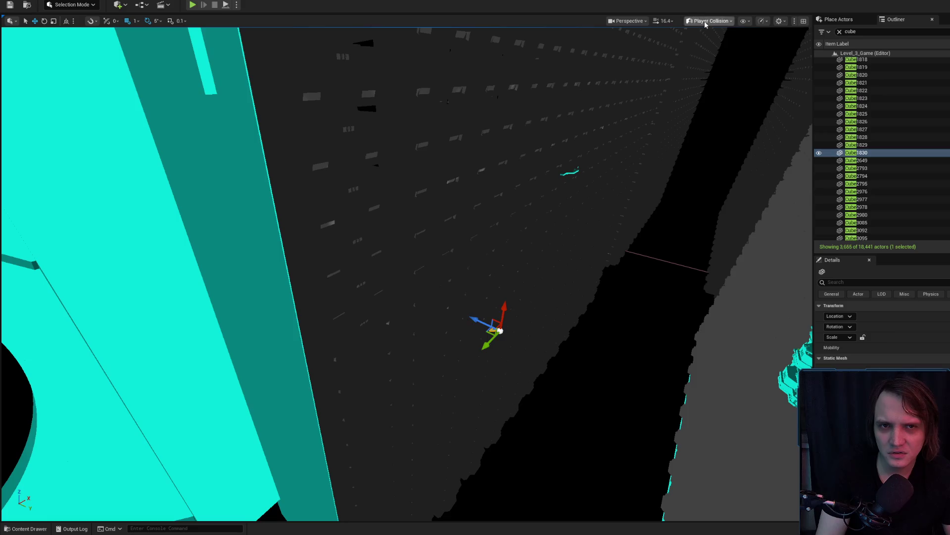
# Step: Switch the viewport from Player Collision to Lit rendering
pyautogui.click(706, 24)
pyautogui.click(508, 232)
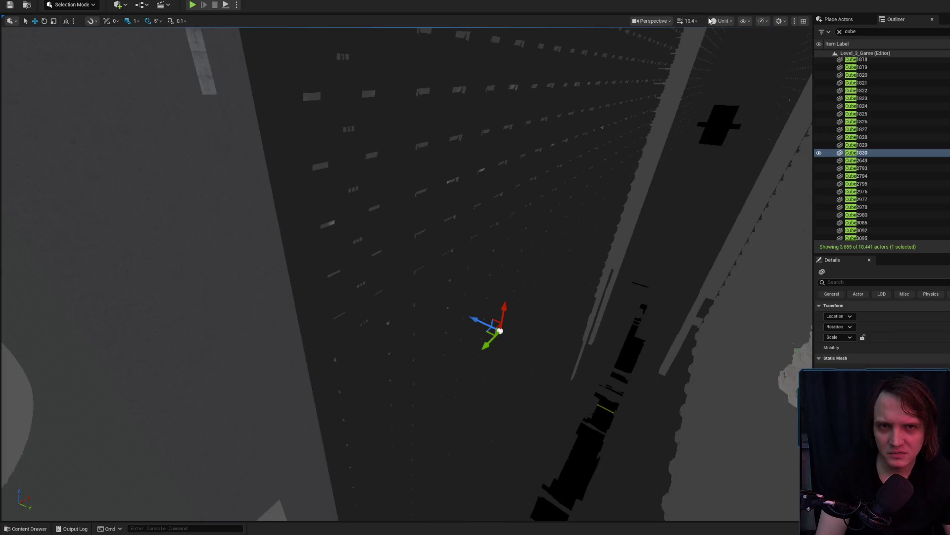
pyautogui.click(713, 21)
pyautogui.click(732, 53)
# Step: Fly the camera down the shaft and select the ceiling fan 1Fan_big
pyautogui.scroll(2, 794, 172)
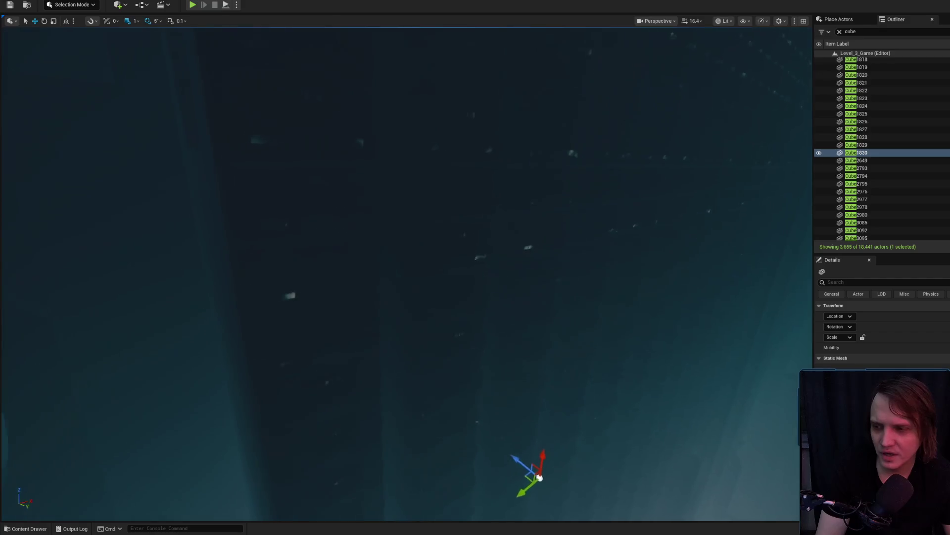
pyautogui.scroll(-2, 794, 171)
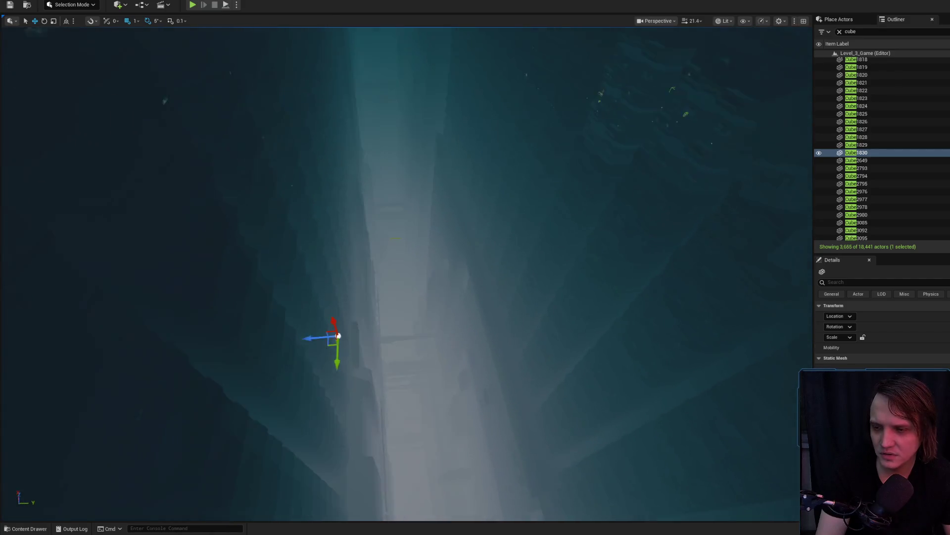
pyautogui.scroll(-3, 520, 255)
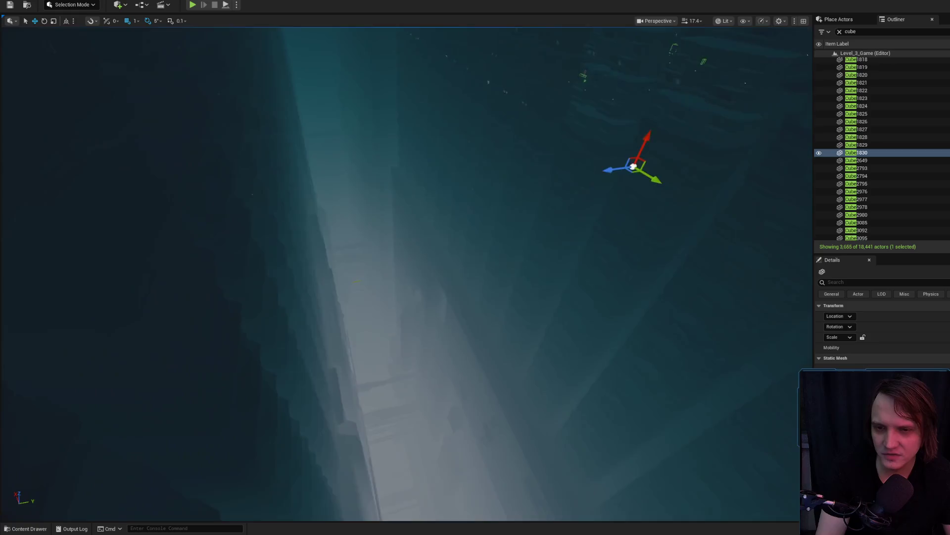
pyautogui.scroll(-1, 621, 183)
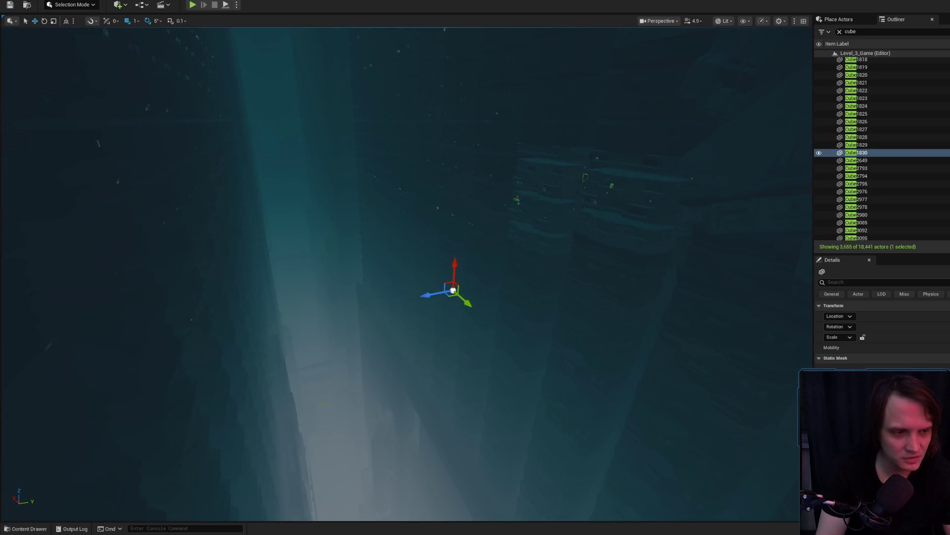
pyautogui.scroll(1, 406, 272)
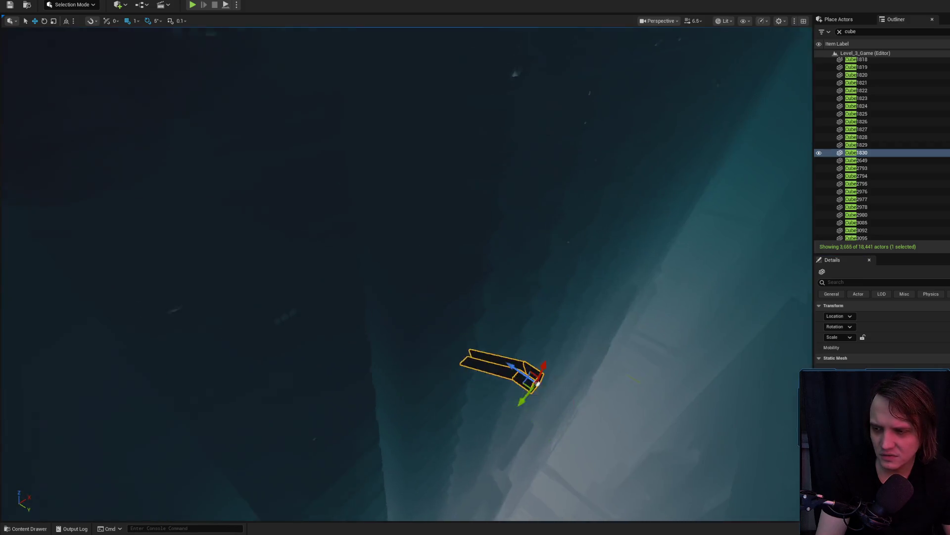
pyautogui.scroll(2, 406, 272)
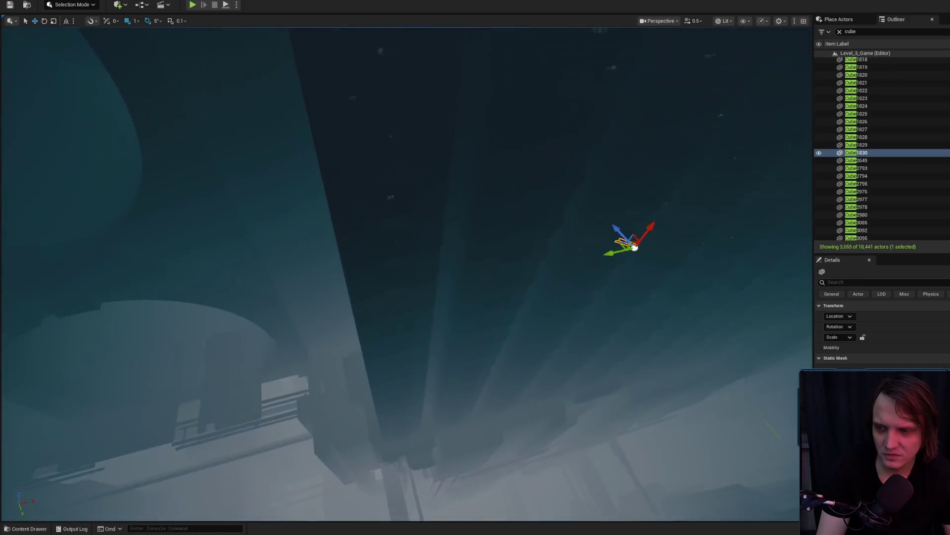
pyautogui.scroll(1, 406, 272)
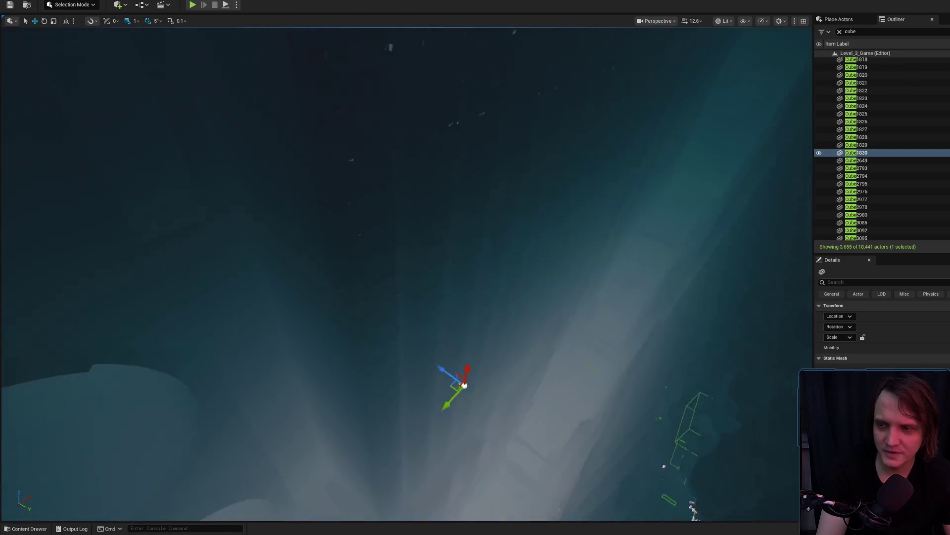
pyautogui.scroll(1, 491, 270)
pyautogui.scroll(1, 546, 247)
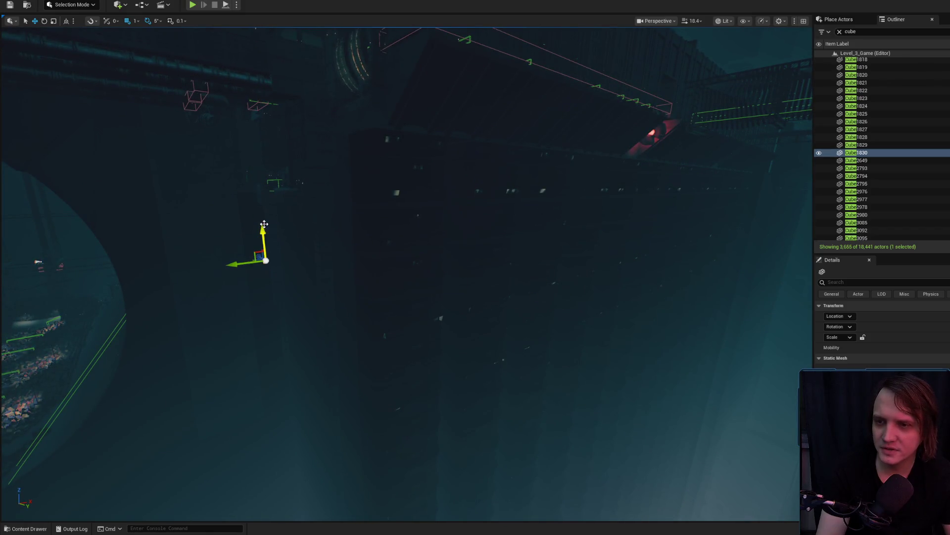
pyautogui.scroll(-1, 406, 273)
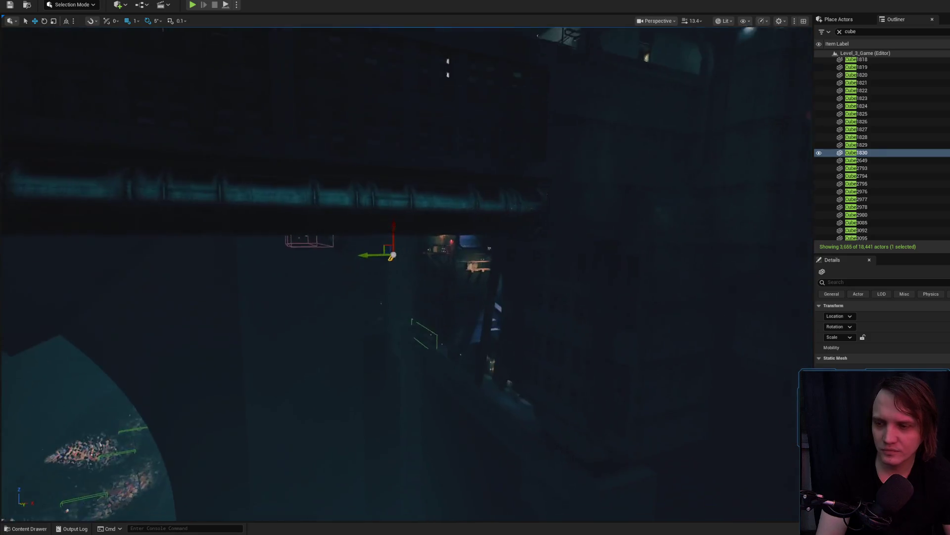
pyautogui.press('s')
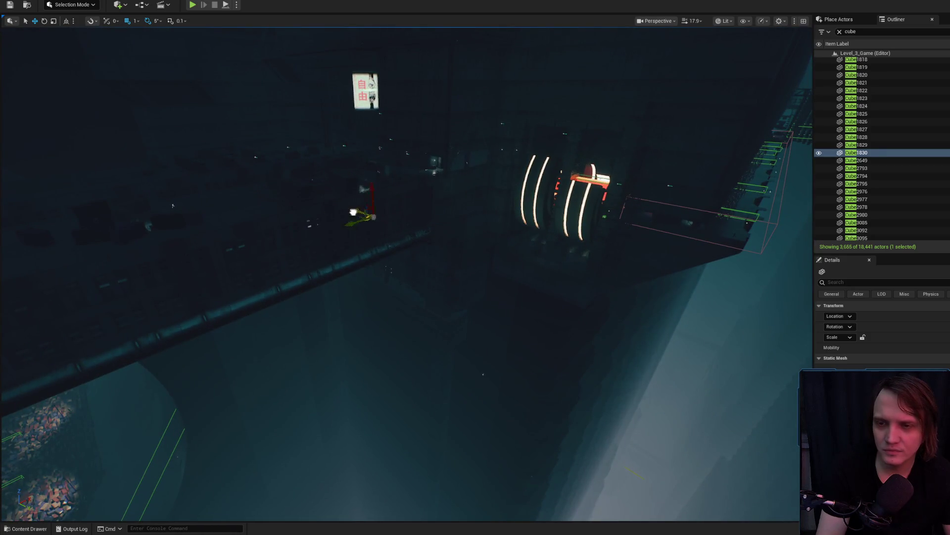
pyautogui.scroll(-2, 428, 237)
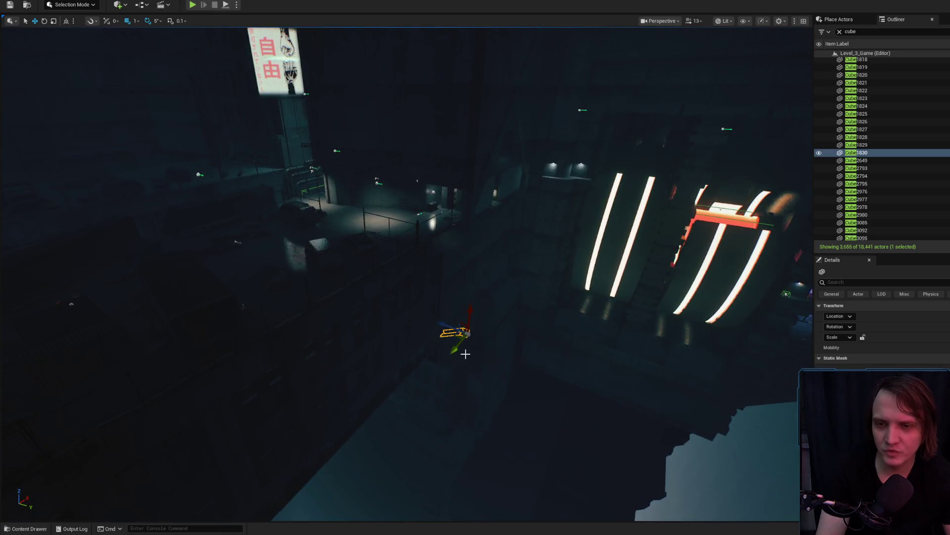
pyautogui.scroll(-1, 320, 413)
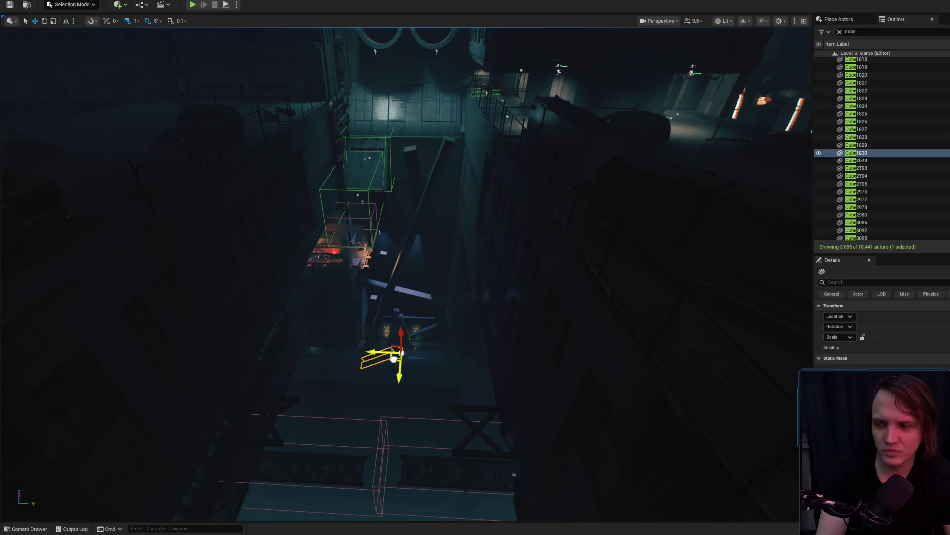
pyautogui.press('f')
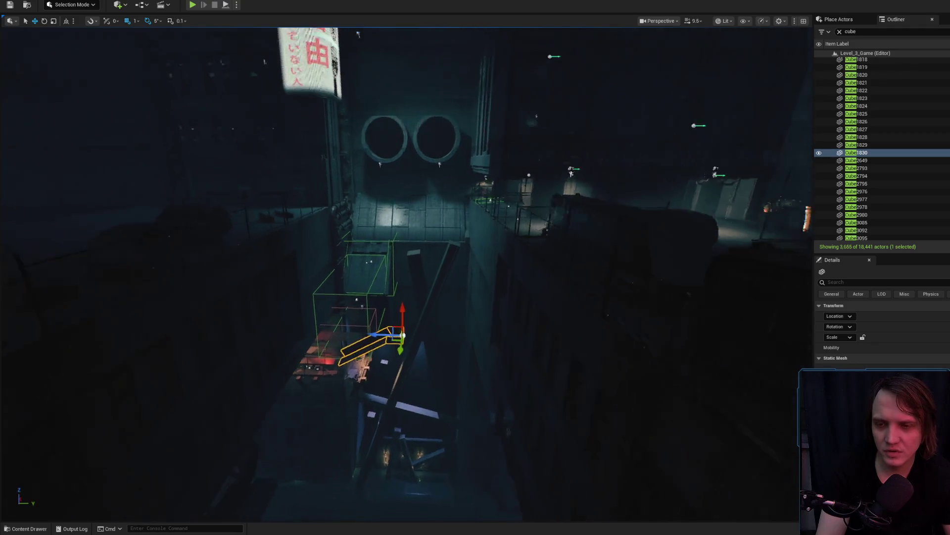
pyautogui.scroll(-2, 448, 250)
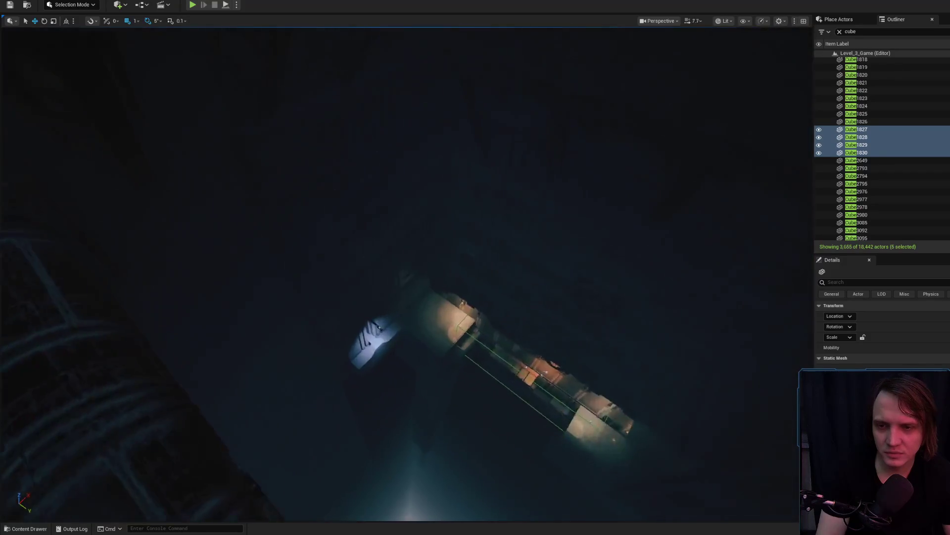
pyautogui.scroll(-1, 407, 273)
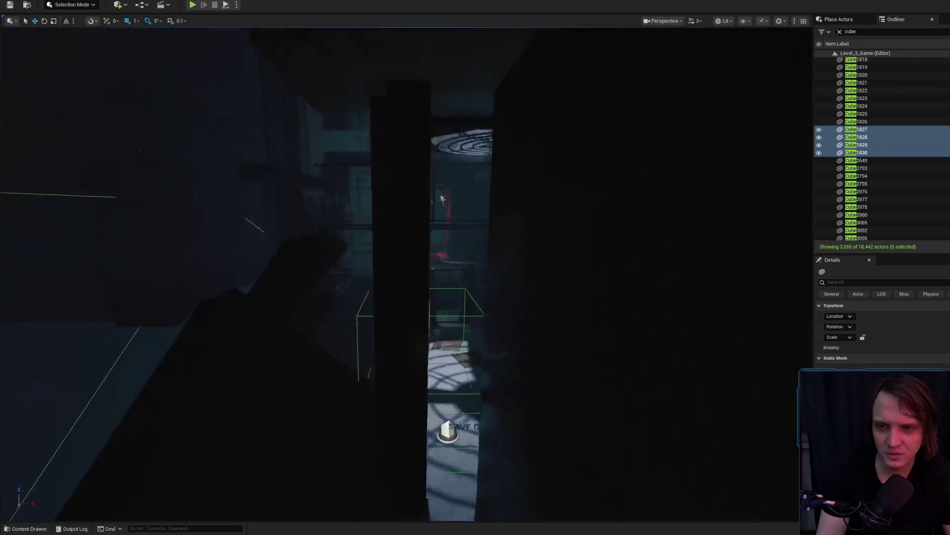
pyautogui.scroll(-1, 467, 276)
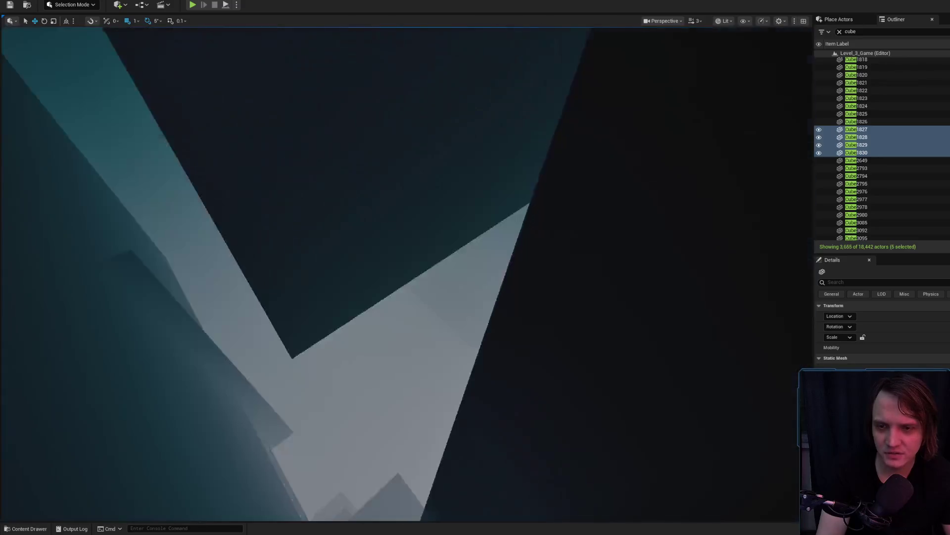
pyautogui.scroll(-1, 448, 275)
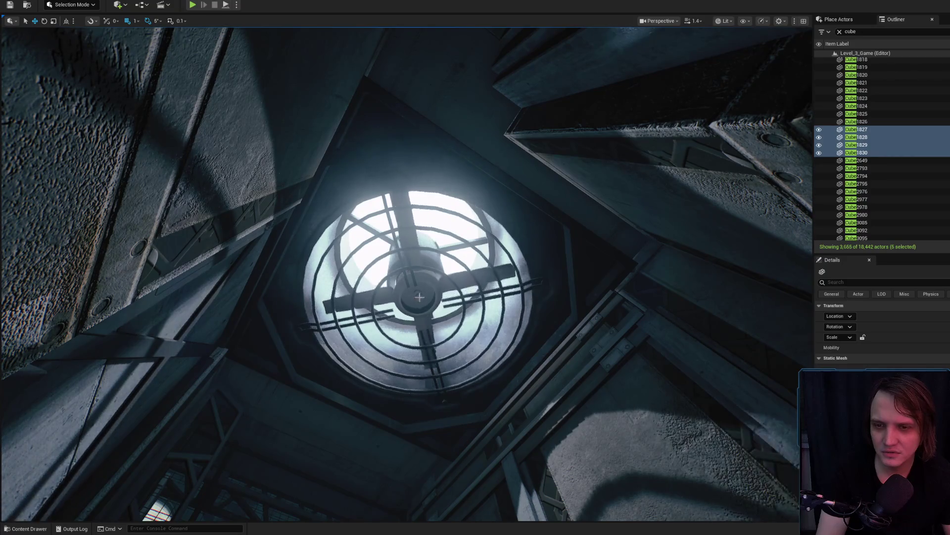
pyautogui.click(426, 282)
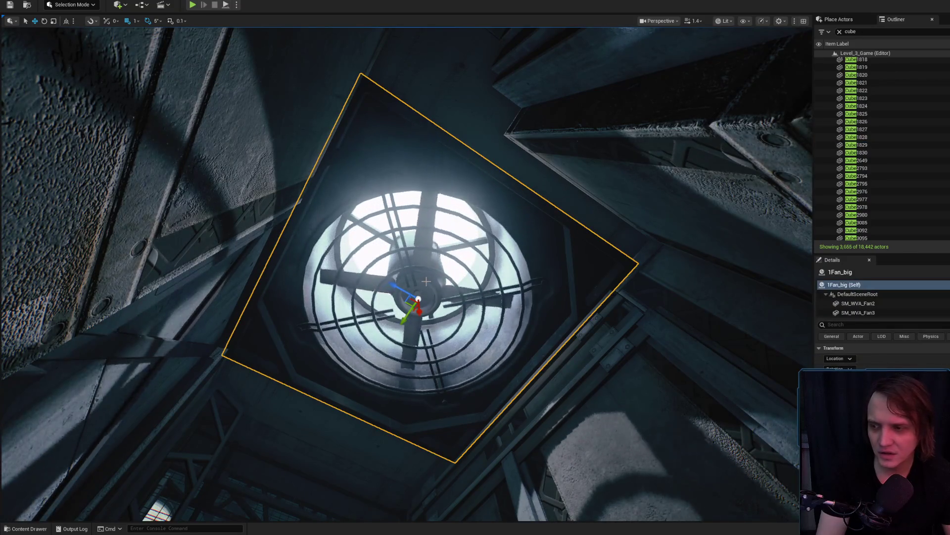
# Step: Select the fan's SM_WVA_Fan3 part and open its M_Fan_Rotate1 material in the Material Editor
pyautogui.scroll(4, 426, 281)
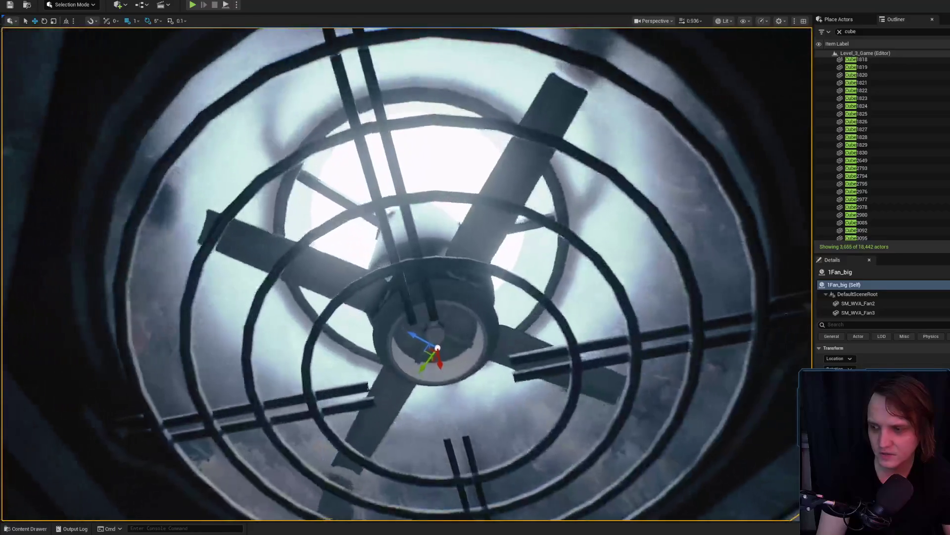
pyautogui.scroll(5, 426, 281)
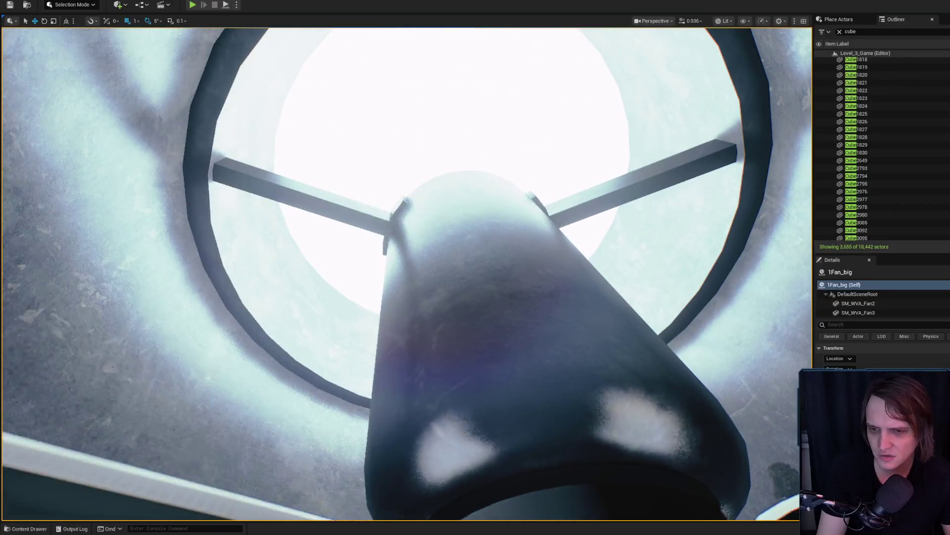
pyautogui.scroll(5, 458, 430)
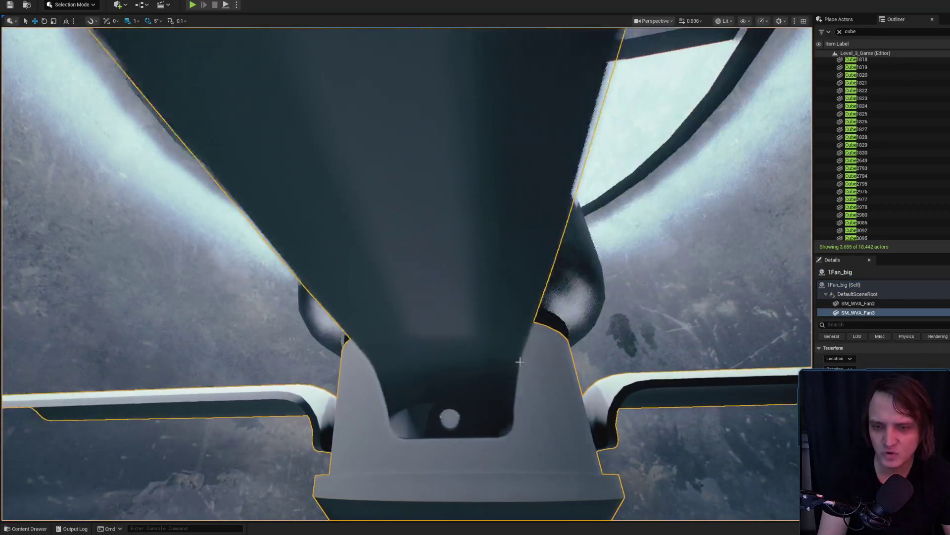
pyautogui.click(457, 429)
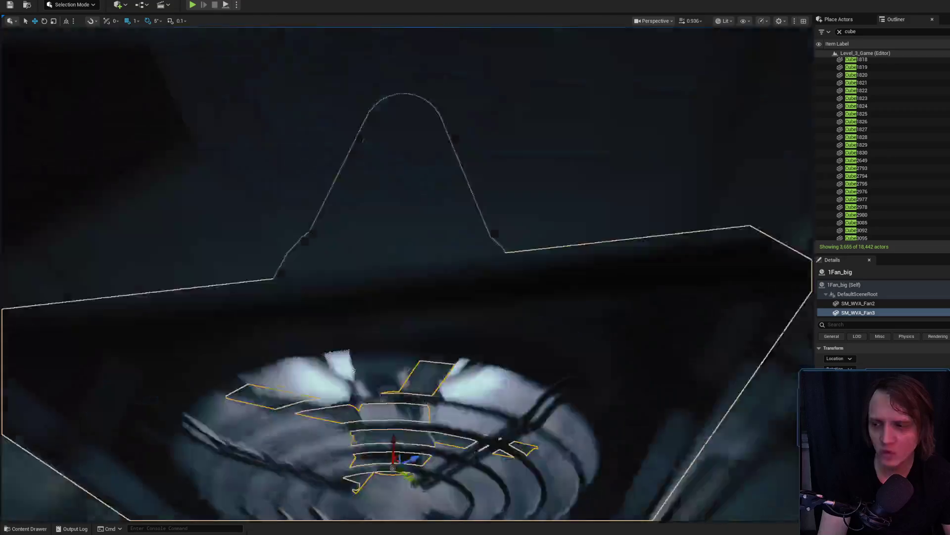
pyautogui.scroll(-10, 406, 272)
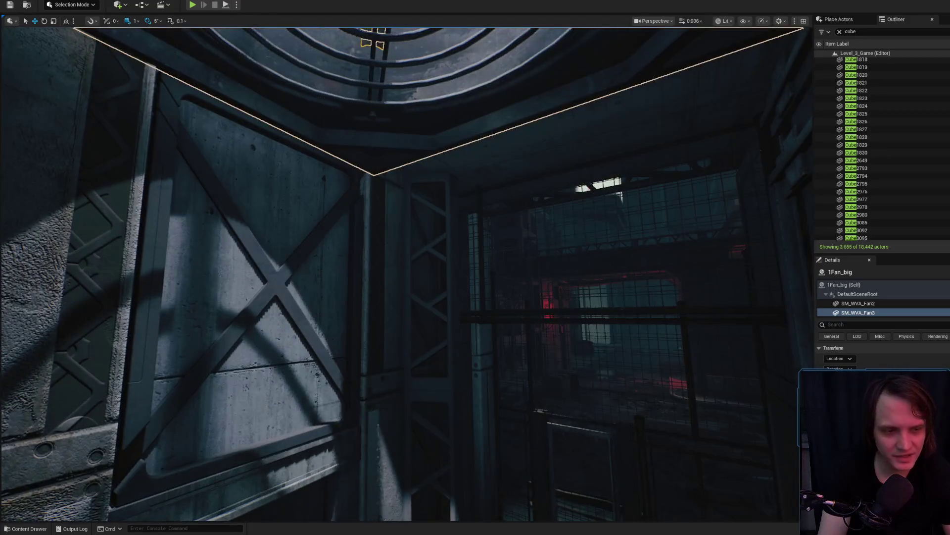
pyautogui.press('f')
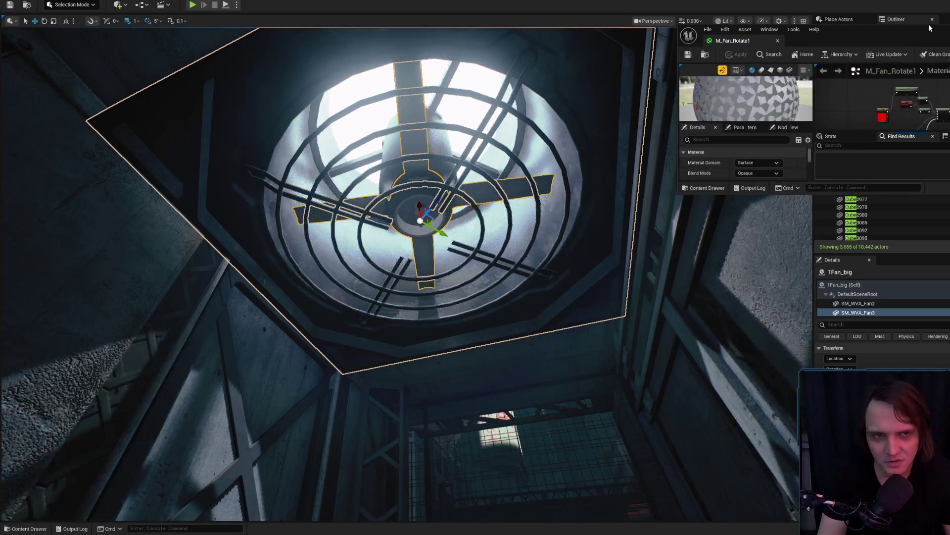
pyautogui.doubleClick(764, 98)
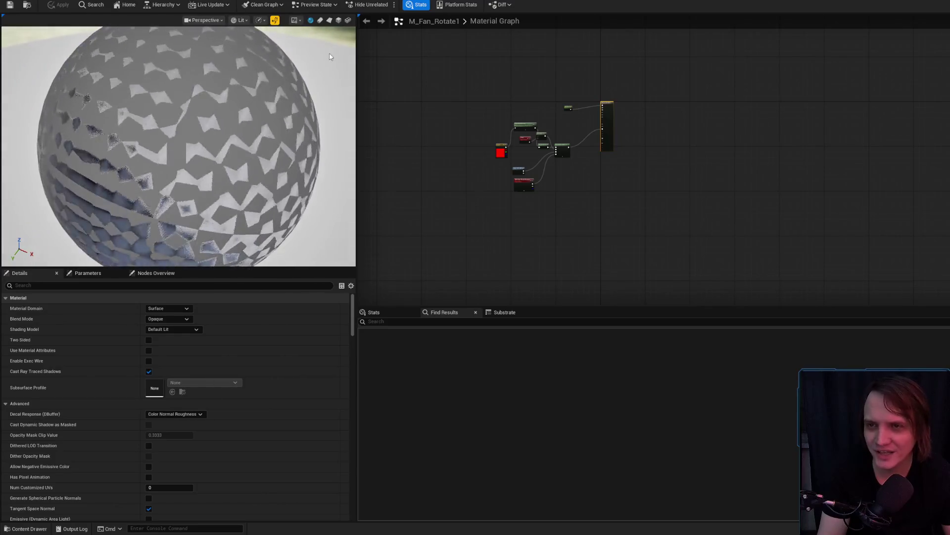
# Step: Preview M_Fan_Rotate1 on a cube, orbit it to the side, then clear the fan selection
pyautogui.click(339, 20)
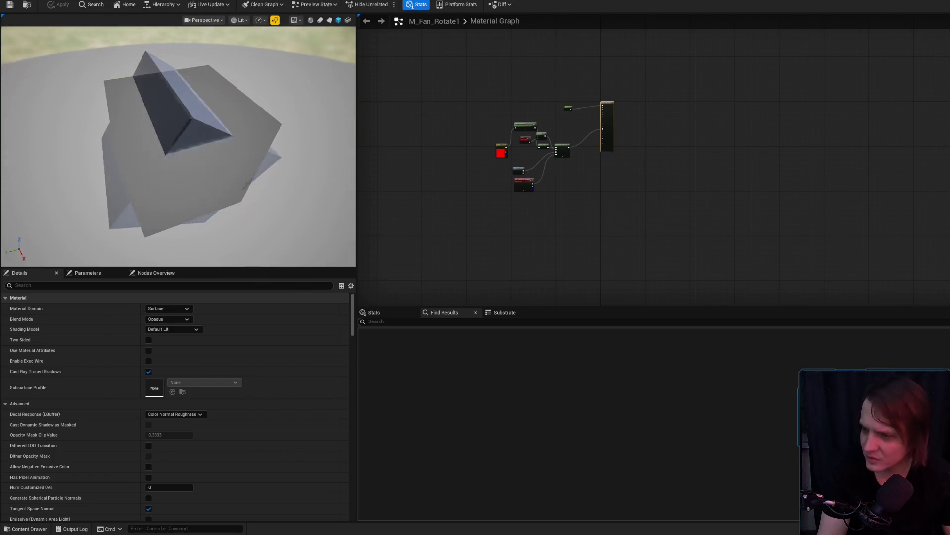
pyautogui.moveTo(224, 134); pyautogui.dragTo(224, 178)
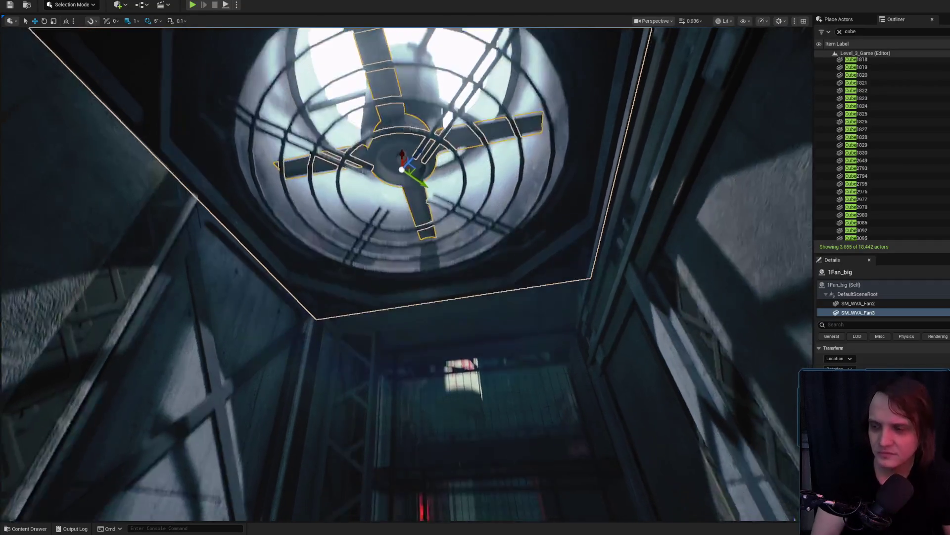
pyautogui.press('Escape')
# Step: Fly through the level's corridors, then bring Chrome's Fab 'metal' search results to the front
pyautogui.scroll(-2, 406, 272)
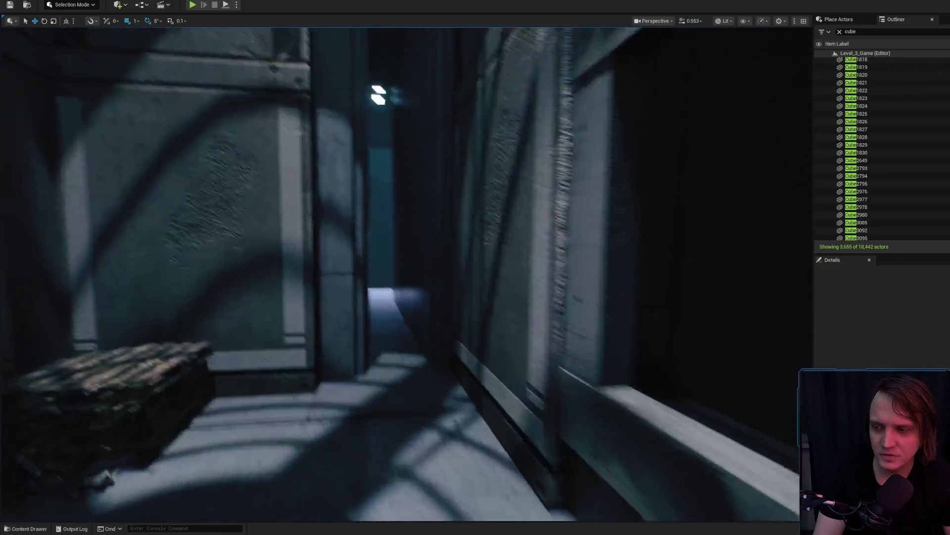
pyautogui.scroll(1, 407, 274)
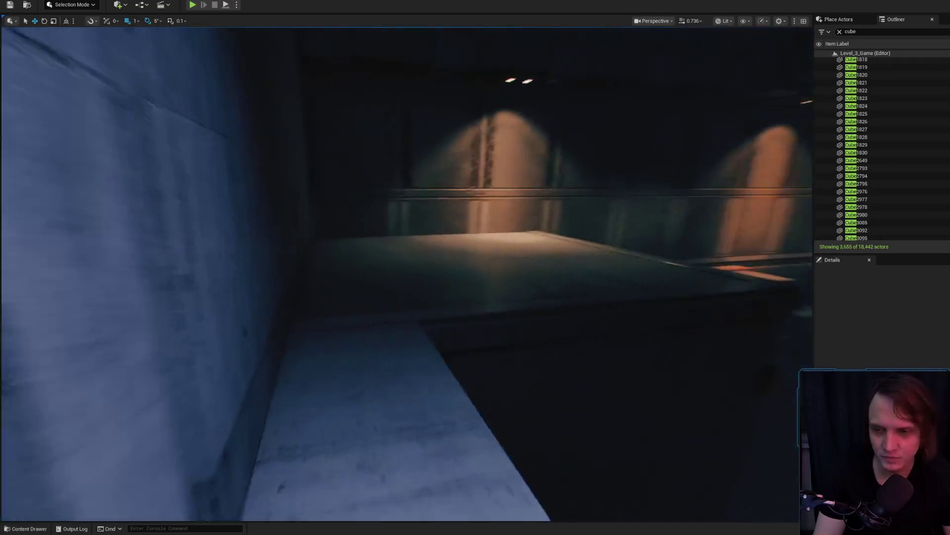
pyautogui.scroll(1, 407, 274)
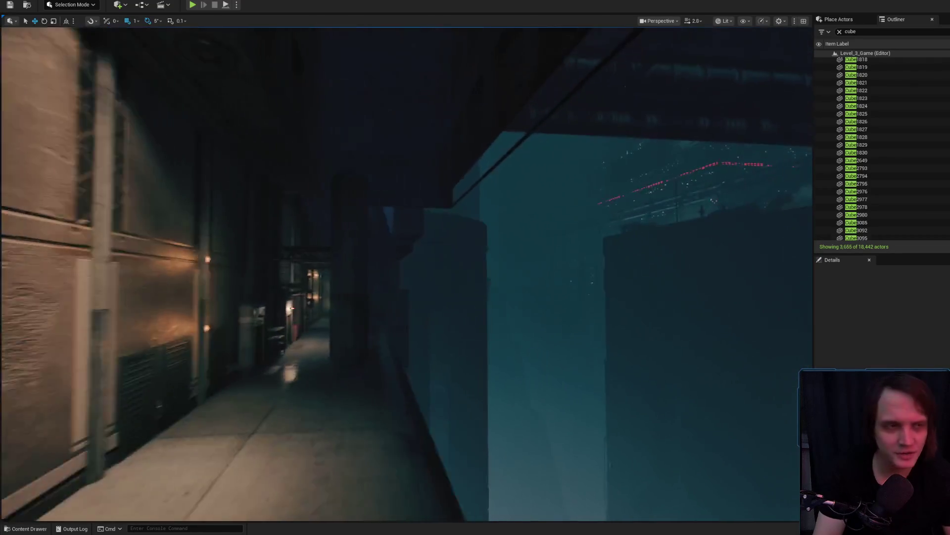
pyautogui.hotkey('alt', 'Tab')
pyautogui.hotkey('alt', 'Tab')
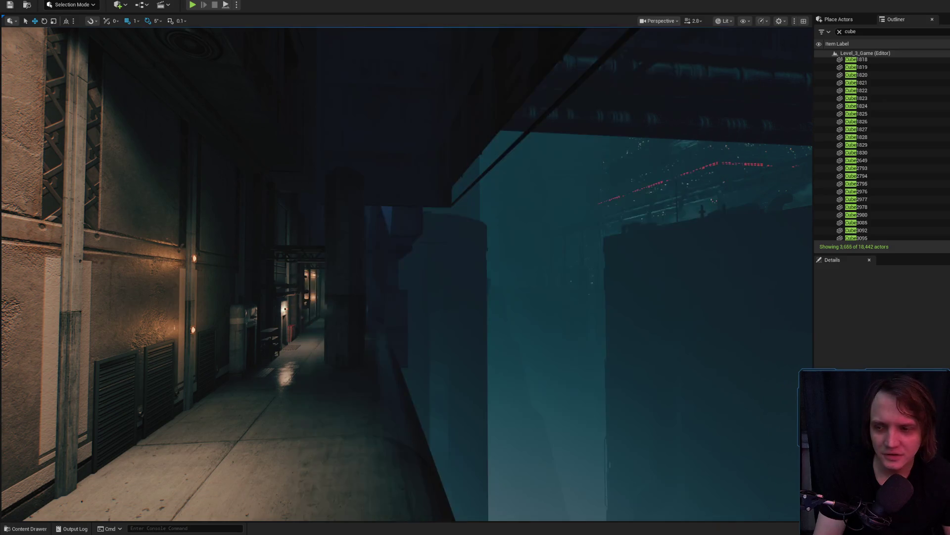
pyautogui.scroll(2, 407, 274)
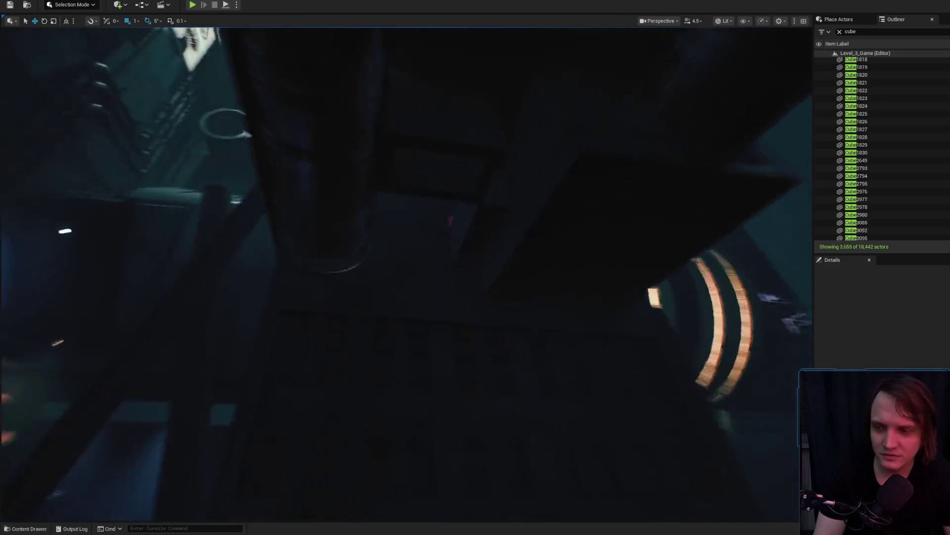
pyautogui.scroll(-2, 407, 274)
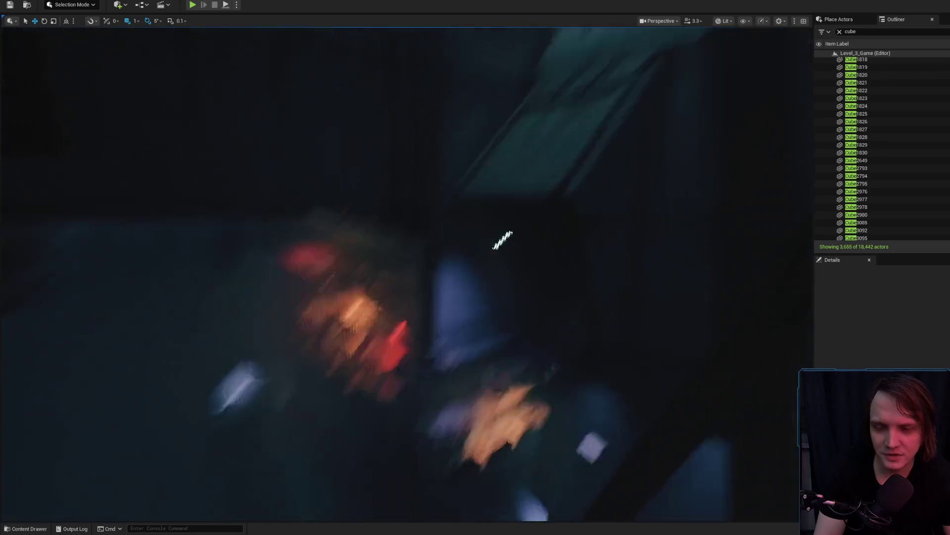
pyautogui.hotkey('alt', 'Tab')
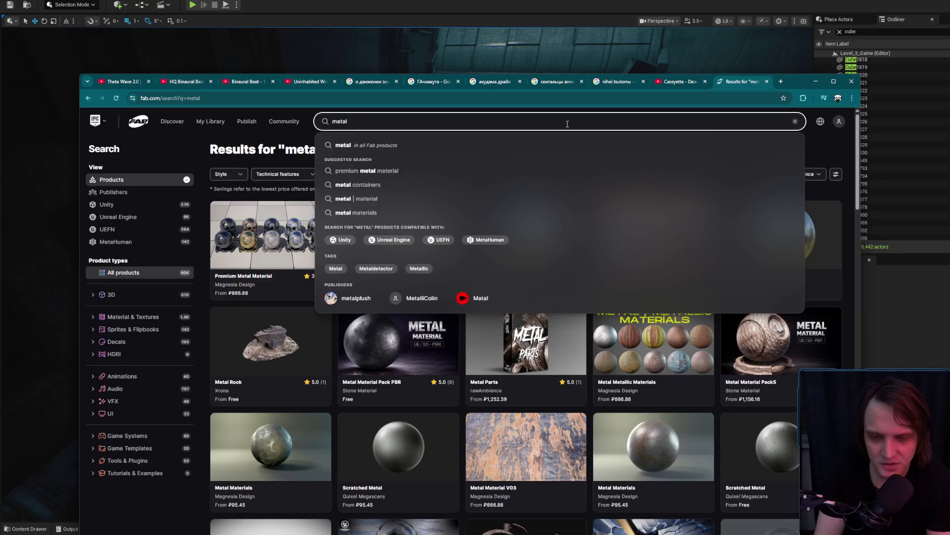
# Step: Replace the old 'metal' query in the Fab search box with 'Bullet'
pyautogui.press('Escape')
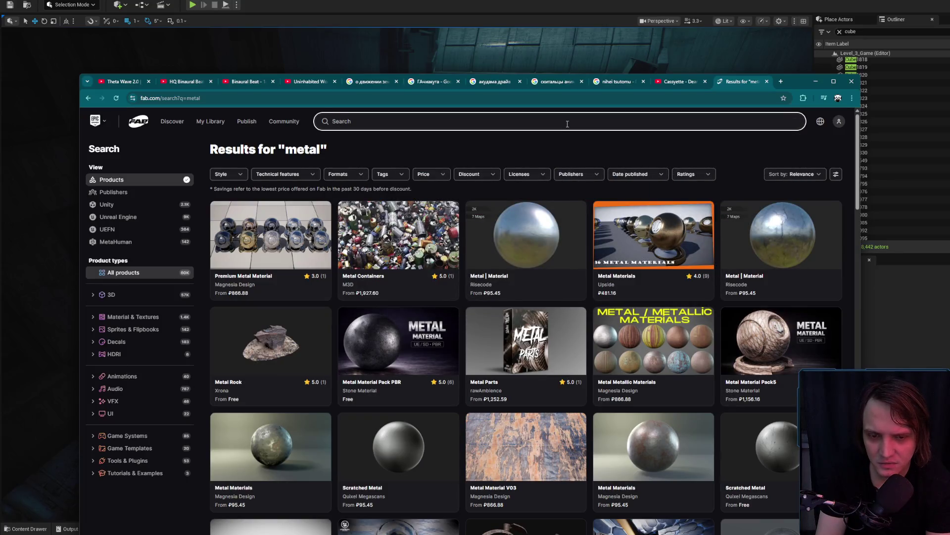
pyautogui.write('meg')
pyautogui.press('BackSpace')
pyautogui.press('BackSpace')
pyautogui.press('BackSpace')
pyautogui.write('Many')
pyautogui.press('BackSpace')
pyautogui.press('BackSpace')
pyautogui.press('BackSpace')
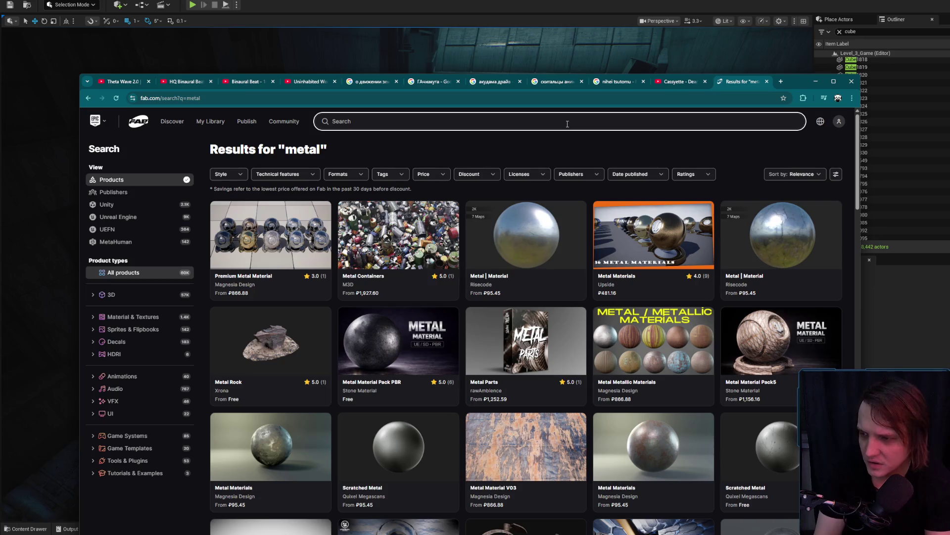
pyautogui.write('Bullet')
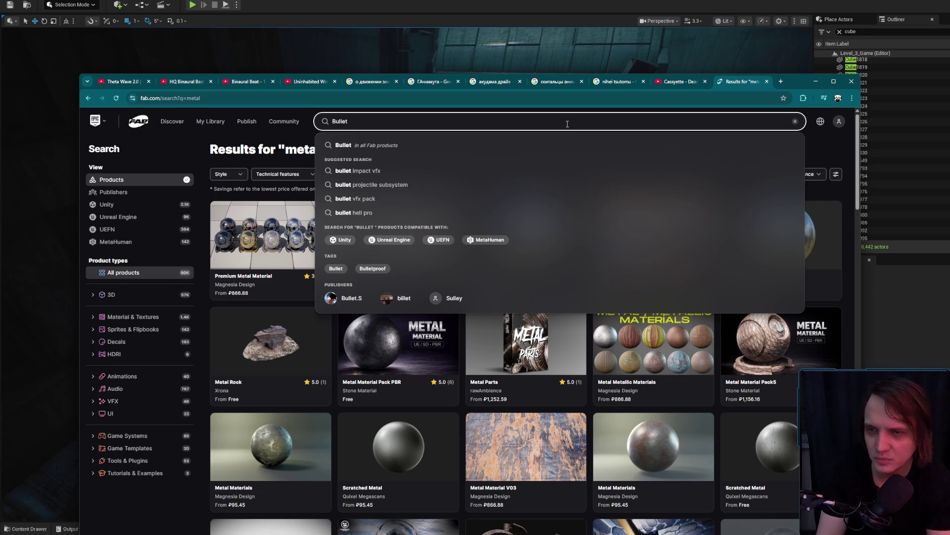
# Step: Search Fab for 'Bullet hell' and scroll through the bullet models, ammo packs and sound FX results
pyautogui.write('hell')
pyautogui.press('Return')
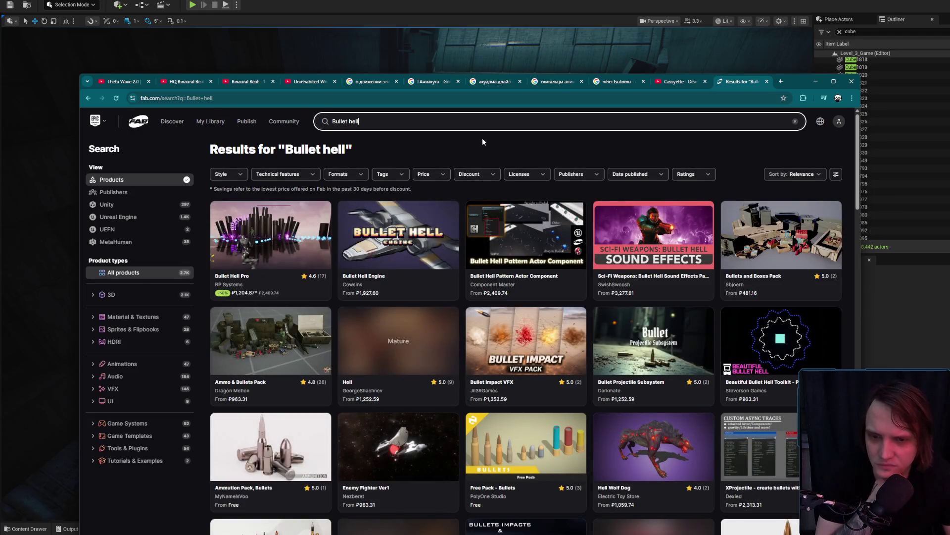
pyautogui.scroll(-4, 486, 265)
pyautogui.scroll(-7, 486, 265)
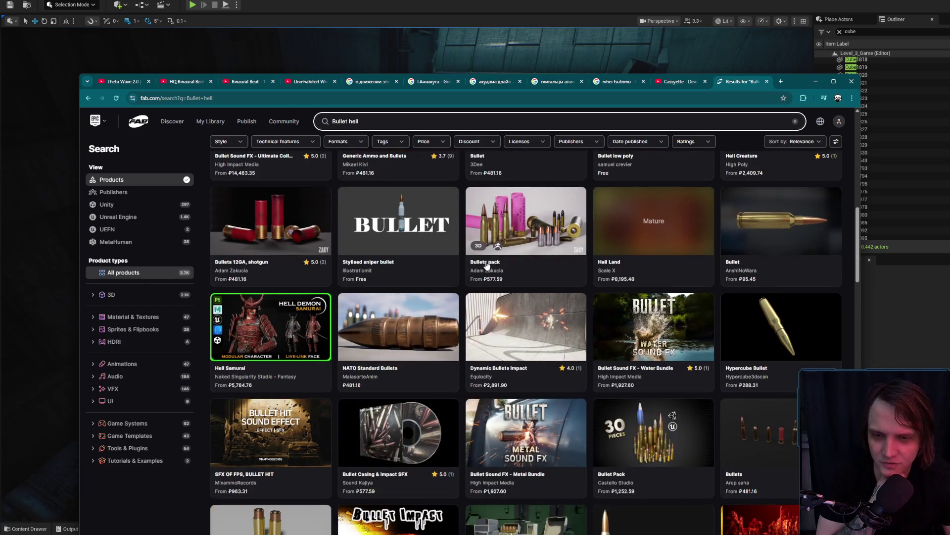
pyautogui.scroll(-3, 487, 266)
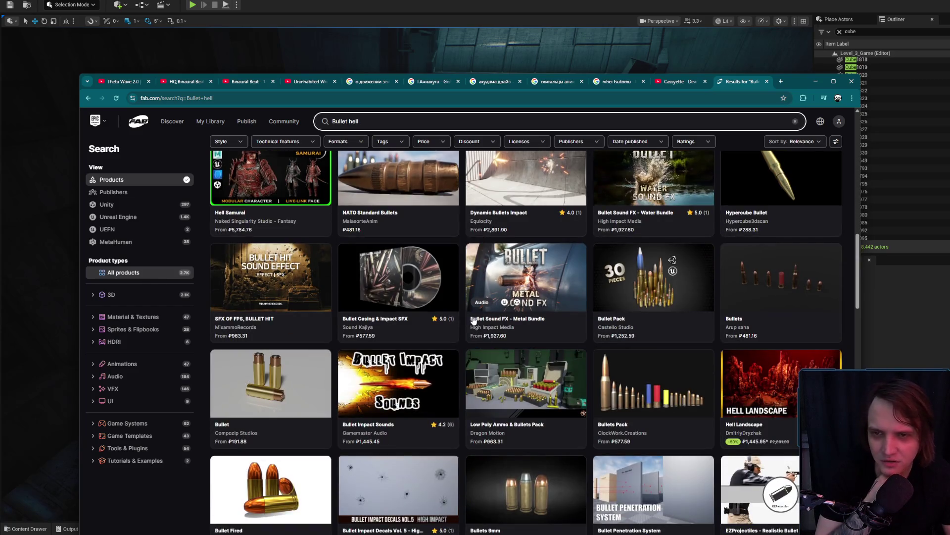
pyautogui.scroll(-5, 488, 314)
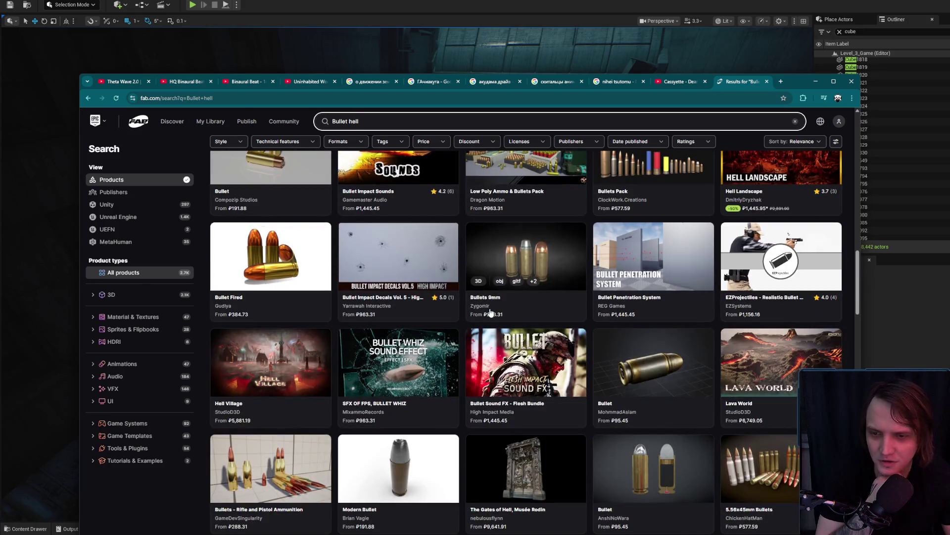
pyautogui.scroll(-6, 490, 313)
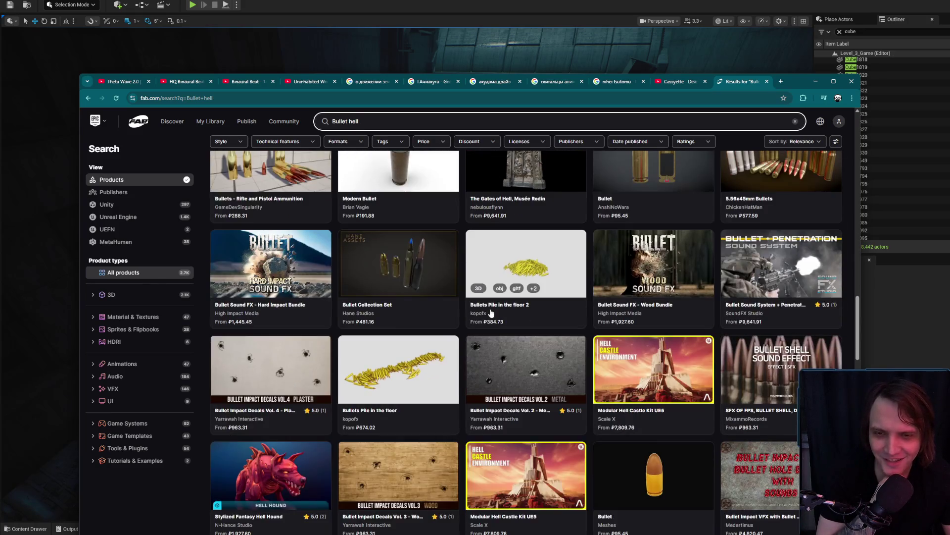
pyautogui.scroll(-5, 490, 312)
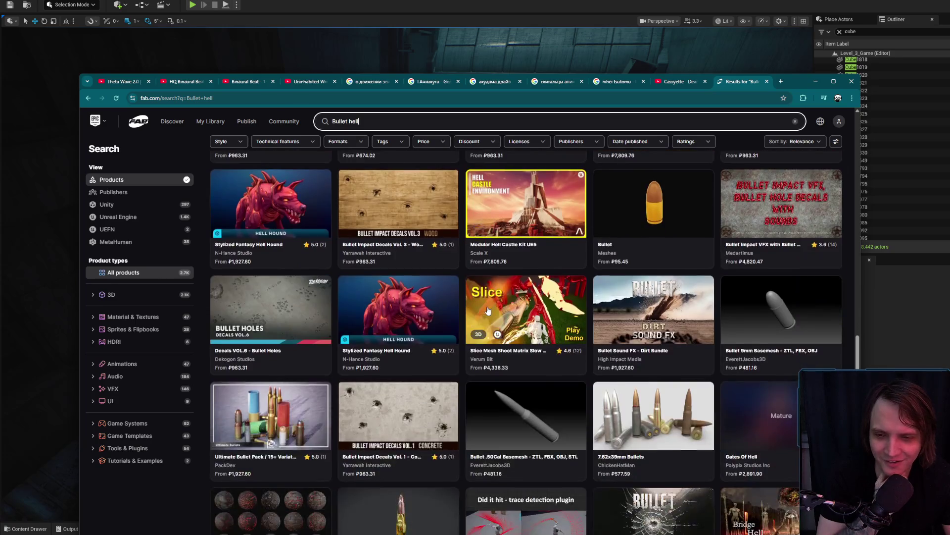
pyautogui.scroll(-3, 487, 311)
pyautogui.scroll(-5, 487, 311)
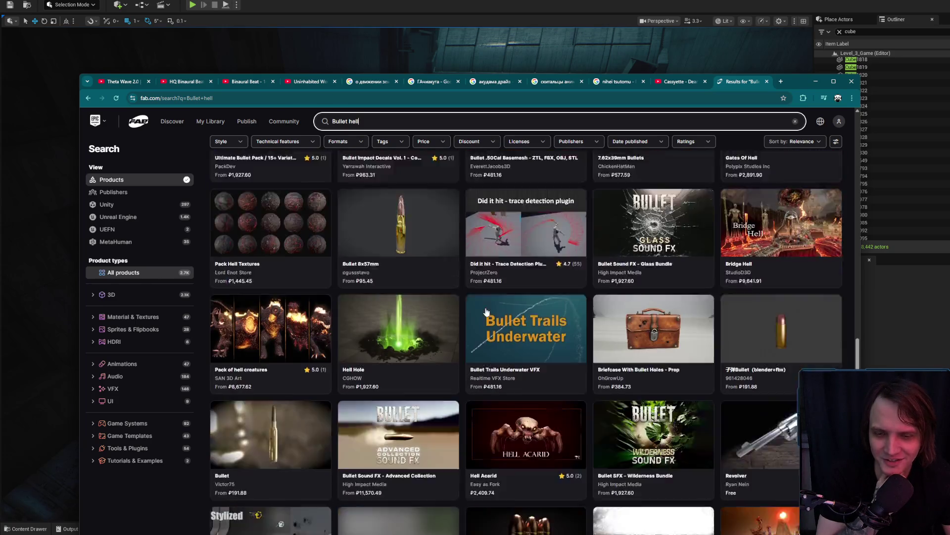
pyautogui.scroll(-2, 486, 312)
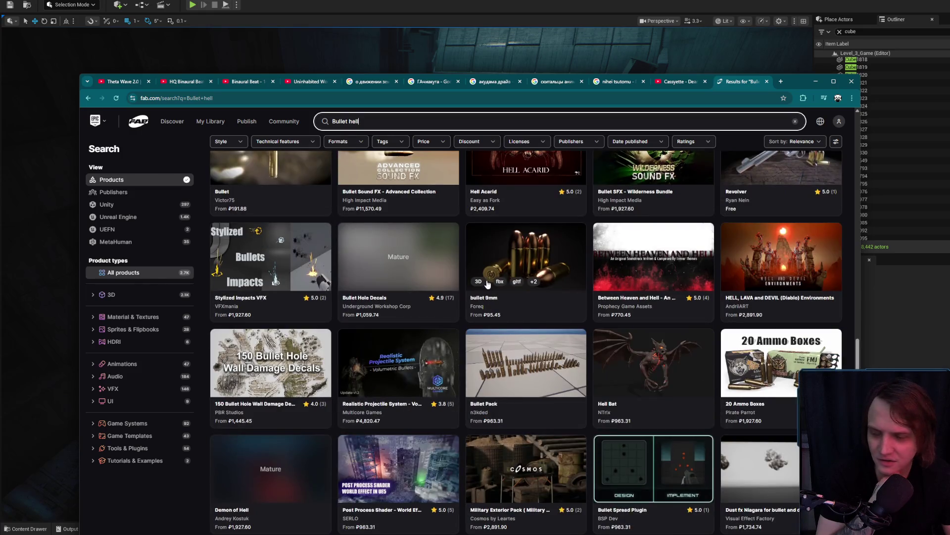
pyautogui.scroll(15, 488, 283)
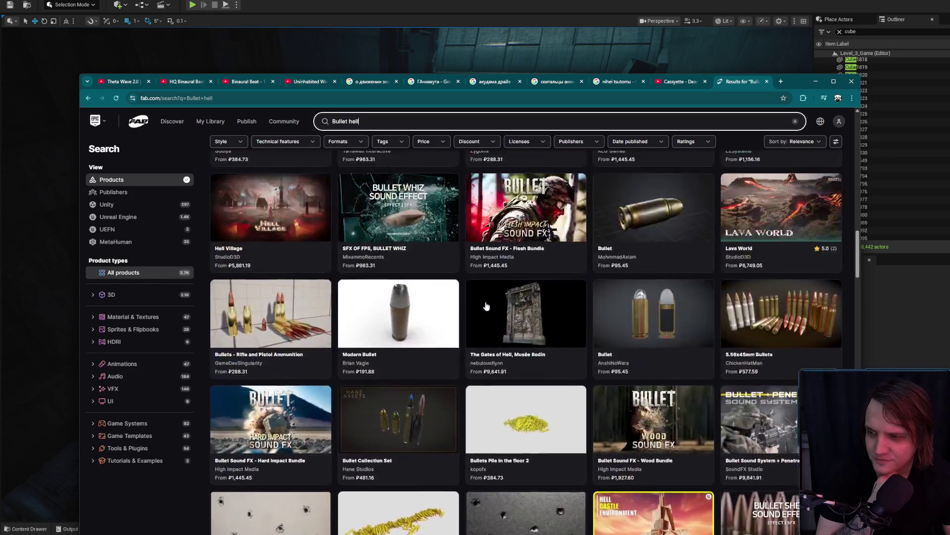
pyautogui.scroll(10, 486, 306)
pyautogui.hotkey('ctrl', 'a')
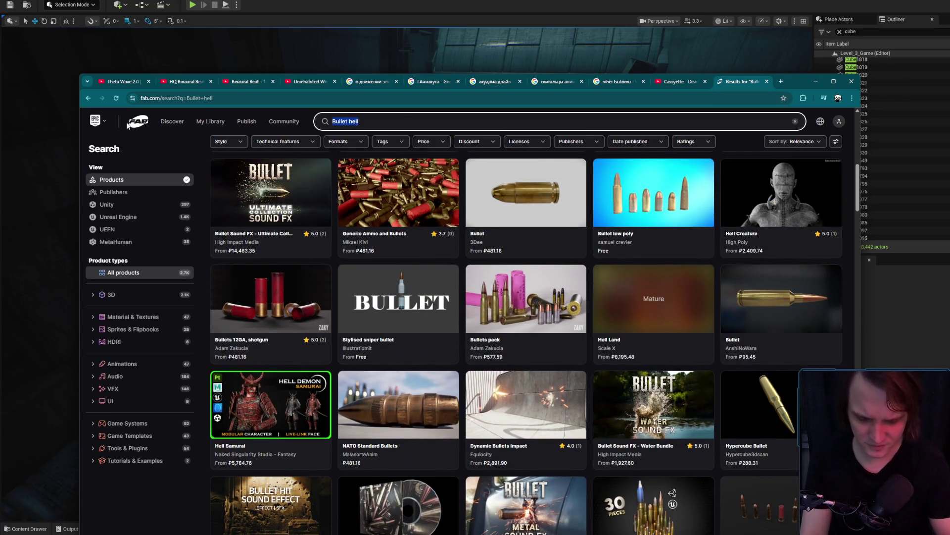
# Step: Search Fab for 'Roguelike'
pyautogui.write('RO')
pyautogui.press('BackSpace')
pyautogui.write('oguelike')
pyautogui.press('Return')
pyautogui.write('\\')
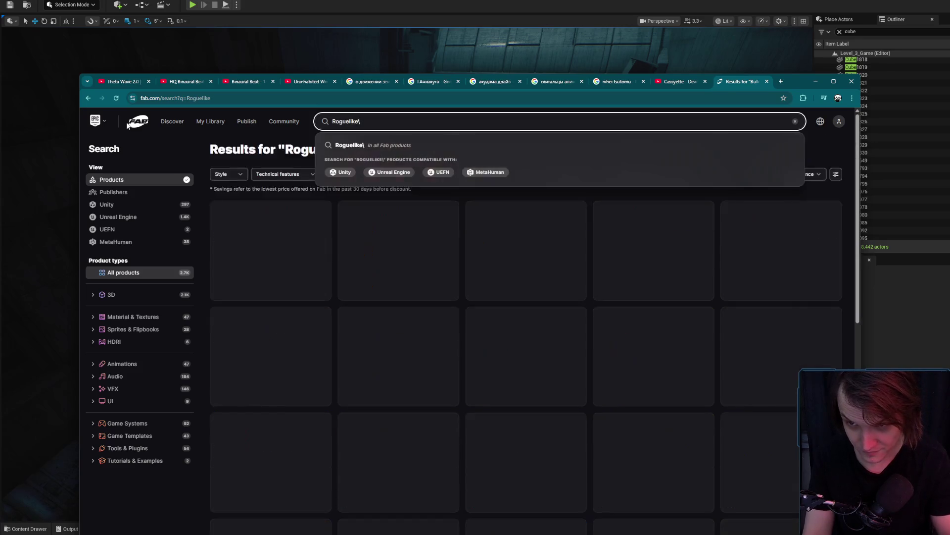
pyautogui.press('BackSpace')
pyautogui.press('Escape')
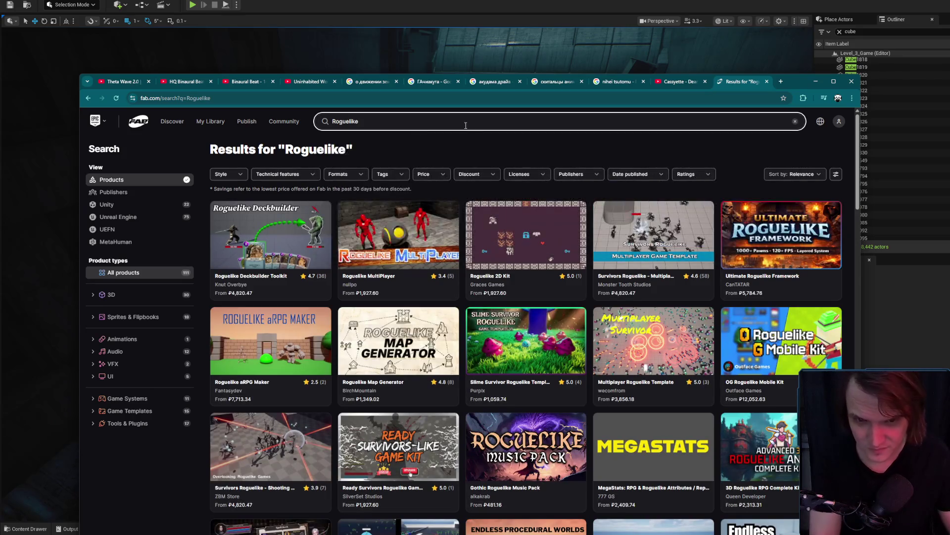
# Step: Open the Multiplayer Roguelike Template in a new tab and view its next gallery image
pyautogui.middleClick(662, 348)
pyautogui.scroll(-4, 554, 380)
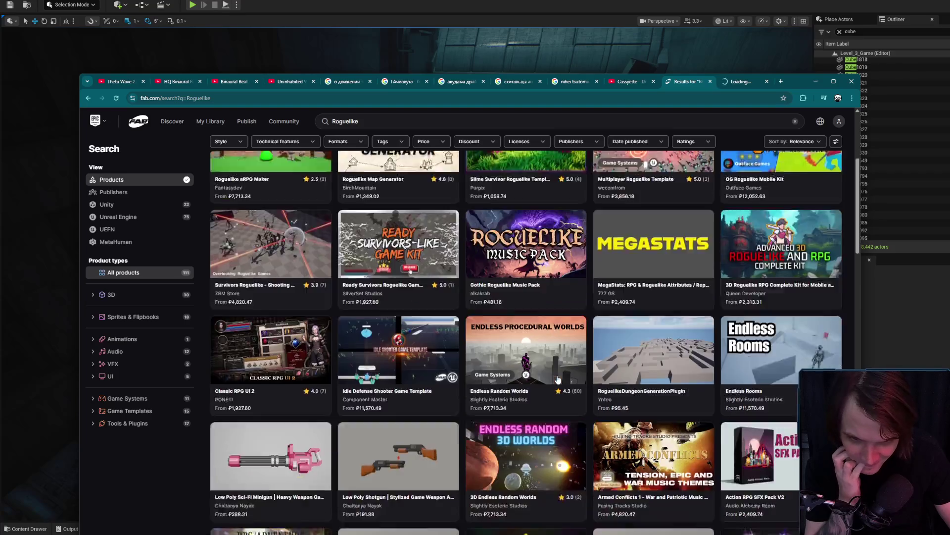
pyautogui.scroll(-2, 558, 379)
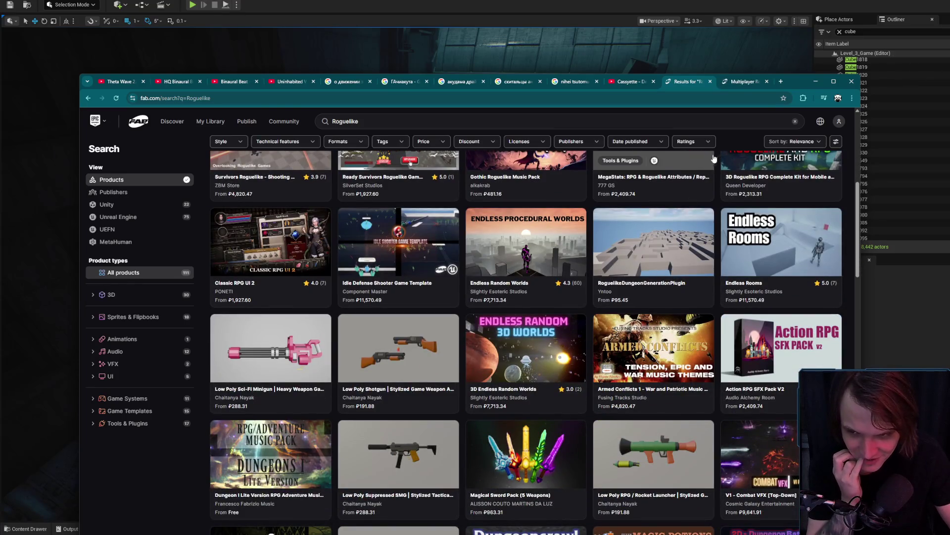
pyautogui.click(740, 82)
pyautogui.click(282, 429)
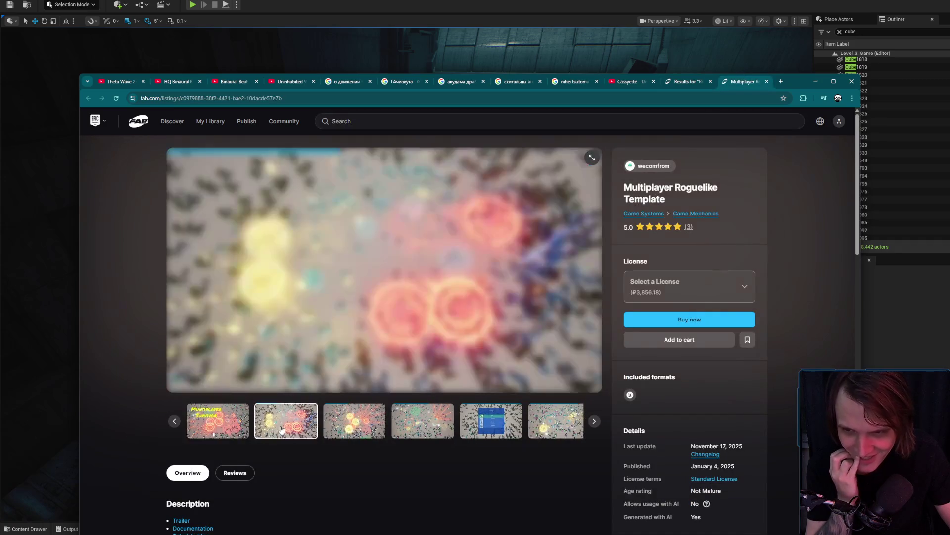
# Step: Step through the template's gallery to the Level Up screen and expand the full features list
pyautogui.click(335, 421)
pyautogui.click(426, 418)
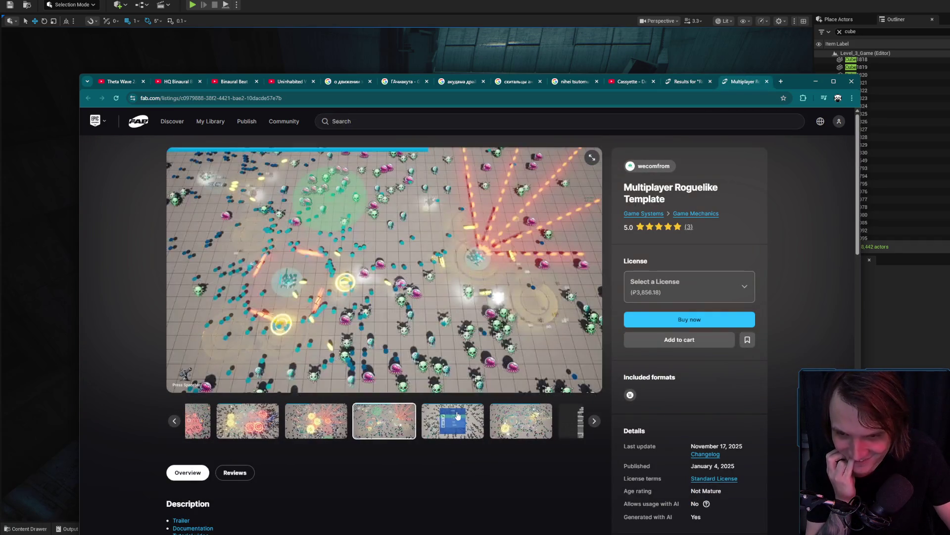
pyautogui.click(460, 416)
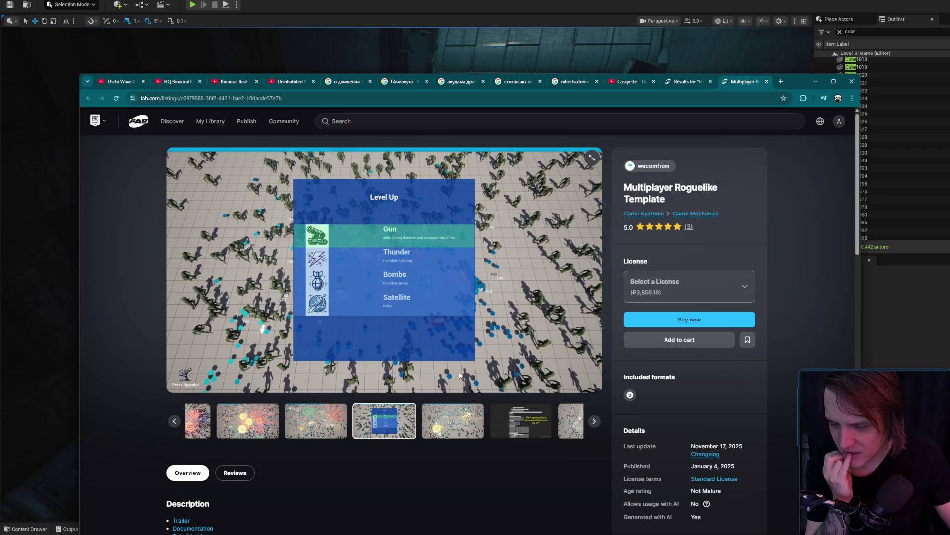
pyautogui.click(463, 408)
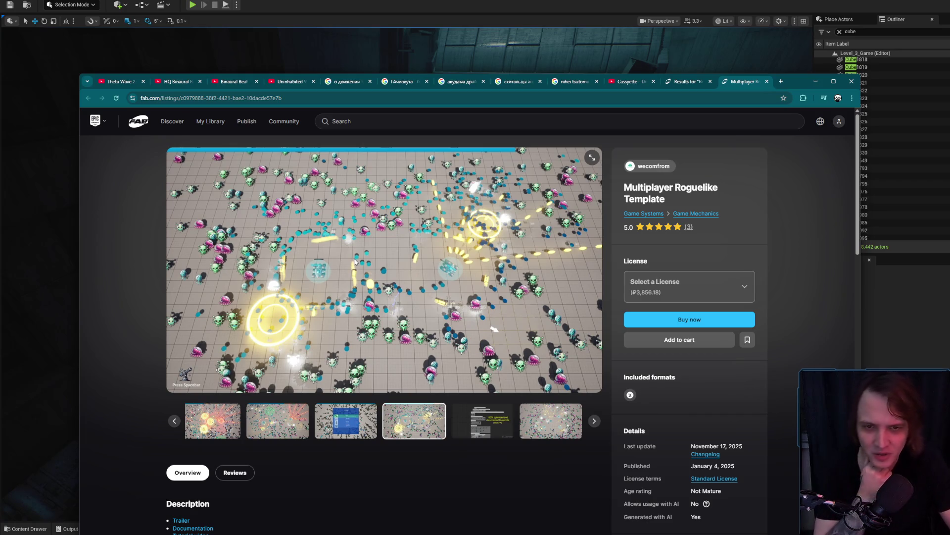
pyautogui.scroll(-1, 400, 333)
pyautogui.scroll(-3, 401, 337)
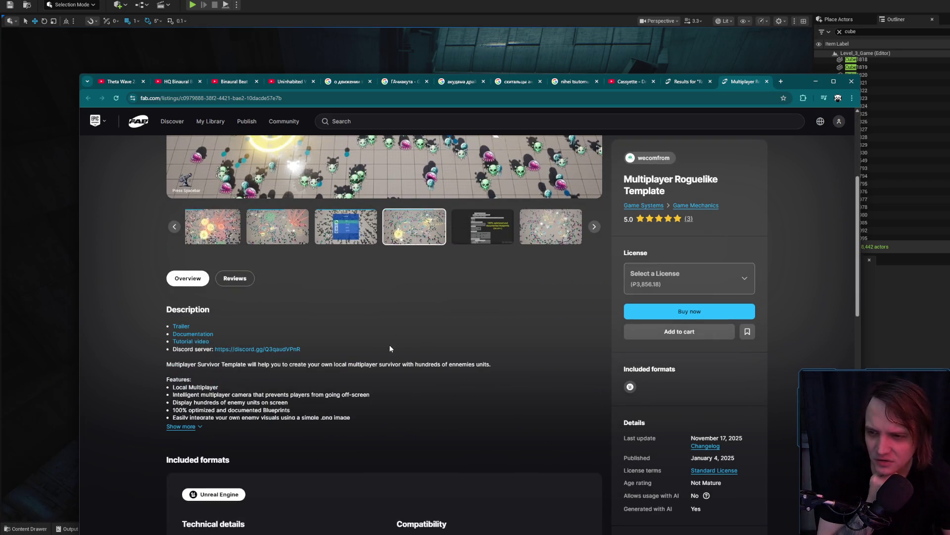
pyautogui.click(201, 428)
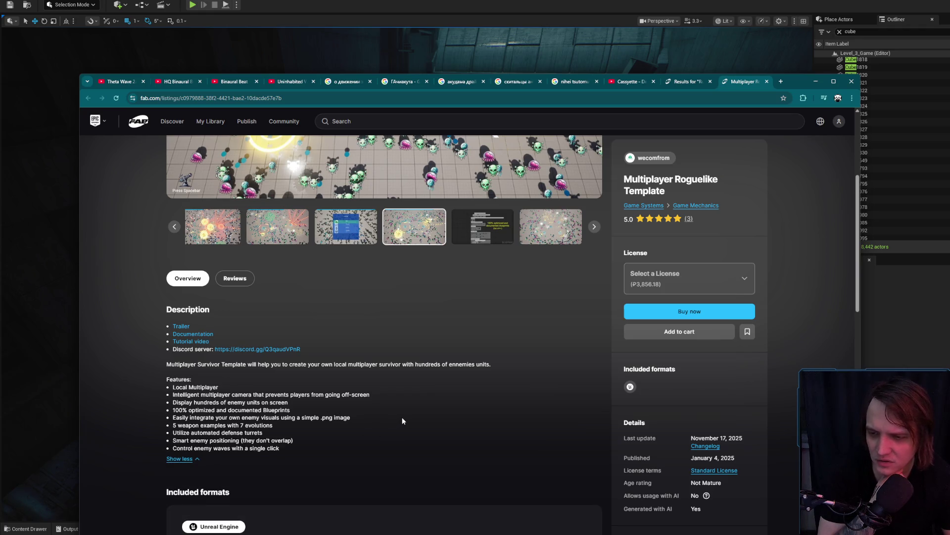
# Step: Cycle through the gallery screenshots back to the first Multiplayer Survivor image
pyautogui.scroll(3, 402, 420)
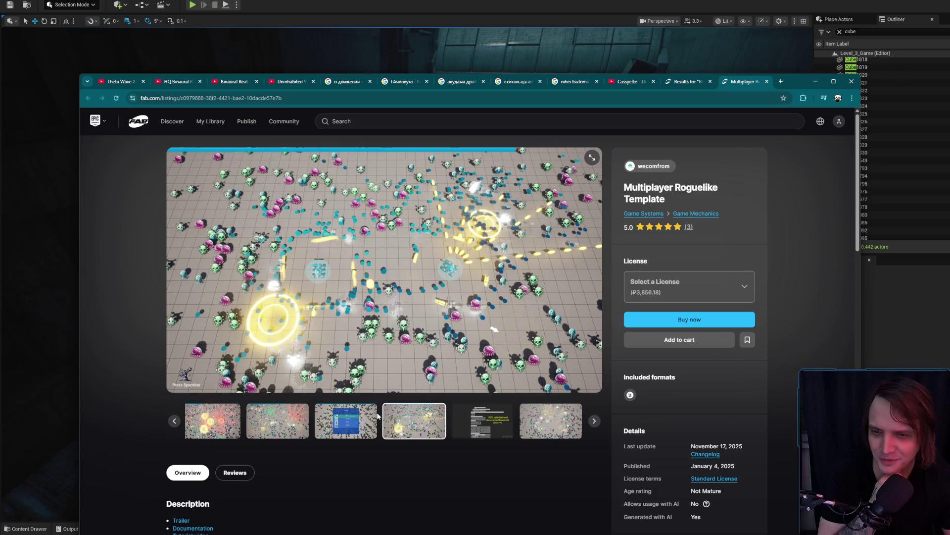
pyautogui.click(349, 420)
pyautogui.click(391, 423)
pyautogui.click(551, 418)
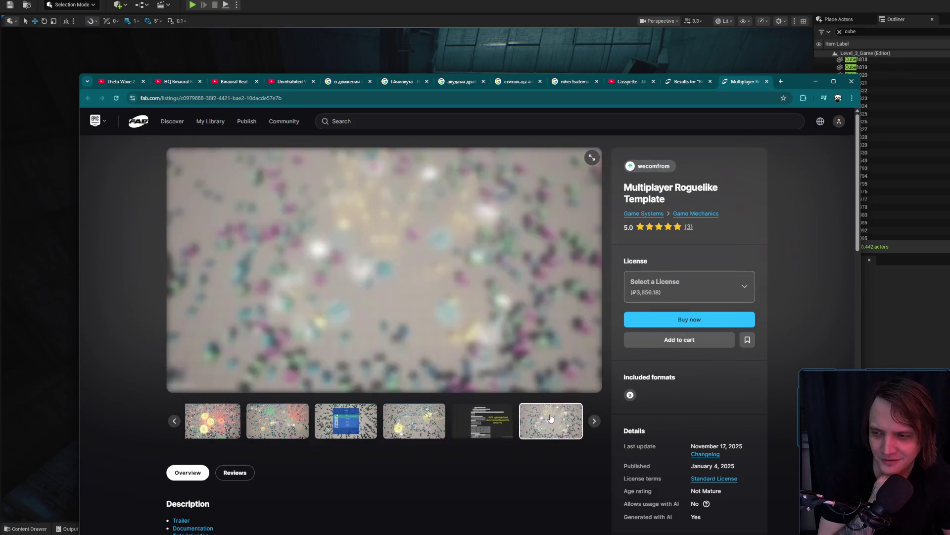
pyautogui.click(483, 421)
pyautogui.click(414, 421)
pyautogui.click(336, 420)
pyautogui.click(314, 420)
pyautogui.click(405, 420)
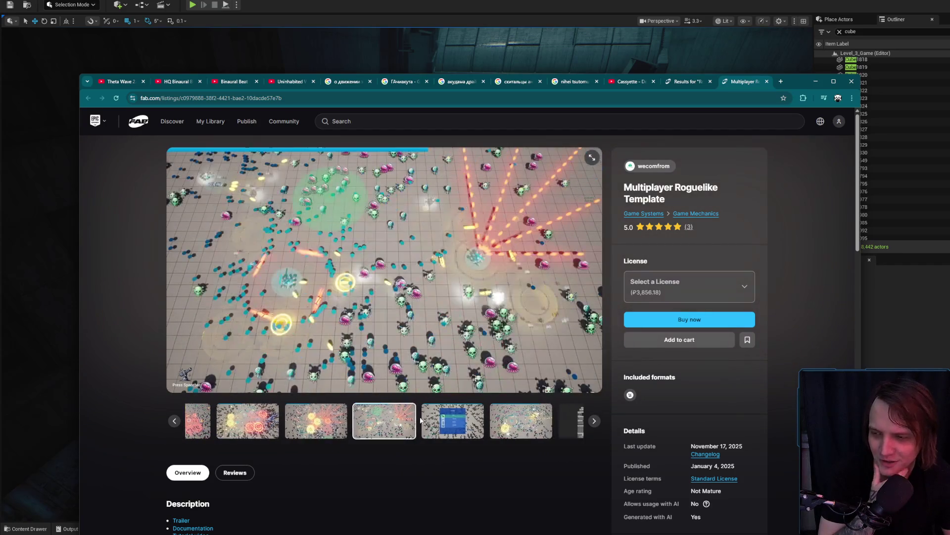
pyautogui.click(461, 419)
pyautogui.click(477, 416)
pyautogui.click(478, 412)
pyautogui.click(414, 420)
pyautogui.click(300, 417)
pyautogui.click(240, 417)
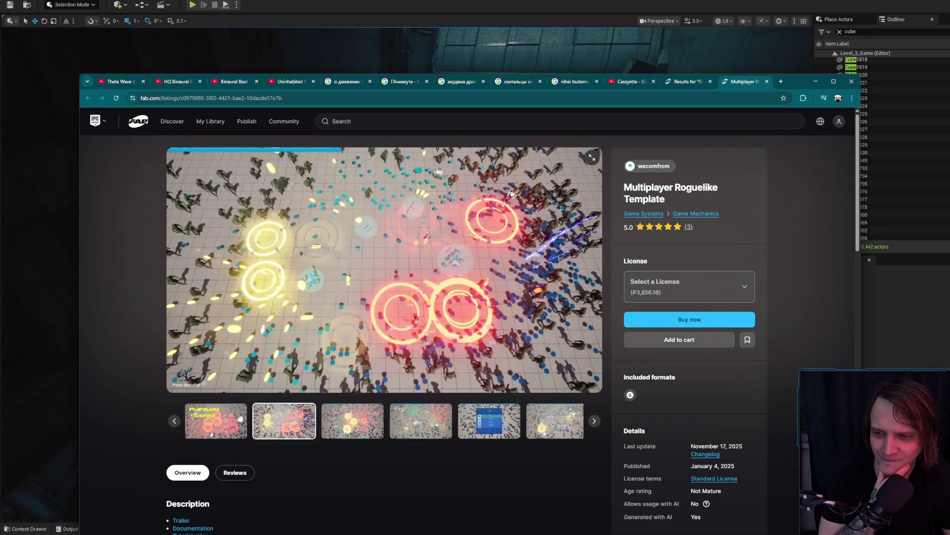
pyautogui.click(203, 415)
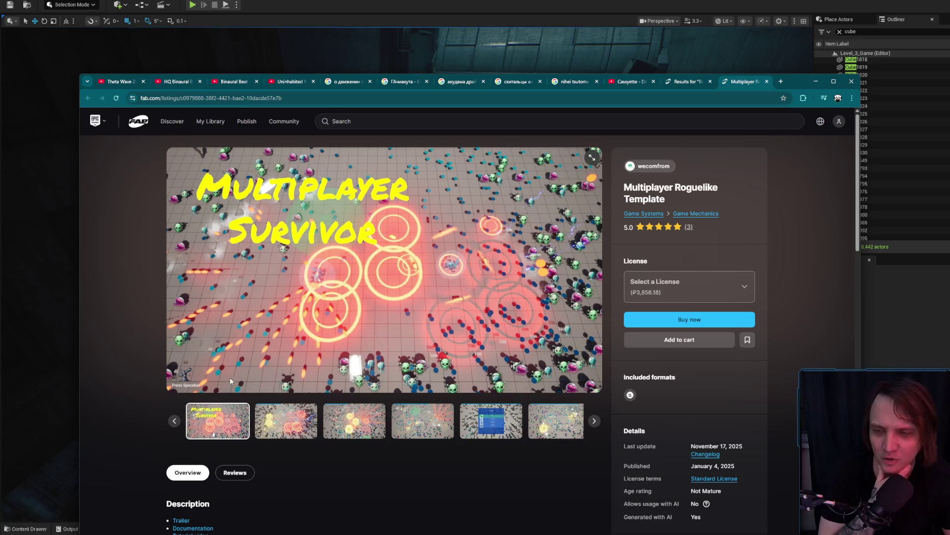
# Step: Scroll down to the Technical details and back up to the Fab search box
pyautogui.scroll(-4, 271, 359)
pyautogui.scroll(-7, 341, 382)
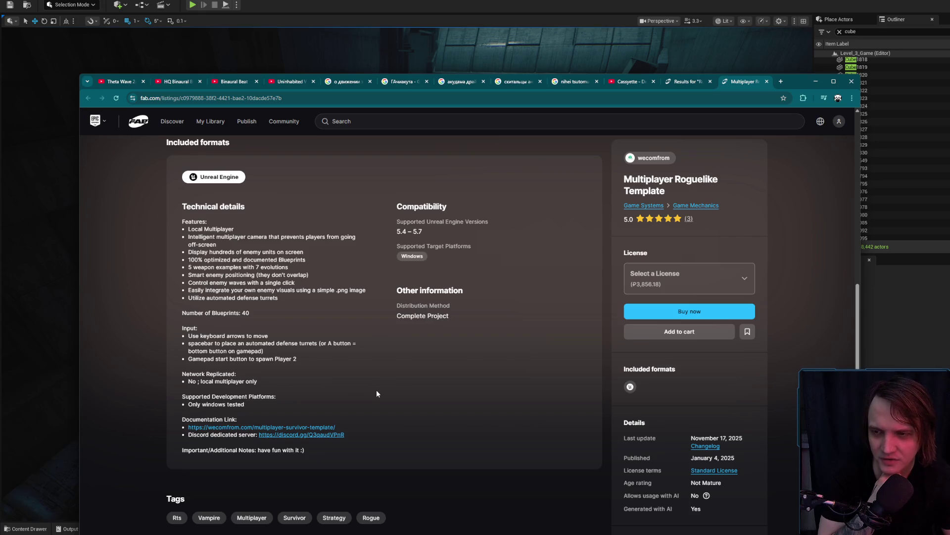
pyautogui.scroll(11, 353, 193)
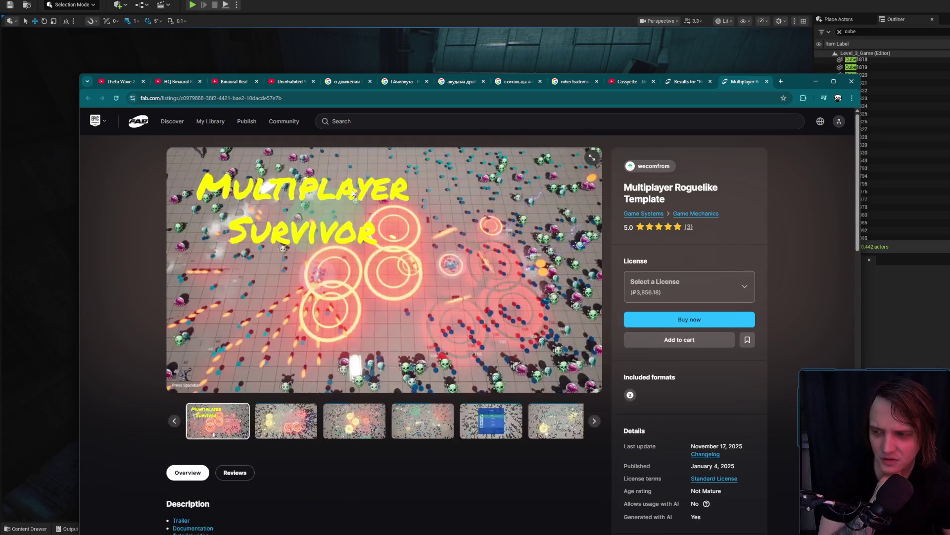
pyautogui.click(370, 124)
# Step: Search Fab for 'Vampire Survivors', then narrow the query to just 'Survivors'
pyautogui.write('Va')
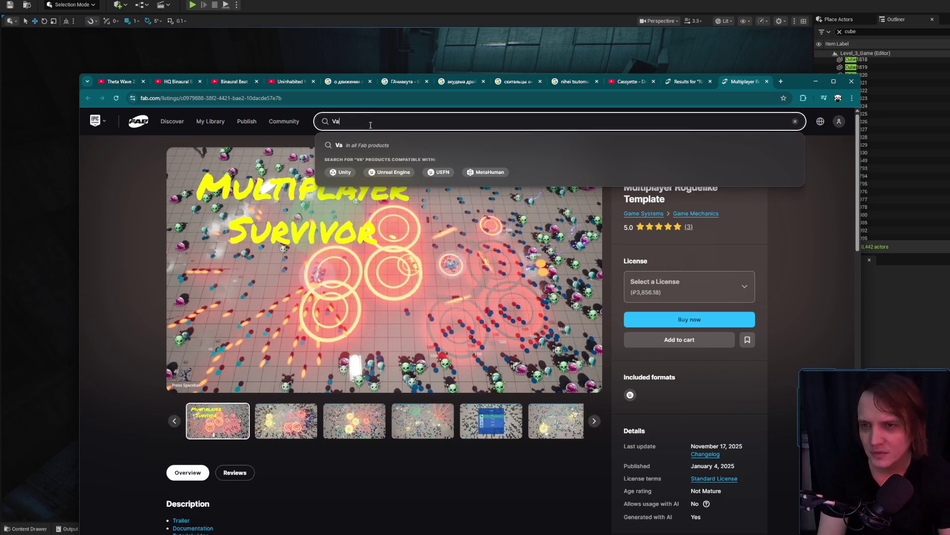
pyautogui.write('mpire Survv')
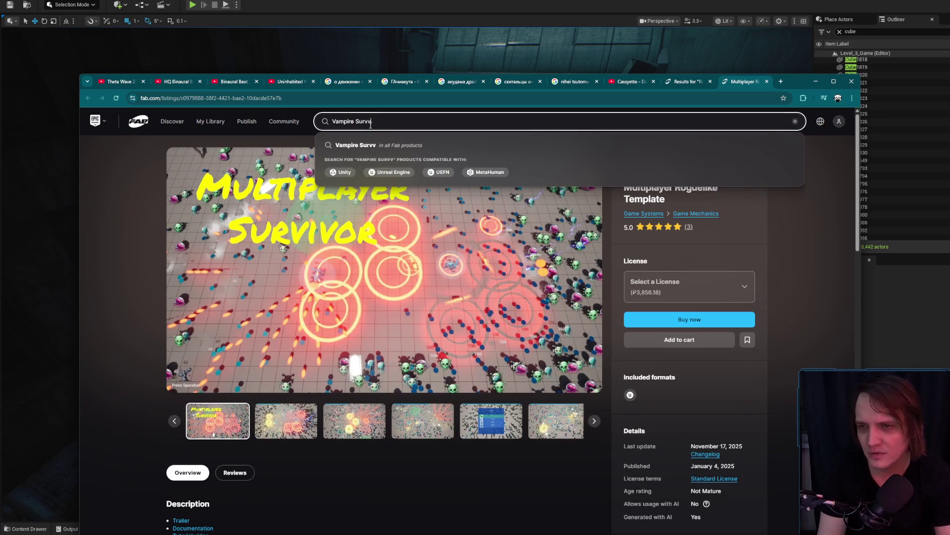
pyautogui.press('BackSpace')
pyautogui.write('ivors')
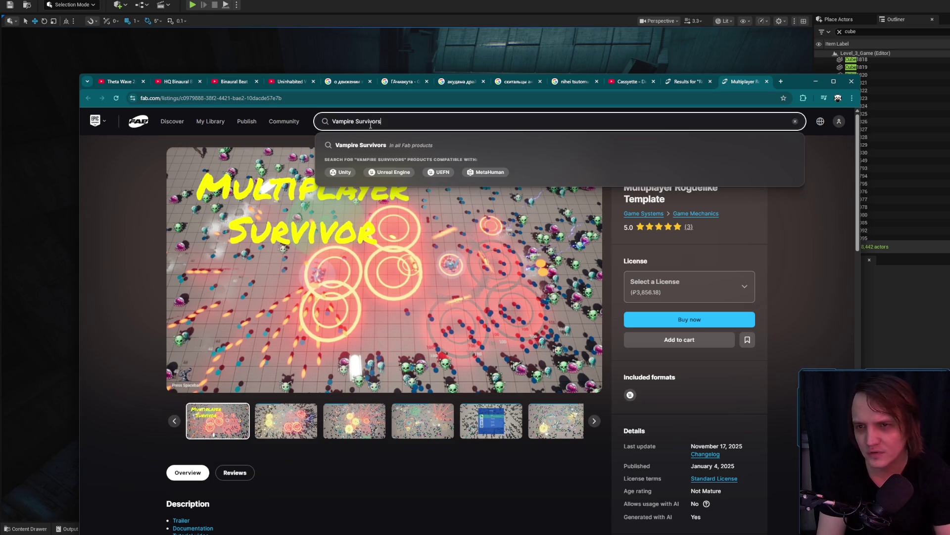
pyautogui.press('Return')
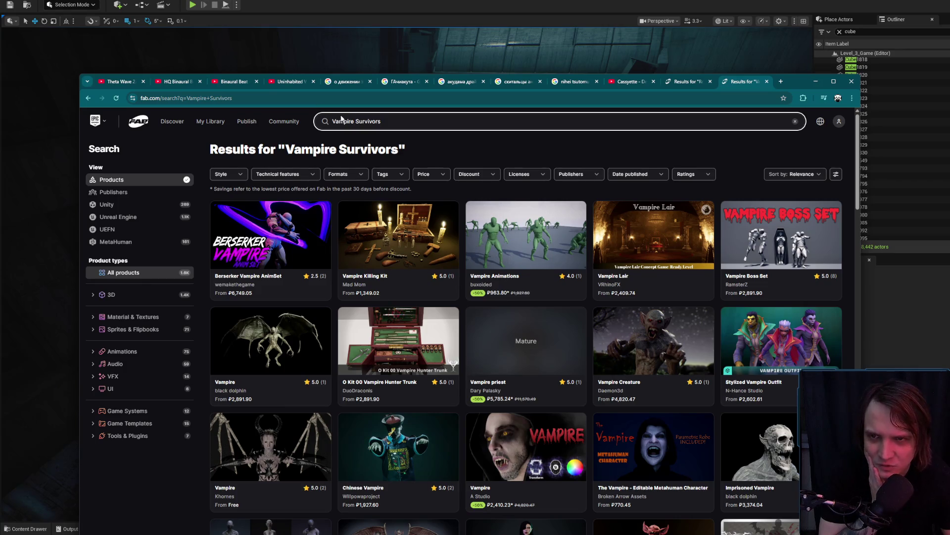
pyautogui.doubleClick(354, 123)
pyautogui.write('=')
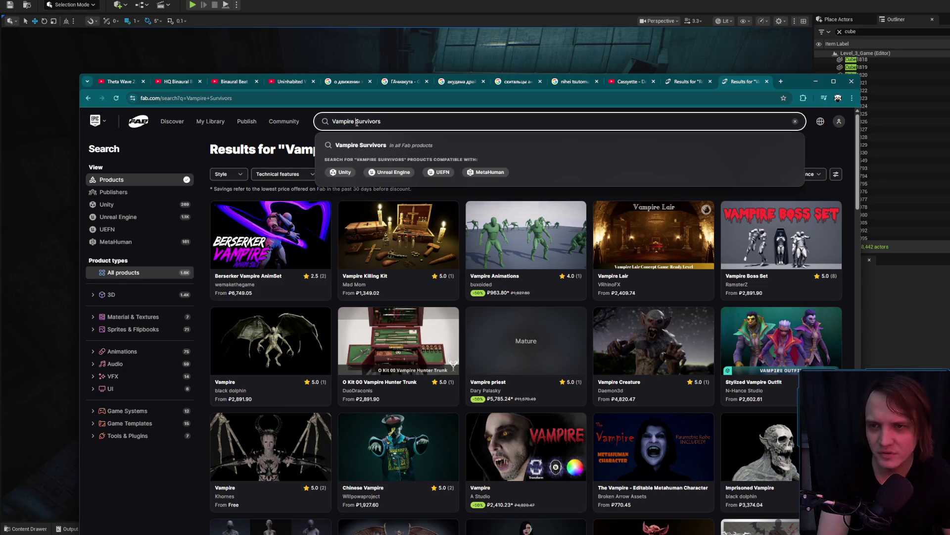
pyautogui.press('BackSpace')
pyautogui.press('Return')
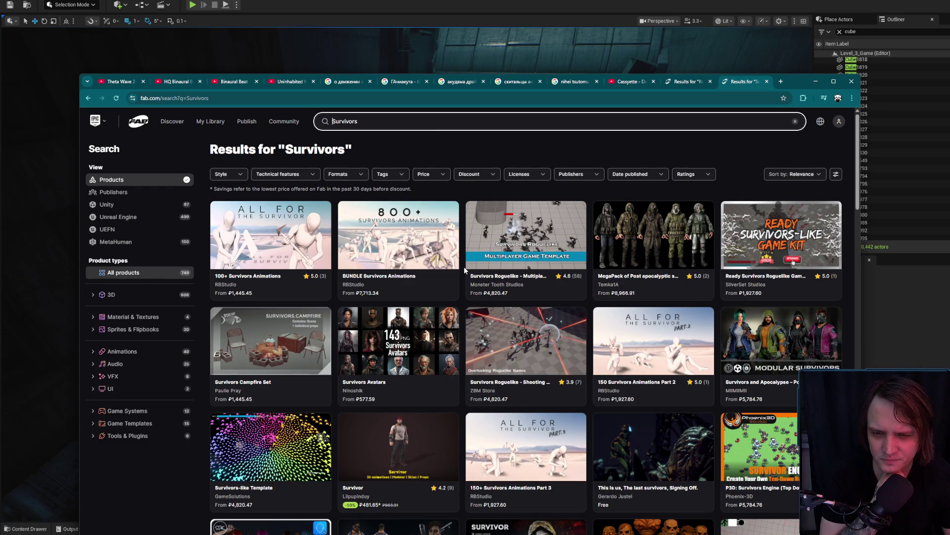
# Step: Scan the Survivors results and open the Survivors-like Template listing
pyautogui.scroll(-1, 462, 275)
pyautogui.scroll(-7, 459, 280)
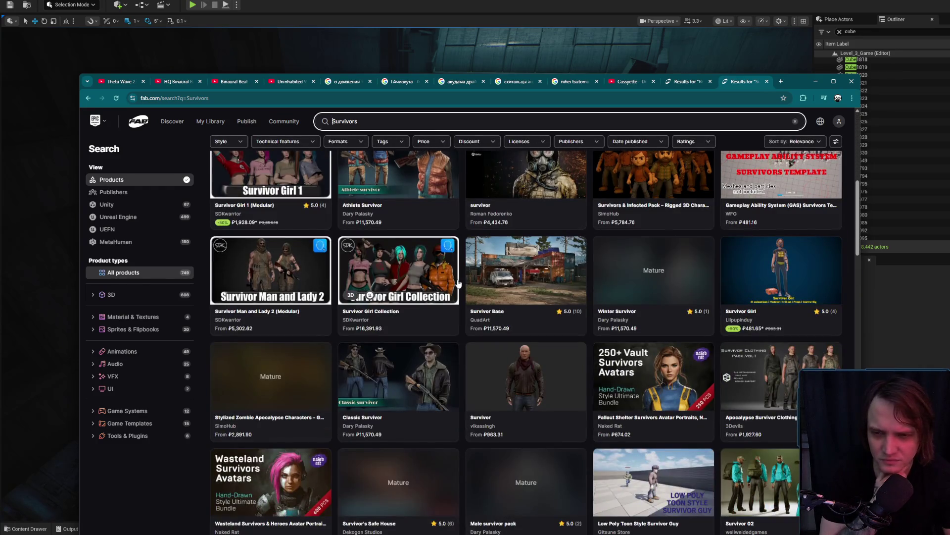
pyautogui.scroll(7, 458, 280)
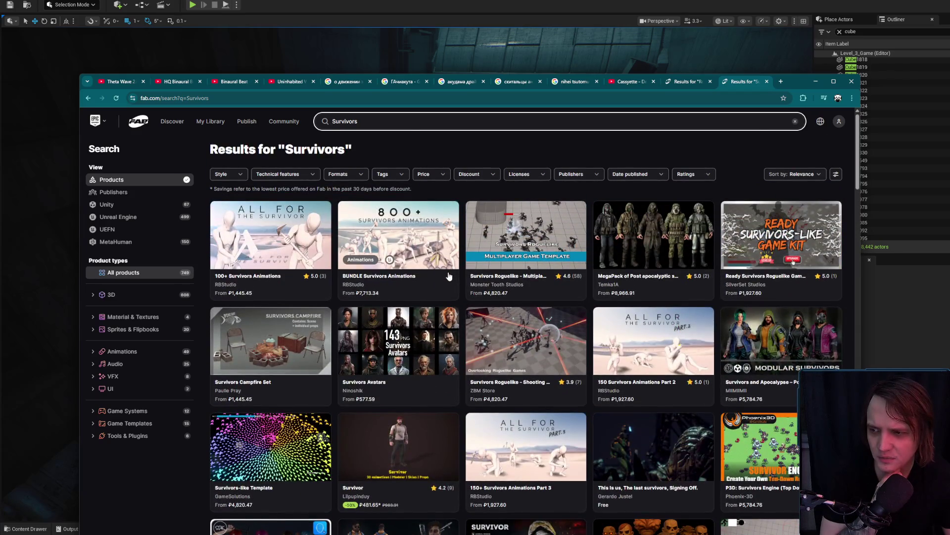
pyautogui.doubleClick(412, 122)
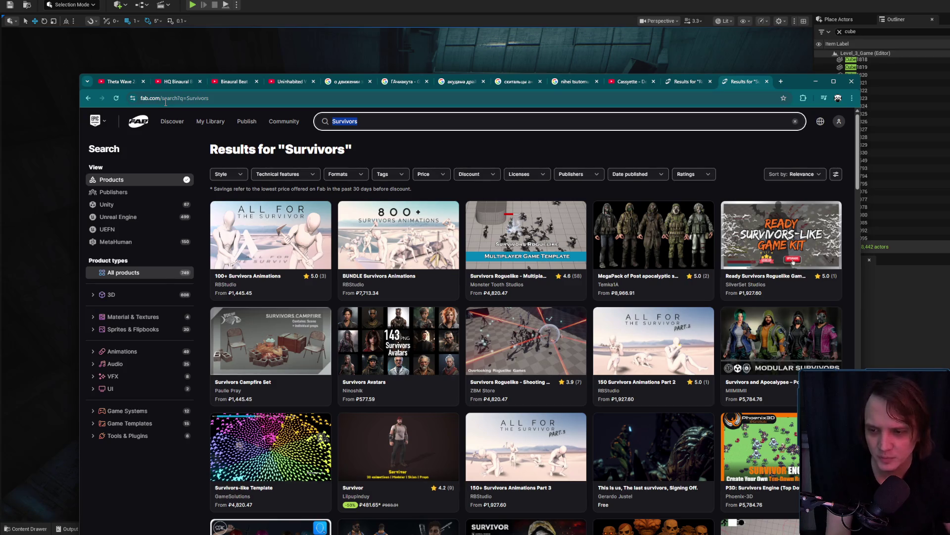
pyautogui.click(277, 456)
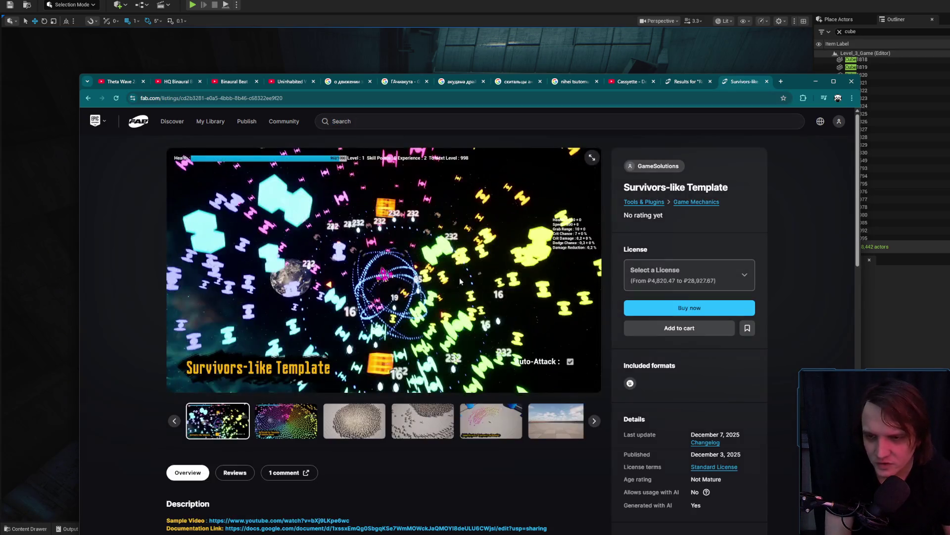
# Step: Browse the Survivors-like gallery: thousands of enemies, crowds, 2.5D movement and rainbow-circle swarm screenshots
pyautogui.click(286, 421)
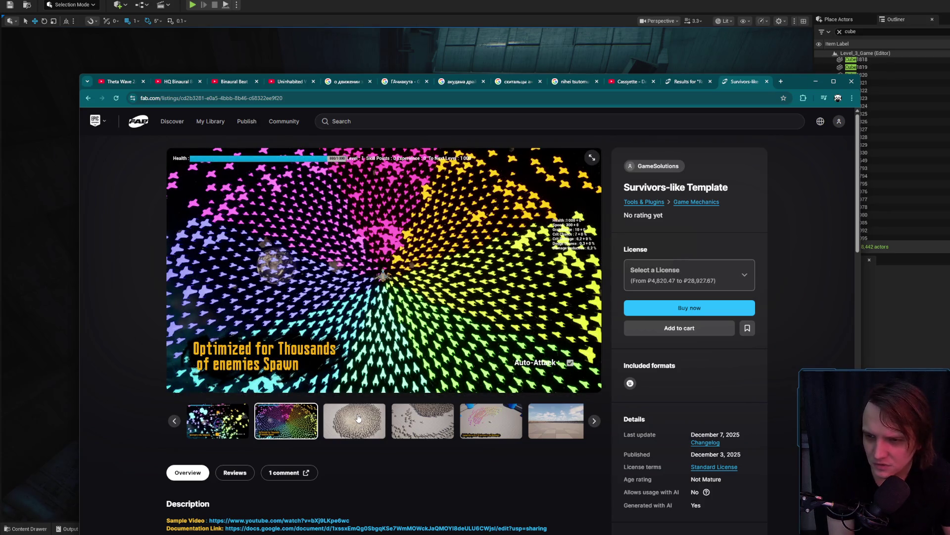
pyautogui.click(358, 418)
pyautogui.click(430, 429)
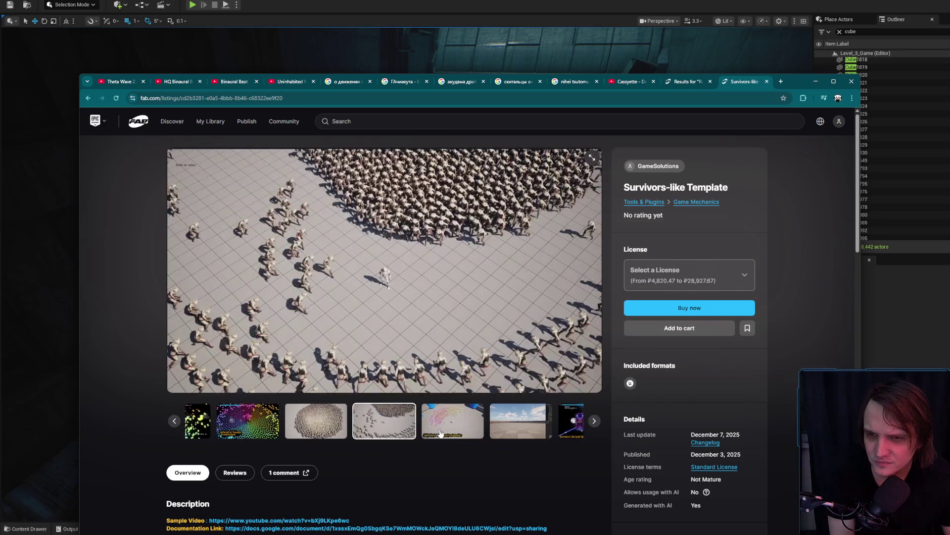
pyautogui.click(449, 431)
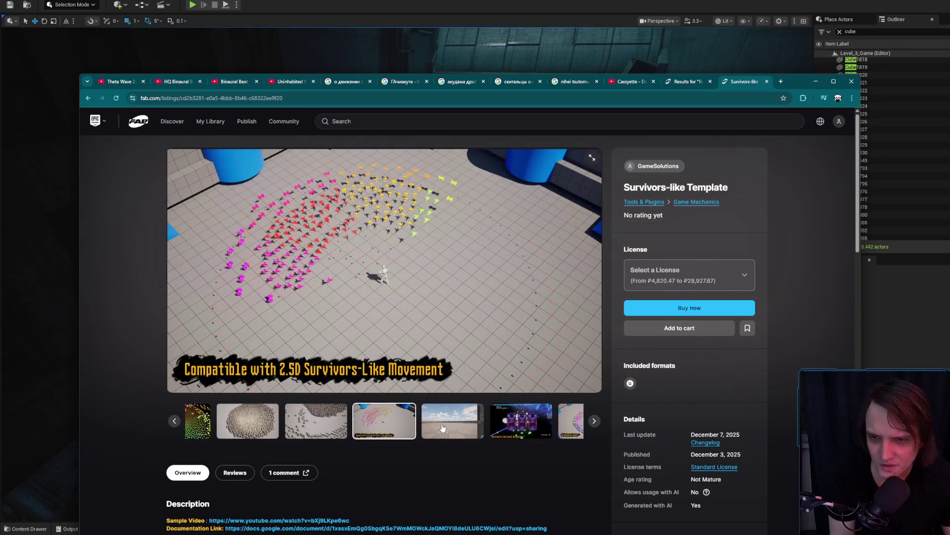
pyautogui.click(442, 428)
pyautogui.click(448, 426)
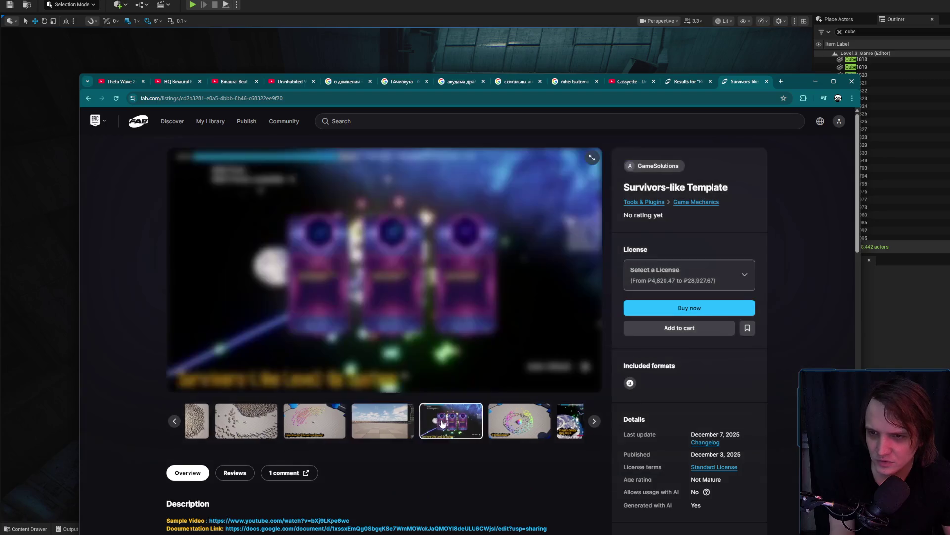
pyautogui.click(456, 422)
pyautogui.click(257, 422)
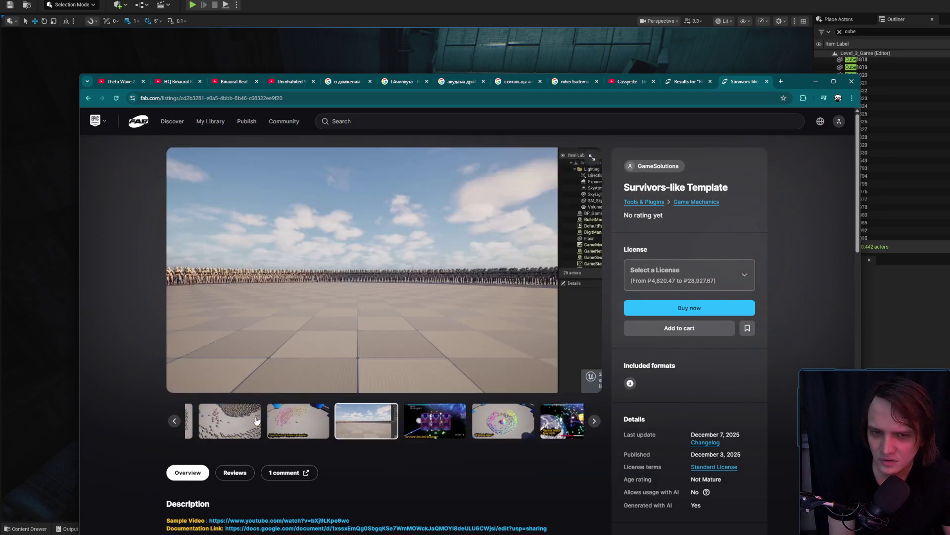
pyautogui.click(256, 421)
pyautogui.click(257, 420)
pyautogui.scroll(-5, 256, 419)
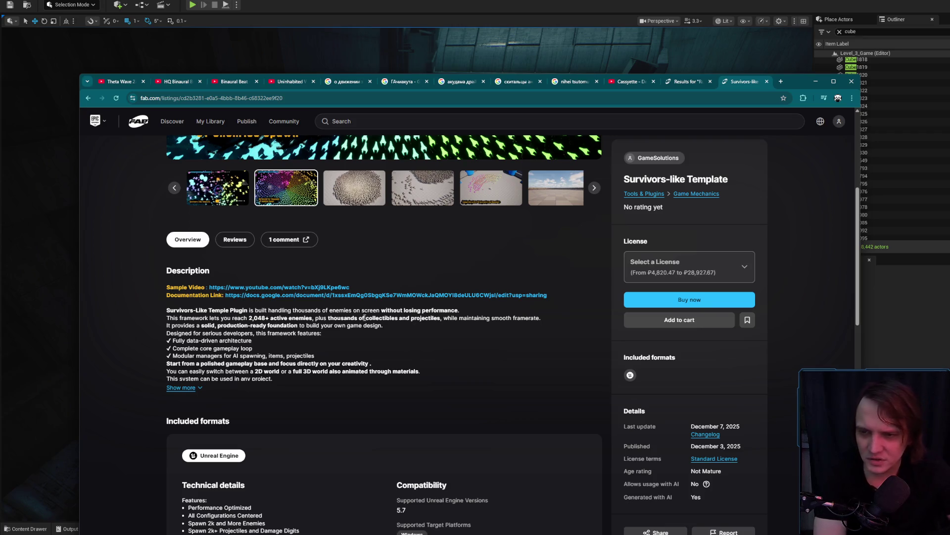
pyautogui.scroll(5, 365, 318)
# Step: Advance from the large circular crowd screenshot to the enlarged view, then close the Survivors-like Template tab
pyautogui.click(354, 420)
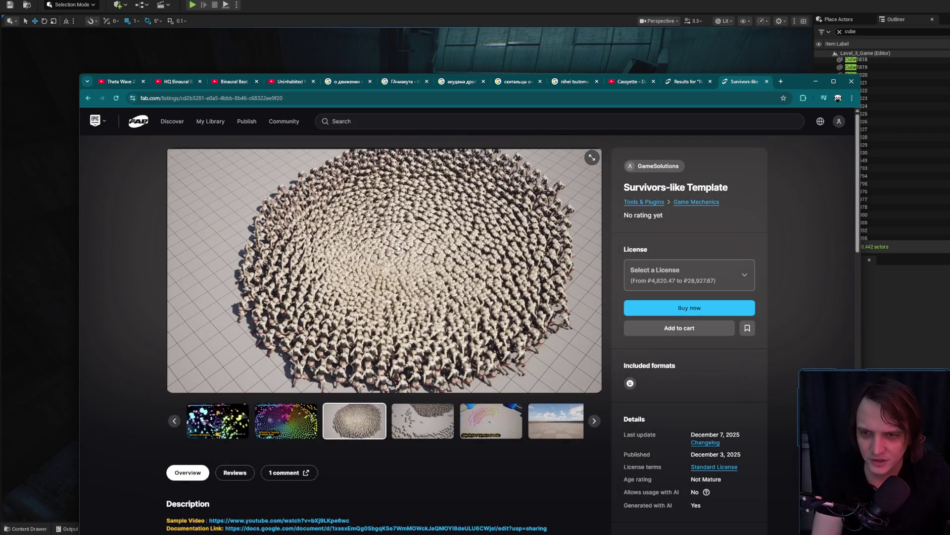
pyautogui.click(436, 425)
pyautogui.click(446, 423)
pyautogui.click(456, 423)
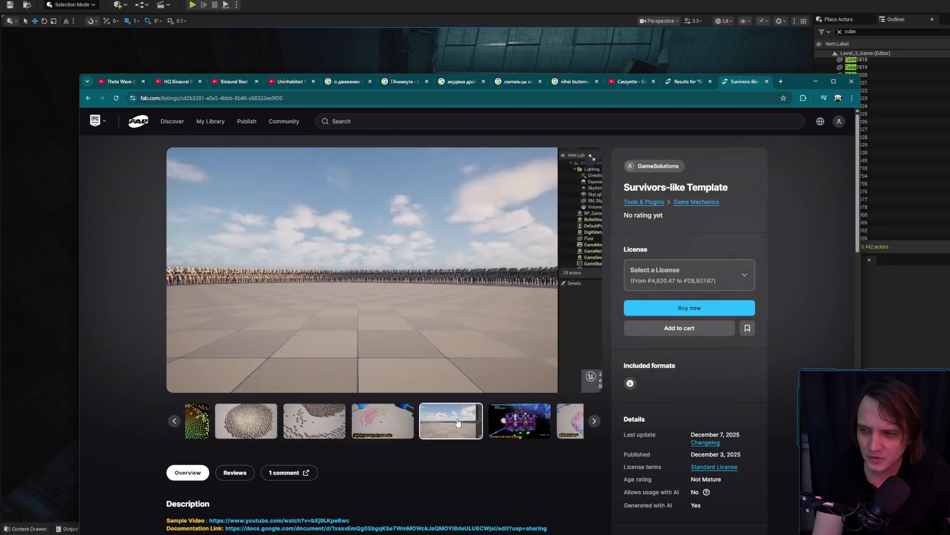
pyautogui.click(458, 422)
pyautogui.click(458, 422)
pyautogui.click(460, 421)
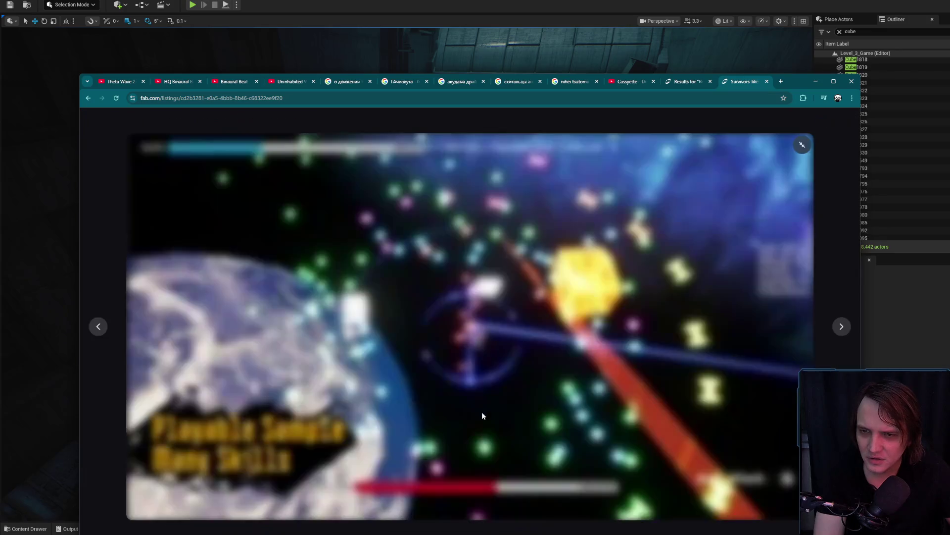
pyautogui.middleClick(737, 85)
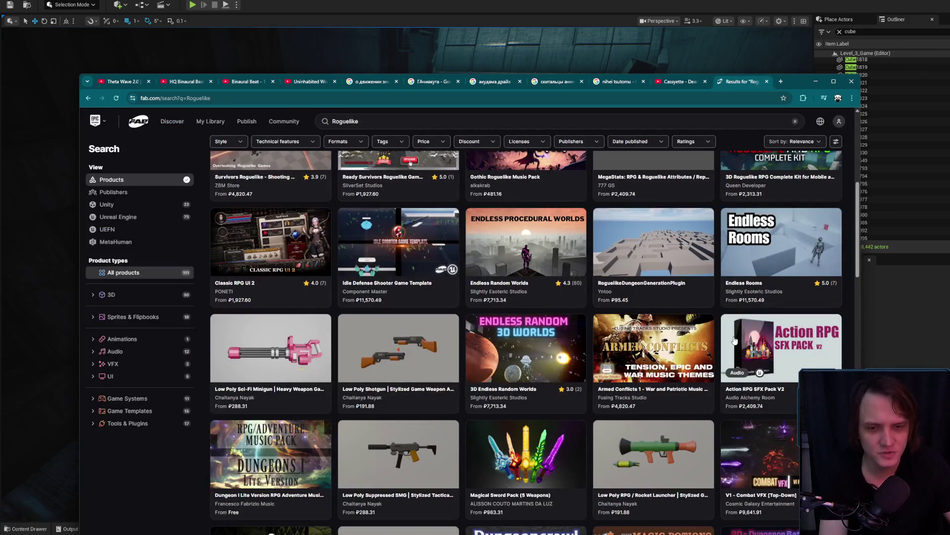
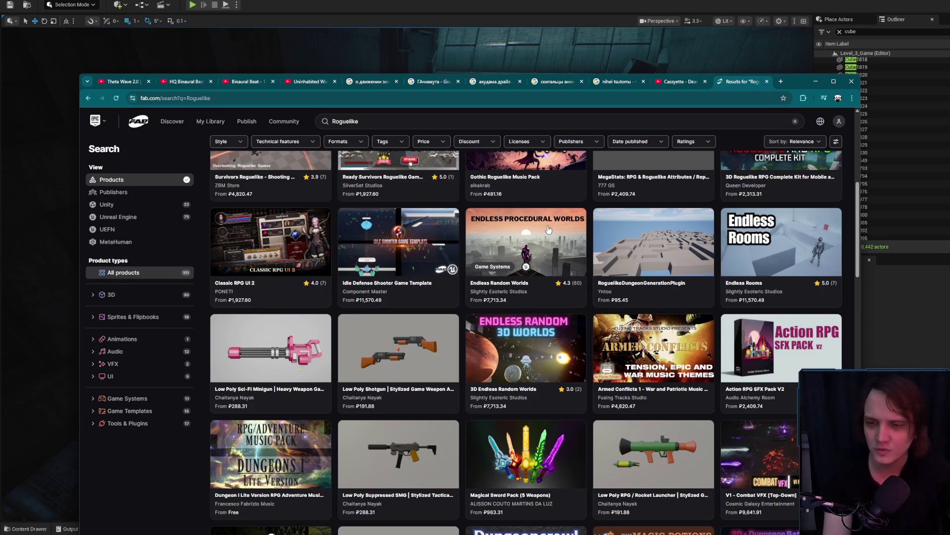
# Step: Minimize the Fab browser to check the level, then bring it back
pyautogui.scroll(-5, 560, 268)
pyautogui.scroll(5, 570, 307)
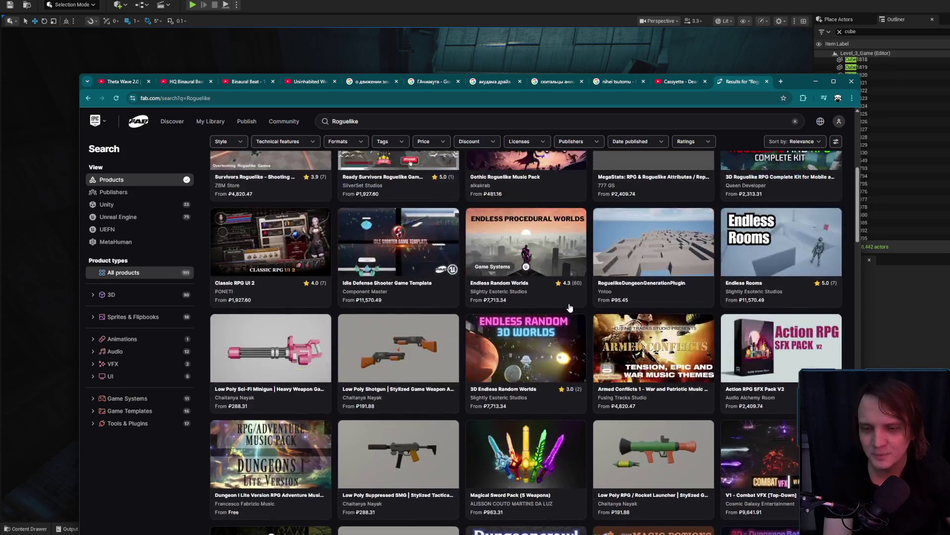
pyautogui.scroll(6, 570, 307)
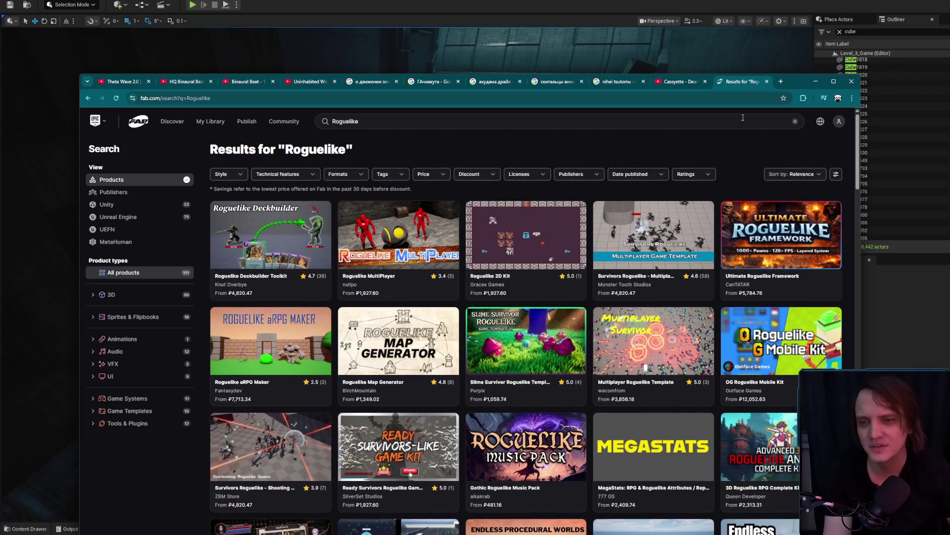
pyautogui.click(816, 81)
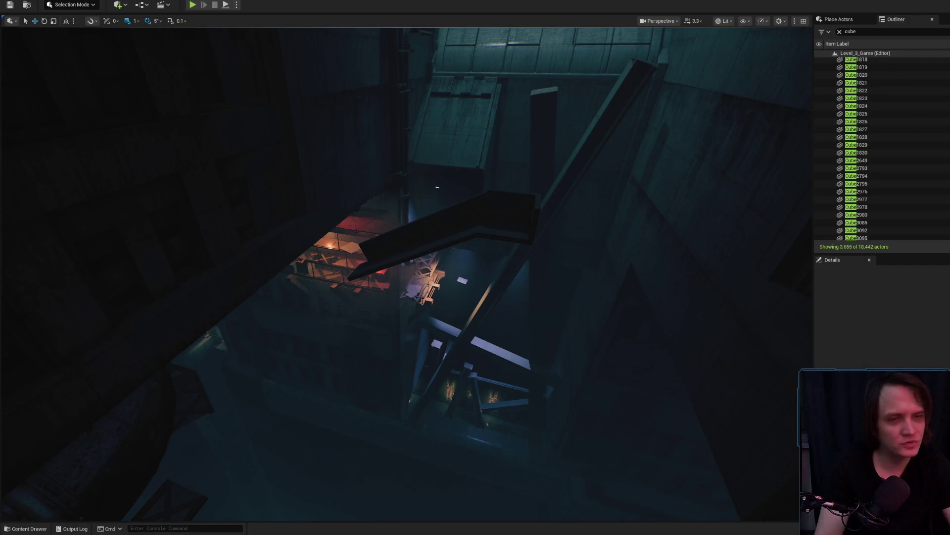
pyautogui.hotkey('alt', 'Tab')
# Step: Search Fab for 'crowd' and open the Vertex Animator product from the 832 results
pyautogui.click(588, 124)
pyautogui.write('crowd')
pyautogui.press('Return')
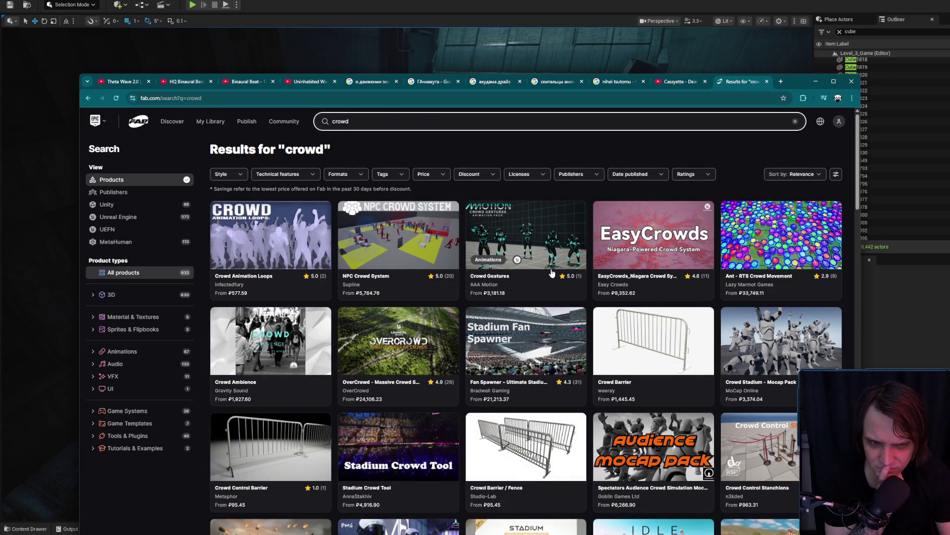
pyautogui.scroll(-3, 553, 274)
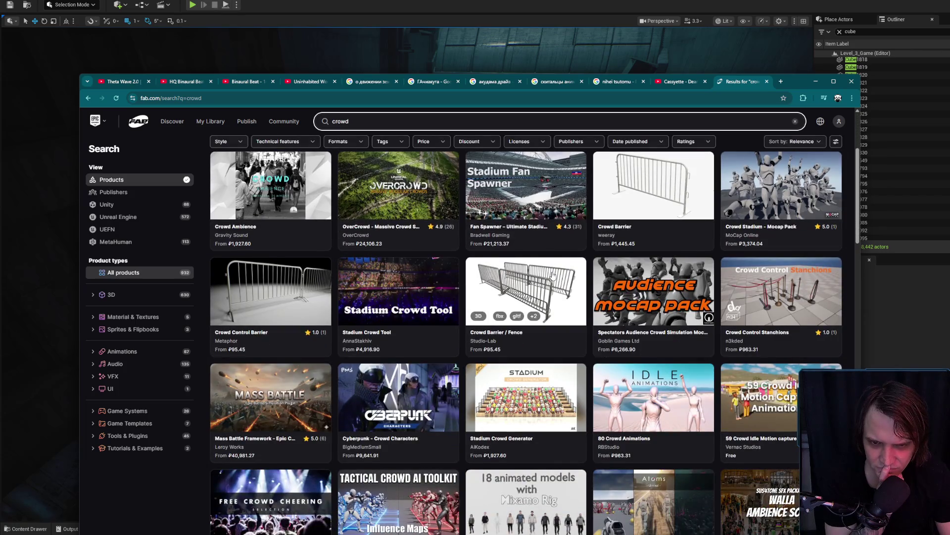
pyautogui.scroll(-3, 553, 275)
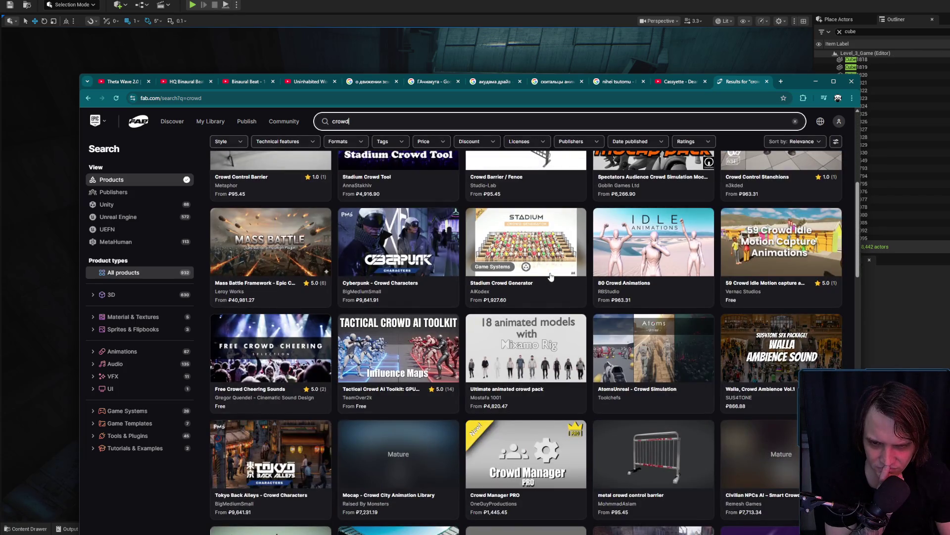
pyautogui.scroll(-3, 551, 277)
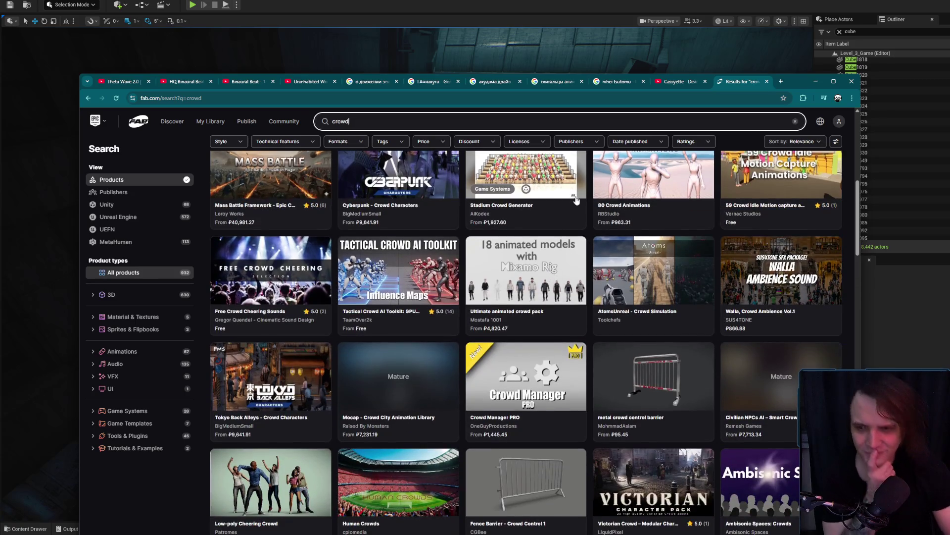
pyautogui.scroll(-3, 556, 275)
pyautogui.scroll(-5, 559, 274)
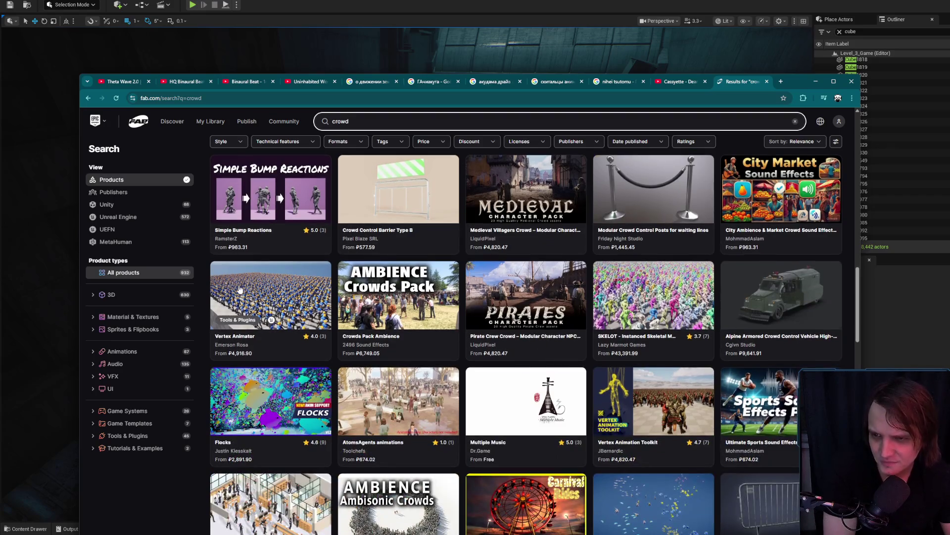
pyautogui.click(242, 287)
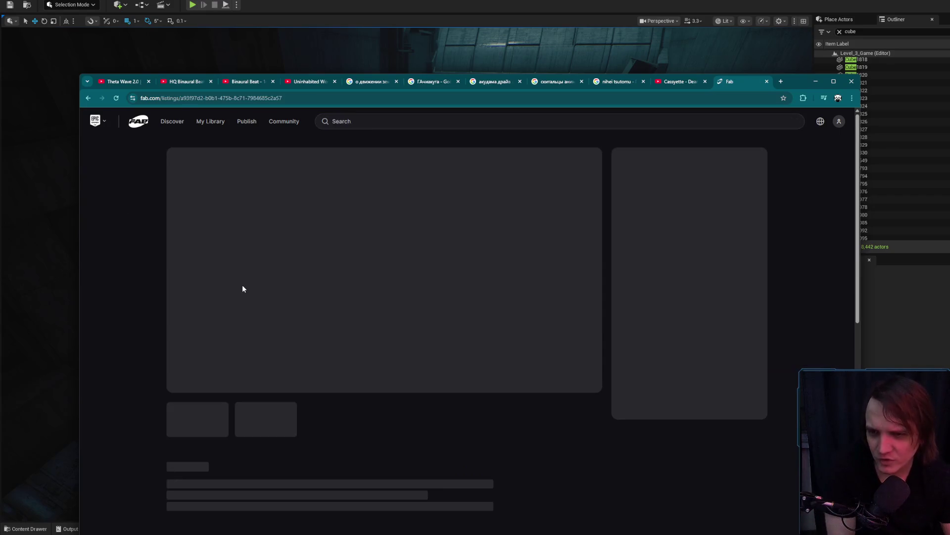
# Step: Browse the Vertex Animator gallery screenshots, including the crowd-of-workers image
pyautogui.click(286, 421)
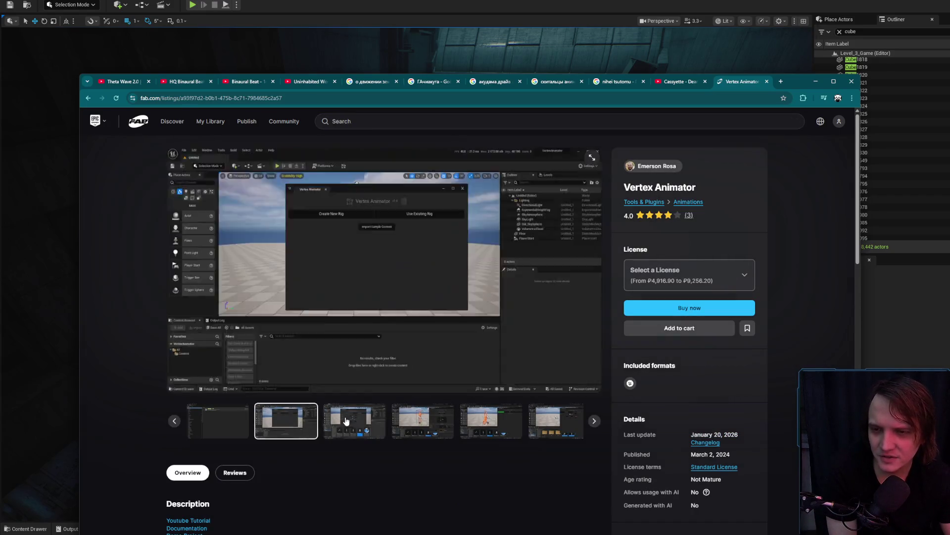
pyautogui.click(423, 422)
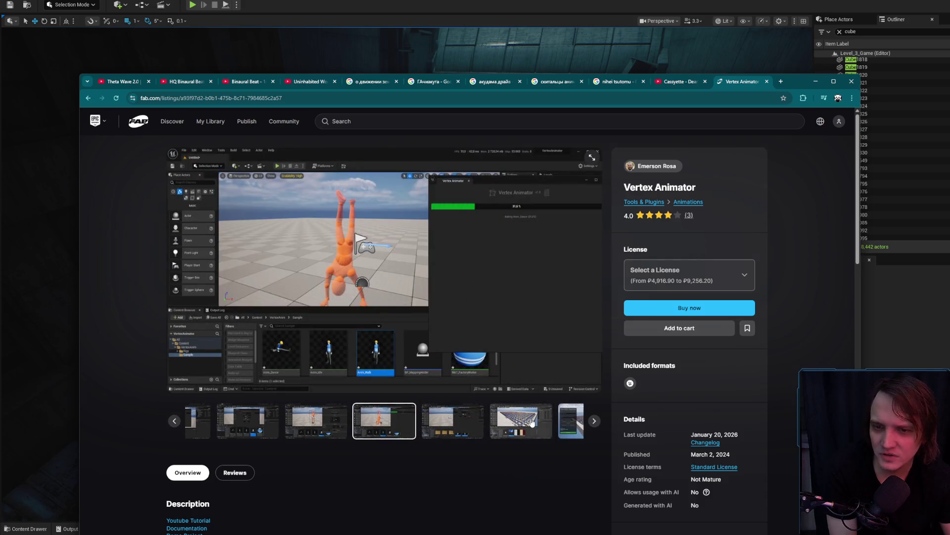
pyautogui.click(537, 421)
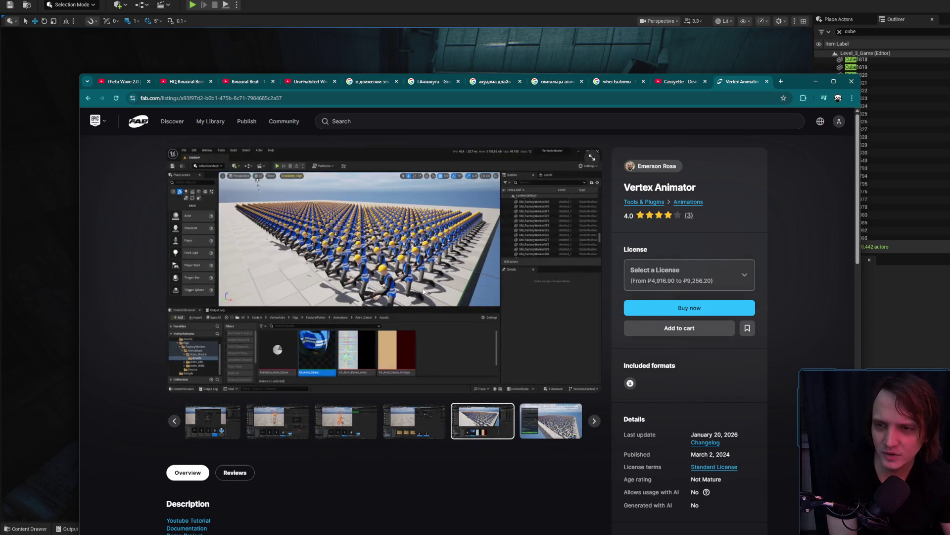
pyautogui.click(546, 415)
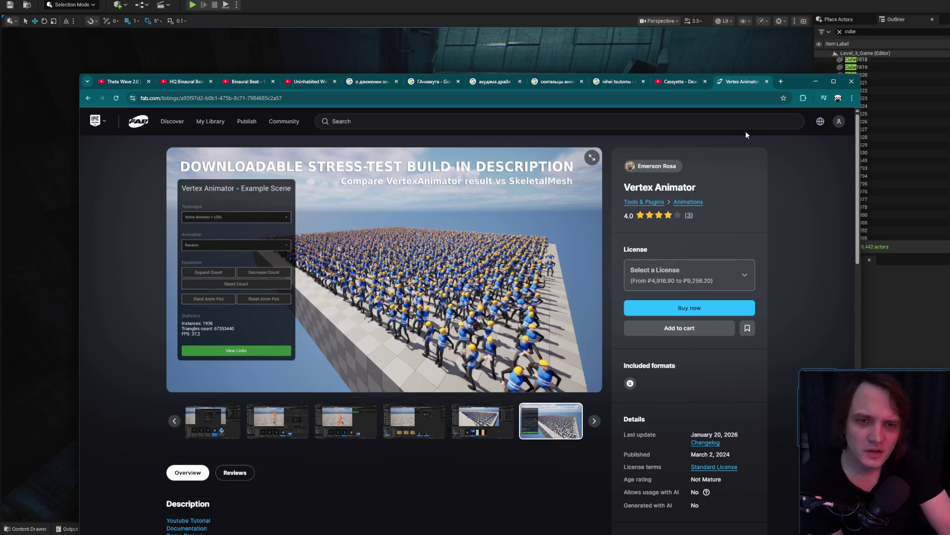
# Step: Close the Vertex Animator listing and minimize the browser to return to the level
pyautogui.click(767, 81)
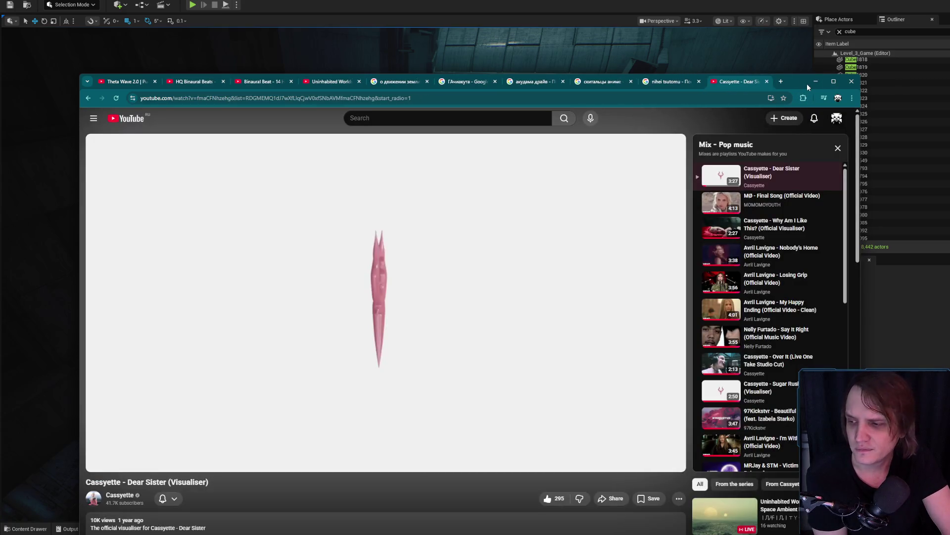
pyautogui.click(816, 81)
pyautogui.scroll(-2, 437, 187)
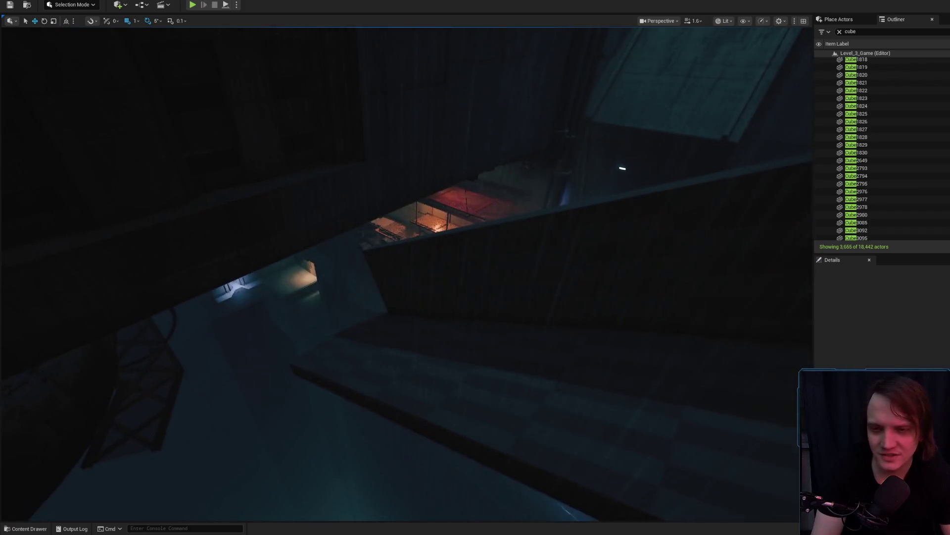
# Step: Select and frame the five grey cube blockout meshes, and switch the viewport to Unlit
pyautogui.click(622, 166)
pyautogui.scroll(2, 678, 138)
pyautogui.press('f')
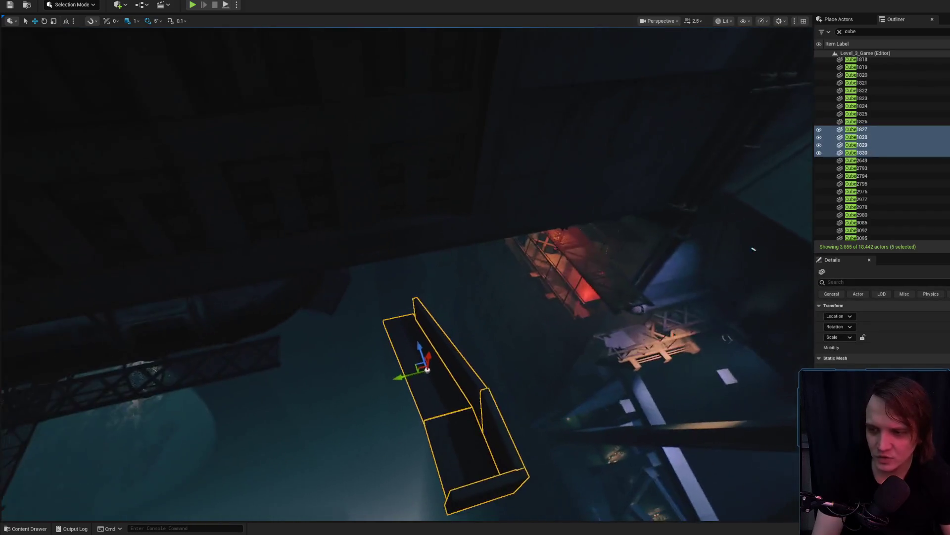
pyautogui.moveTo(419, 364)
pyautogui.mouseDown()
pyautogui.moveTo(376, 347)
pyautogui.moveTo(346, 376)
pyautogui.moveTo(405, 416)
pyautogui.mouseUp()
pyautogui.scroll(-3, 443, 398)
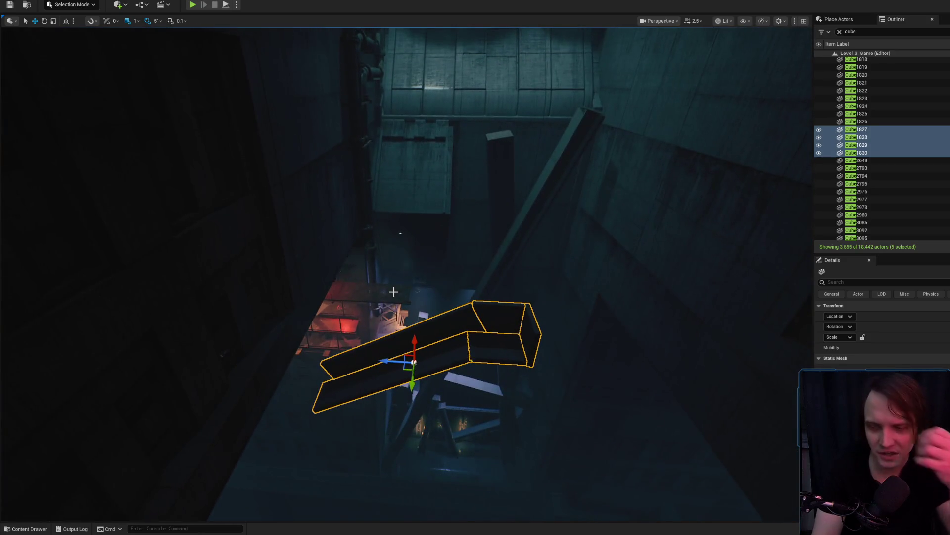
pyautogui.moveTo(393, 291)
pyautogui.mouseDown()
pyautogui.moveTo(346, 327)
pyautogui.moveTo(648, 253)
pyautogui.mouseUp()
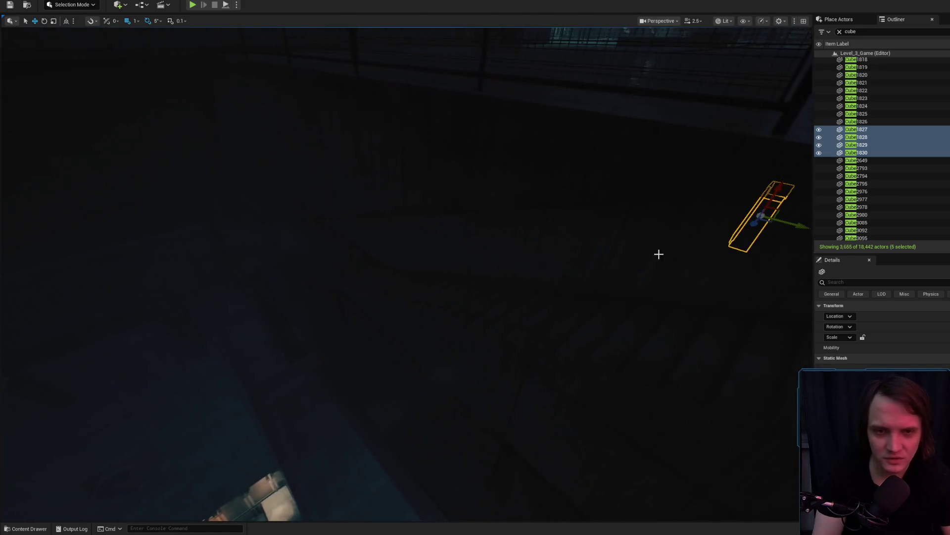
pyautogui.moveTo(766, 227); pyautogui.dragTo(200, 476)
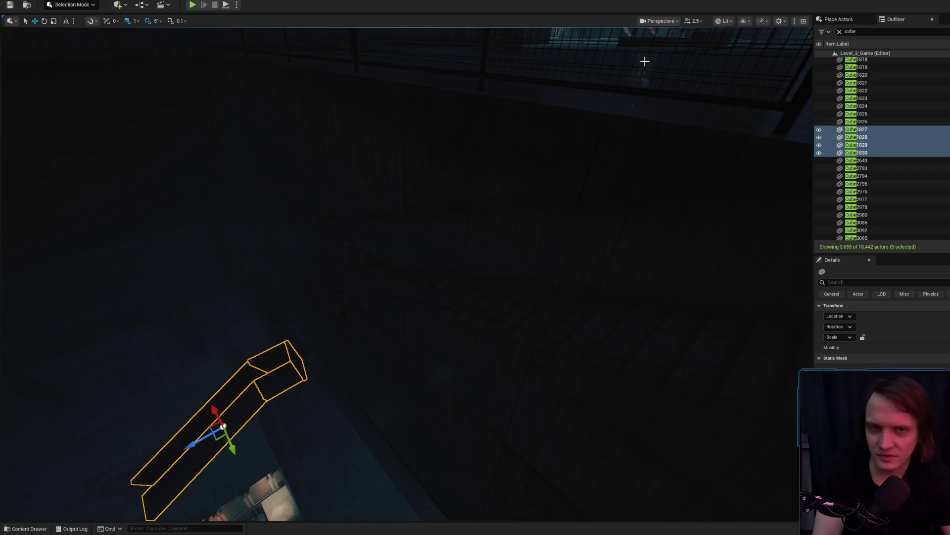
pyautogui.click(734, 23)
pyautogui.click(724, 54)
# Step: Rotate the blockout meshes about 95° and raise them onto the rusty staircase
pyautogui.moveTo(329, 248); pyautogui.dragTo(307, 268)
pyautogui.moveTo(511, 385); pyautogui.dragTo(511, 386)
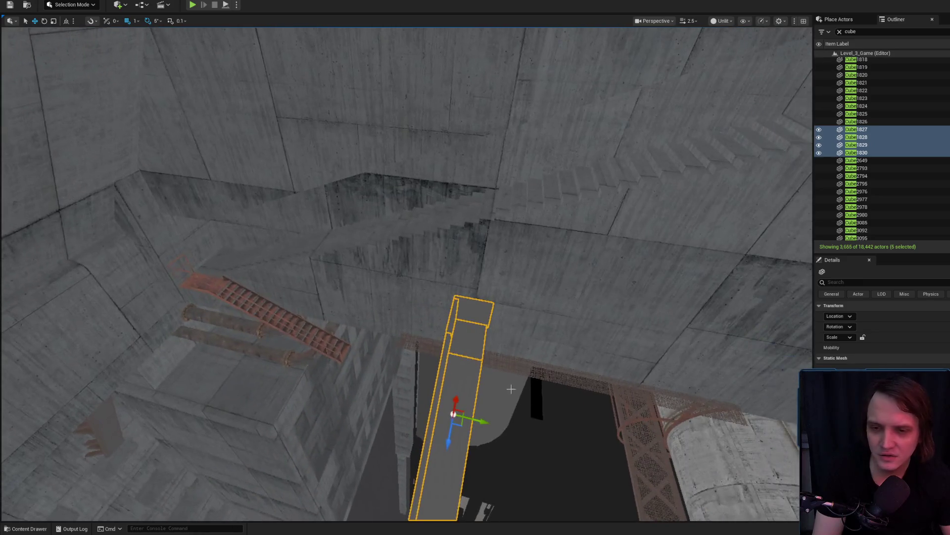
pyautogui.moveTo(463, 425)
pyautogui.mouseDown()
pyautogui.moveTo(237, 314)
pyautogui.moveTo(317, 253)
pyautogui.moveTo(274, 261)
pyautogui.mouseUp()
pyautogui.moveTo(315, 223); pyautogui.dragTo(320, 378)
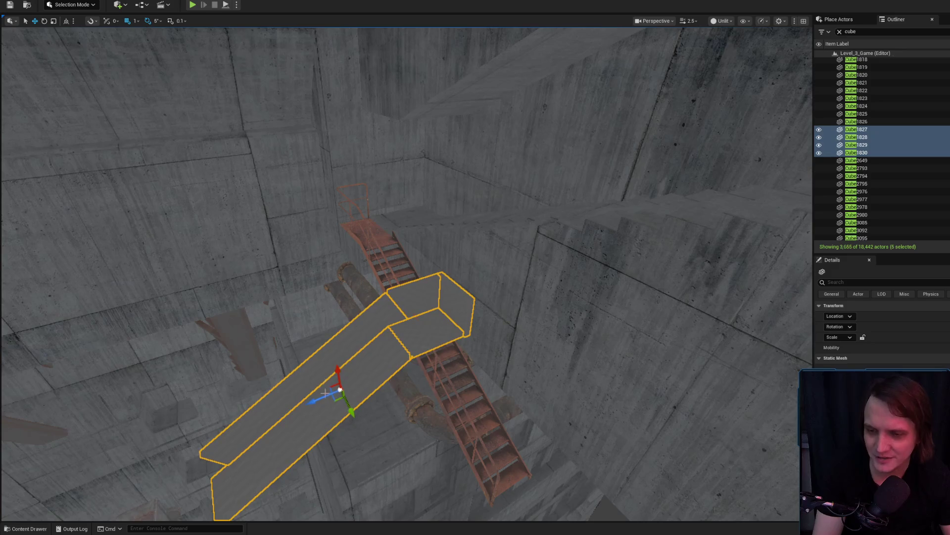
pyautogui.moveTo(349, 417); pyautogui.dragTo(363, 425)
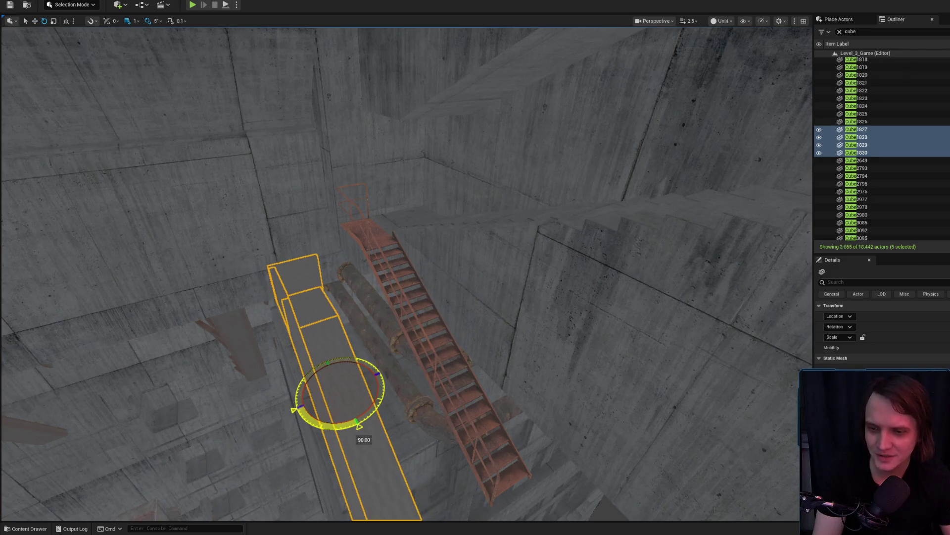
pyautogui.moveTo(352, 391)
pyautogui.mouseDown()
pyautogui.moveTo(441, 346)
pyautogui.moveTo(424, 329)
pyautogui.moveTo(439, 342)
pyautogui.moveTo(240, 291)
pyautogui.moveTo(366, 425)
pyautogui.moveTo(379, 469)
pyautogui.moveTo(432, 407)
pyautogui.mouseUp()
pyautogui.moveTo(364, 365)
pyautogui.mouseDown()
pyautogui.moveTo(356, 325)
pyautogui.moveTo(365, 342)
pyautogui.moveTo(382, 319)
pyautogui.moveTo(366, 244)
pyautogui.moveTo(443, 283)
pyautogui.moveTo(118, 273)
pyautogui.moveTo(138, 303)
pyautogui.moveTo(141, 292)
pyautogui.mouseUp()
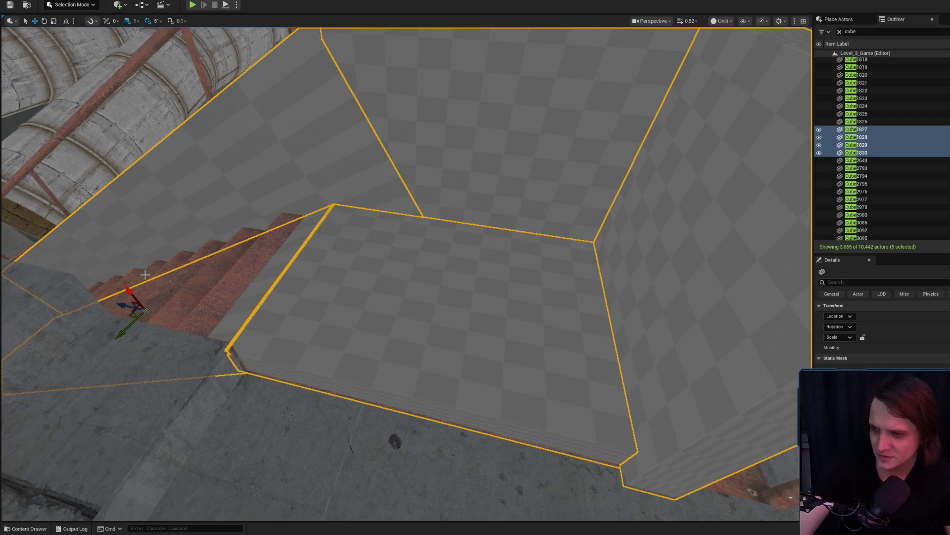
# Step: Lower the stair-and-landing blockout meshes below the rusty steps, then select Cube1828 alone
pyautogui.moveTo(121, 312)
pyautogui.mouseDown()
pyautogui.moveTo(188, 297)
pyautogui.moveTo(138, 312)
pyautogui.moveTo(247, 331)
pyautogui.mouseUp()
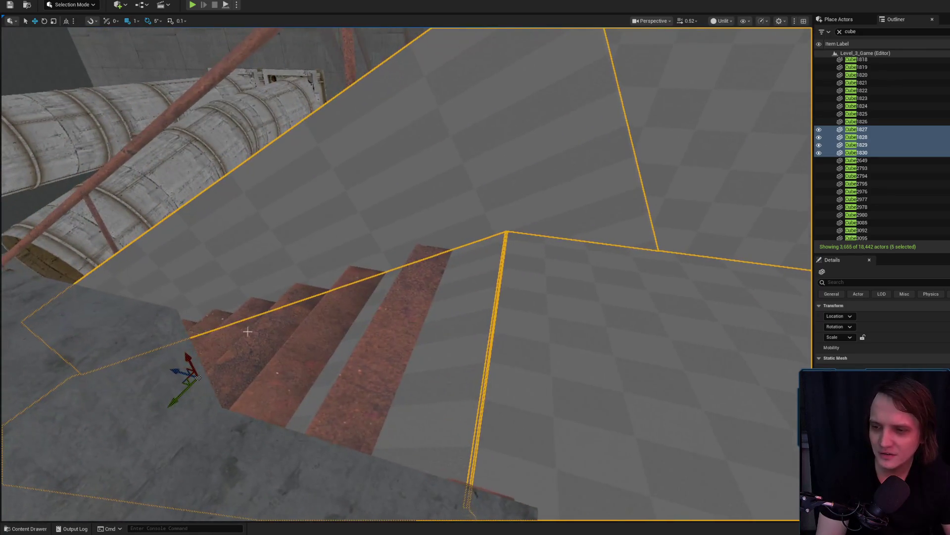
pyautogui.moveTo(189, 356)
pyautogui.mouseDown()
pyautogui.moveTo(148, 341)
pyautogui.moveTo(198, 317)
pyautogui.moveTo(218, 342)
pyautogui.moveTo(168, 342)
pyautogui.mouseUp()
pyautogui.scroll(2, 148, 341)
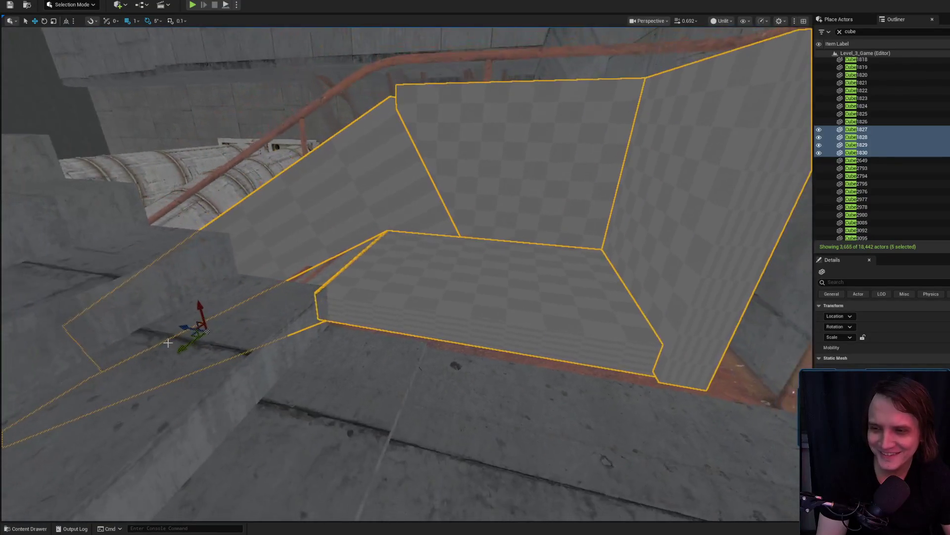
pyautogui.moveTo(200, 306)
pyautogui.mouseDown()
pyautogui.moveTo(212, 348)
pyautogui.moveTo(201, 340)
pyautogui.moveTo(227, 345)
pyautogui.moveTo(269, 310)
pyautogui.mouseUp()
pyautogui.moveTo(411, 313); pyautogui.dragTo(411, 313)
# Step: Tilt Cube1828 by 5 degrees, then back by about 2 degrees
pyautogui.press('f')
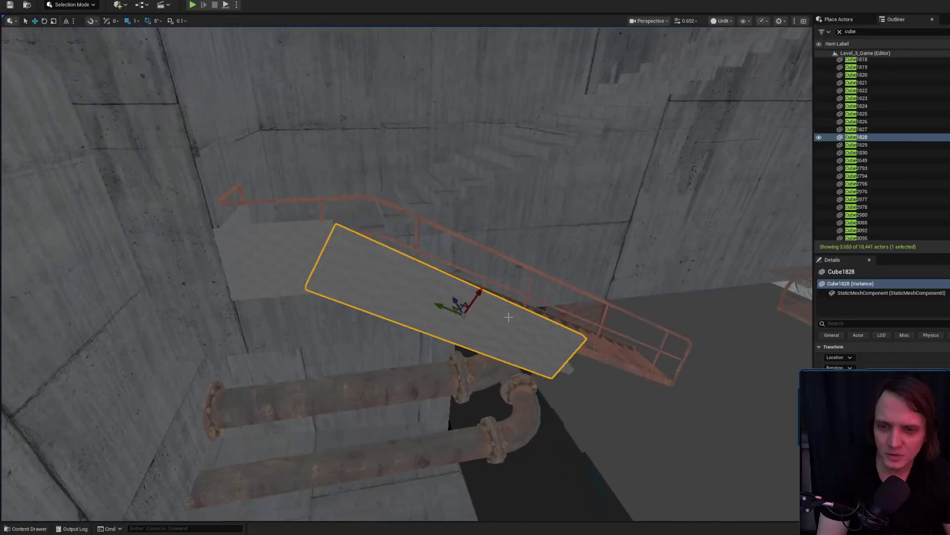
pyautogui.moveTo(499, 298); pyautogui.dragTo(498, 297)
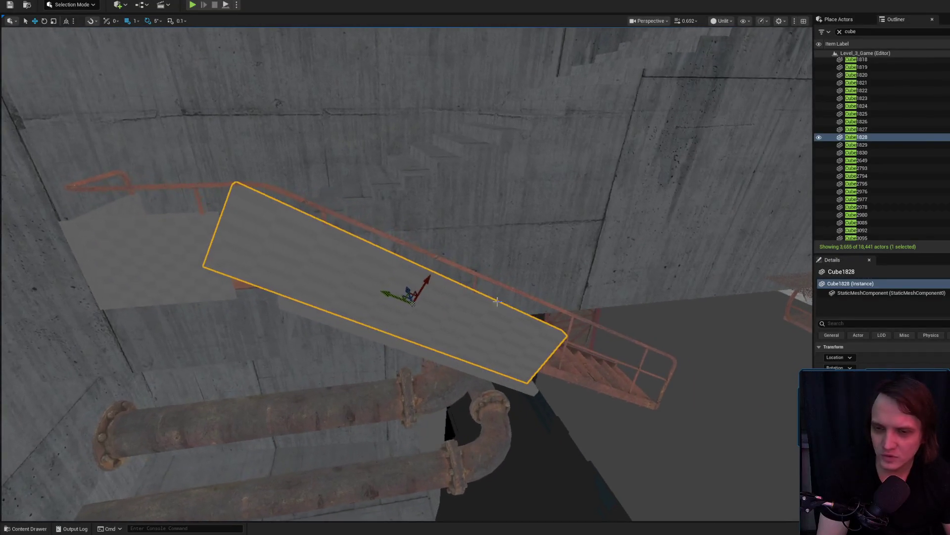
pyautogui.moveTo(427, 274)
pyautogui.mouseDown()
pyautogui.moveTo(434, 266)
pyautogui.moveTo(446, 274)
pyautogui.mouseUp()
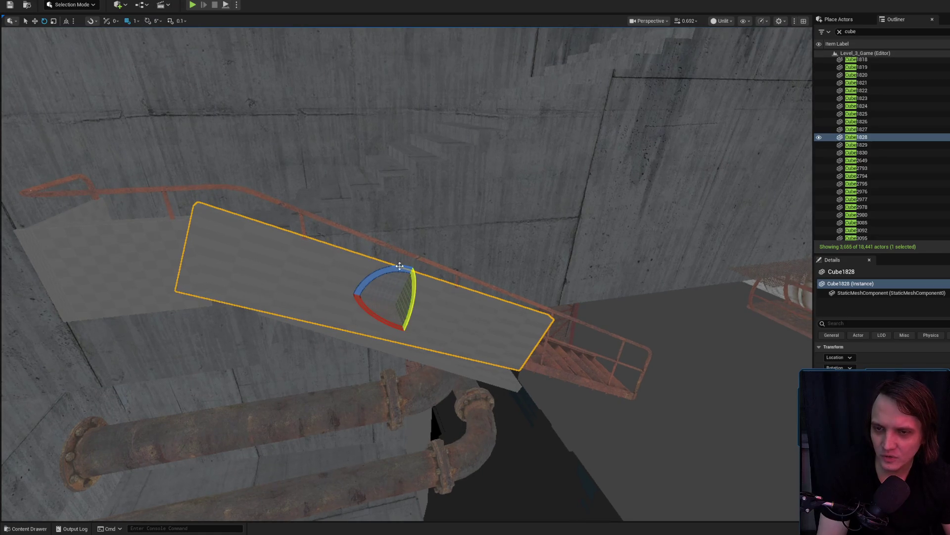
pyautogui.moveTo(373, 271)
pyautogui.mouseDown()
pyautogui.moveTo(424, 306)
pyautogui.moveTo(455, 279)
pyautogui.mouseUp()
pyautogui.scroll(2, 416, 256)
pyautogui.press('e')
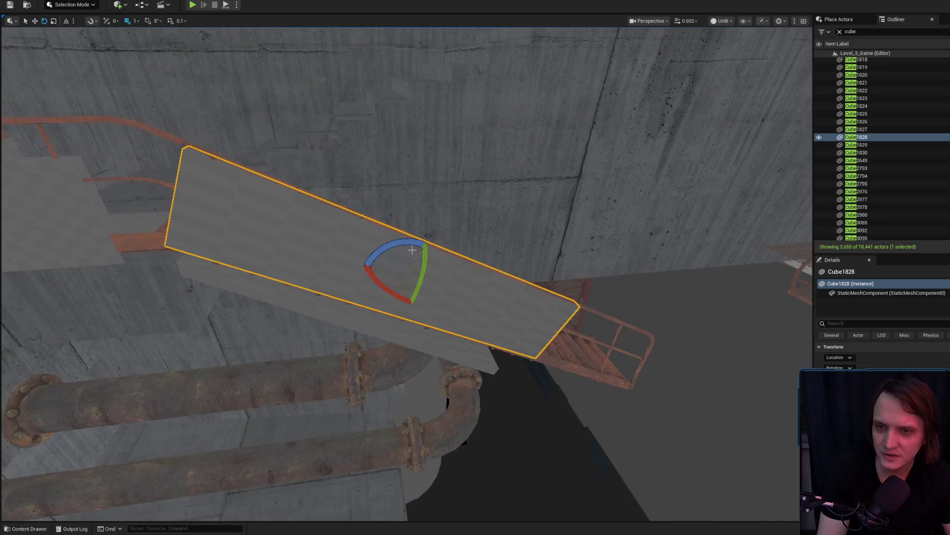
pyautogui.press('r')
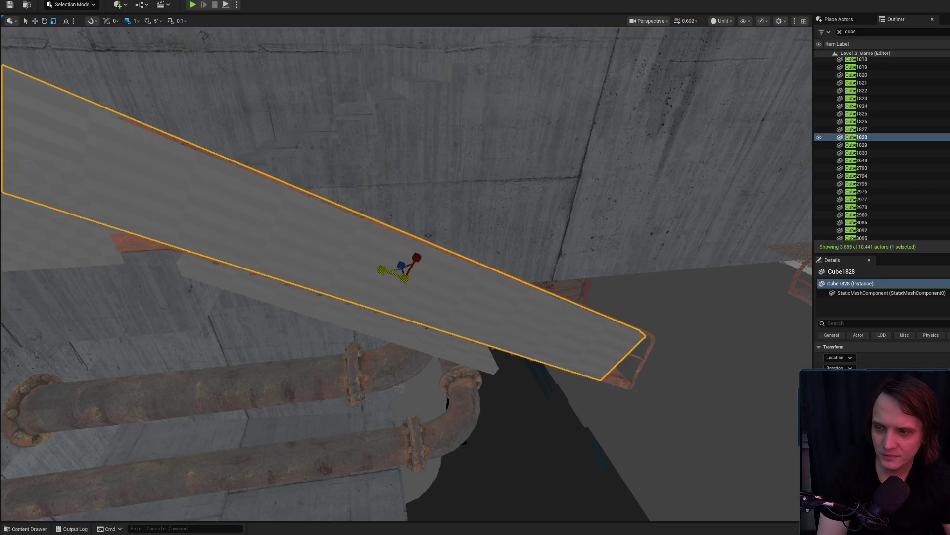
# Step: Shift the slanted Cube1828 plank up and left along the stairs
pyautogui.moveTo(490, 330); pyautogui.dragTo(491, 330)
pyautogui.scroll(2, 491, 329)
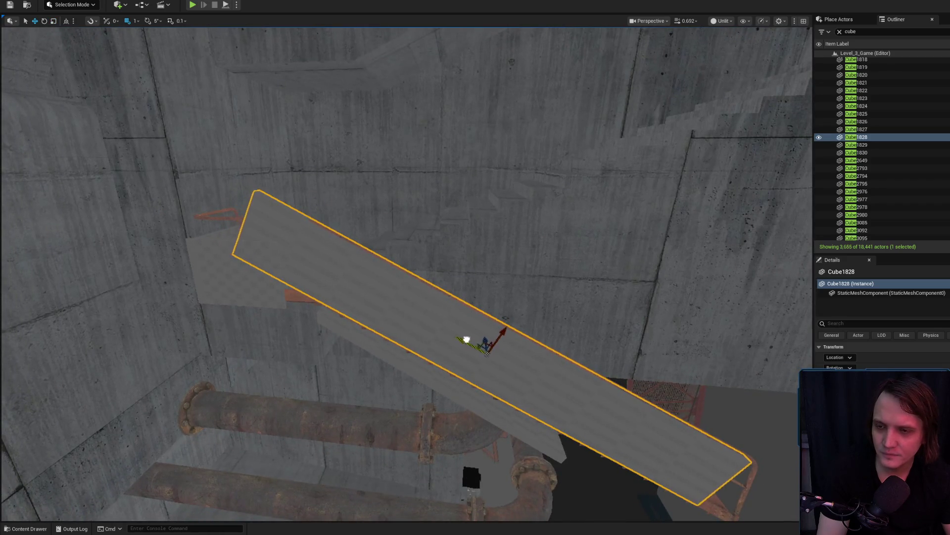
pyautogui.moveTo(535, 378); pyautogui.dragTo(454, 344)
pyautogui.press('e')
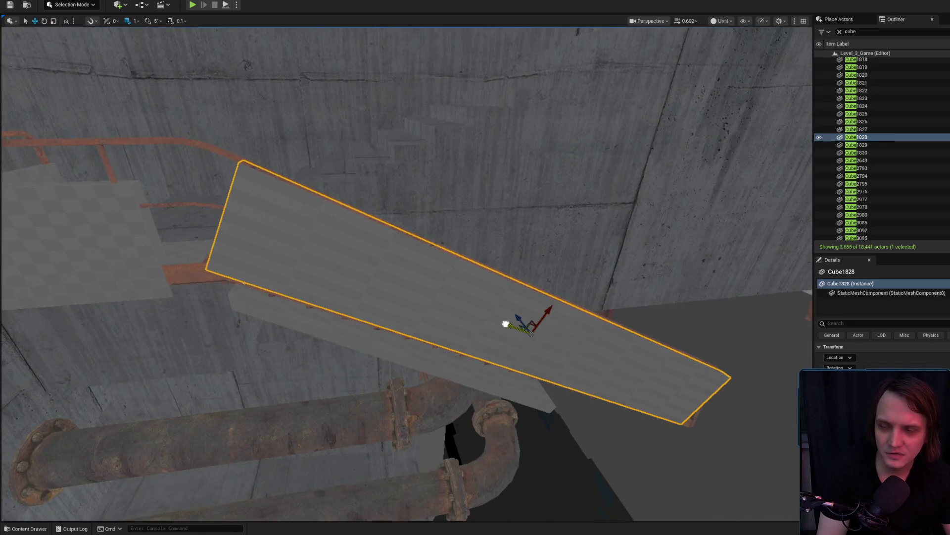
pyautogui.moveTo(504, 324); pyautogui.dragTo(474, 312)
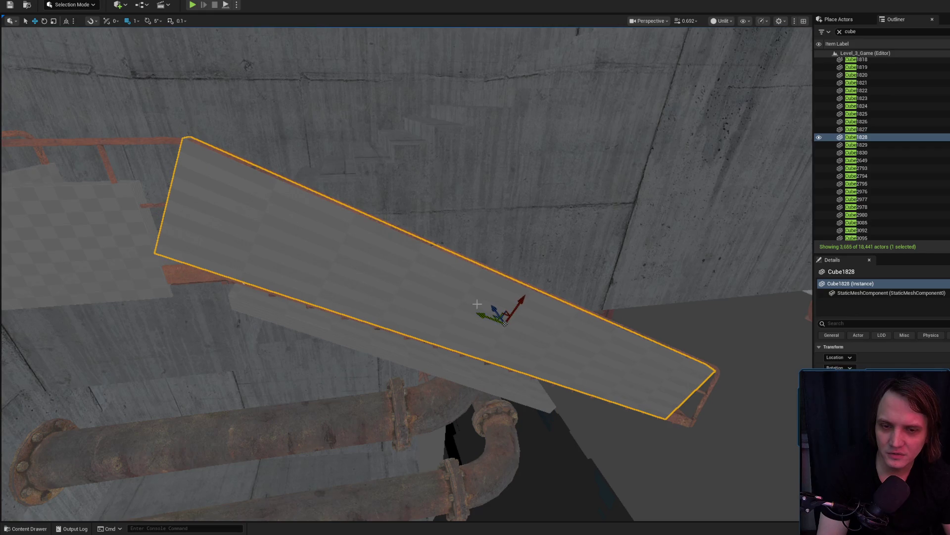
pyautogui.click(150, 236)
# Step: Raise the right wall panel Cube1830 and scale it taller
pyautogui.press('f')
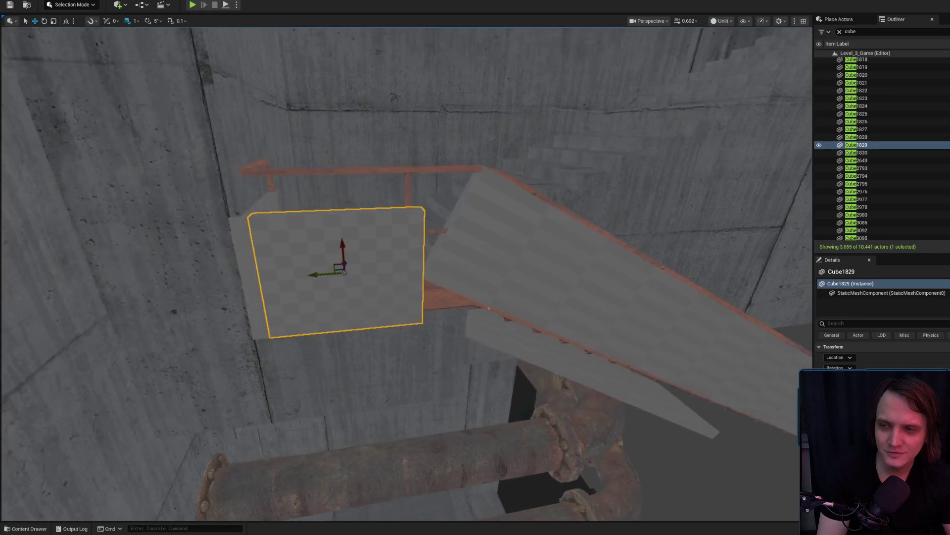
pyautogui.scroll(3, 269, 229)
pyautogui.scroll(-4, 270, 230)
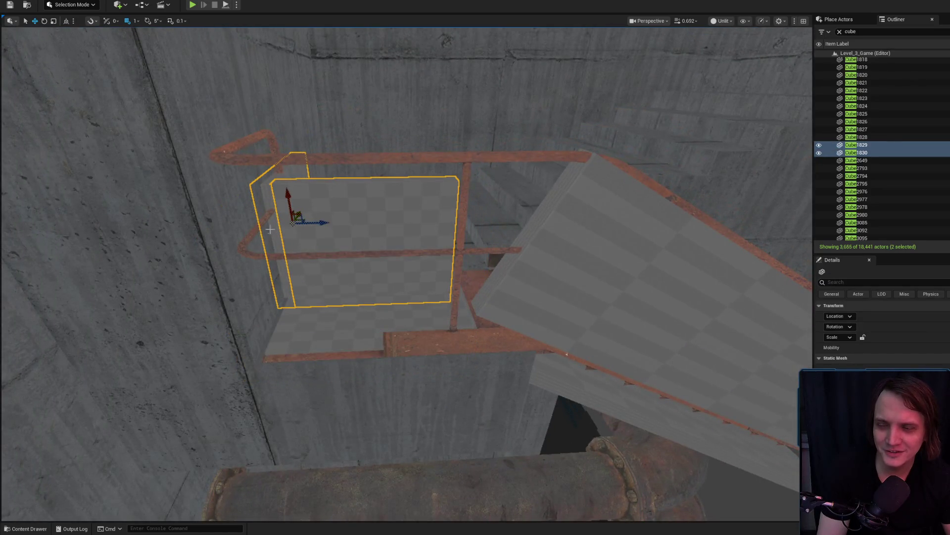
pyautogui.keyDown('ctrl'); pyautogui.click(270, 230); pyautogui.keyUp('ctrl')
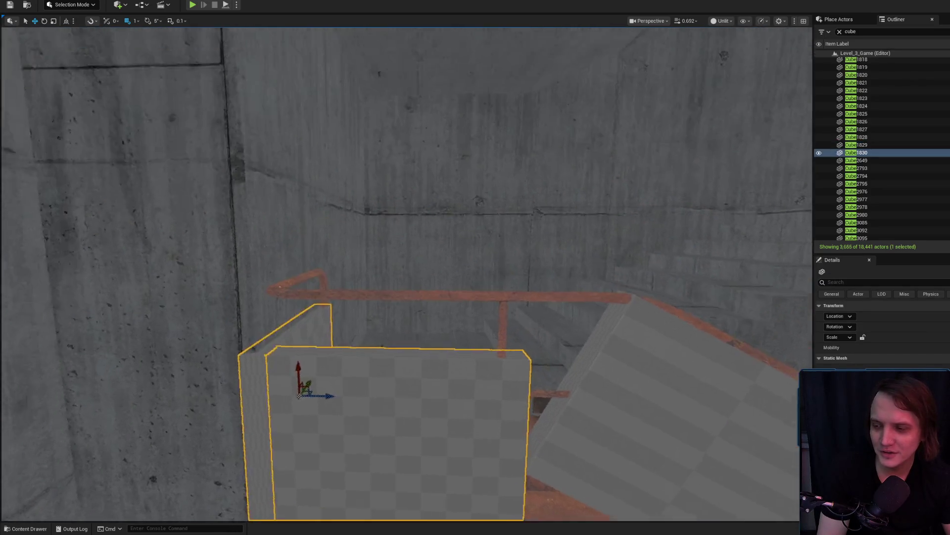
pyautogui.moveTo(359, 255); pyautogui.dragTo(283, 246)
pyautogui.scroll(4, 484, 266)
pyautogui.scroll(-4, 484, 265)
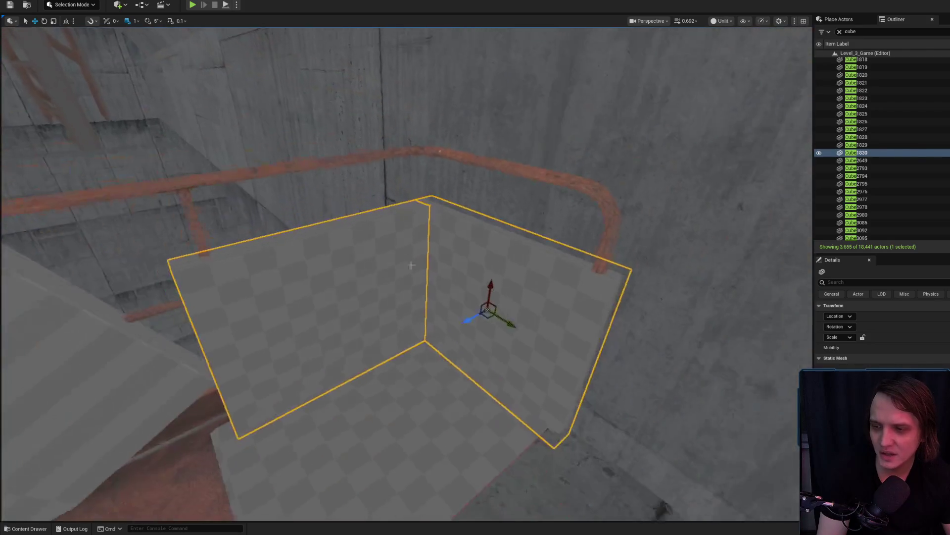
pyautogui.moveTo(483, 266)
pyautogui.mouseDown()
pyautogui.moveTo(479, 250)
pyautogui.moveTo(489, 258)
pyautogui.mouseUp()
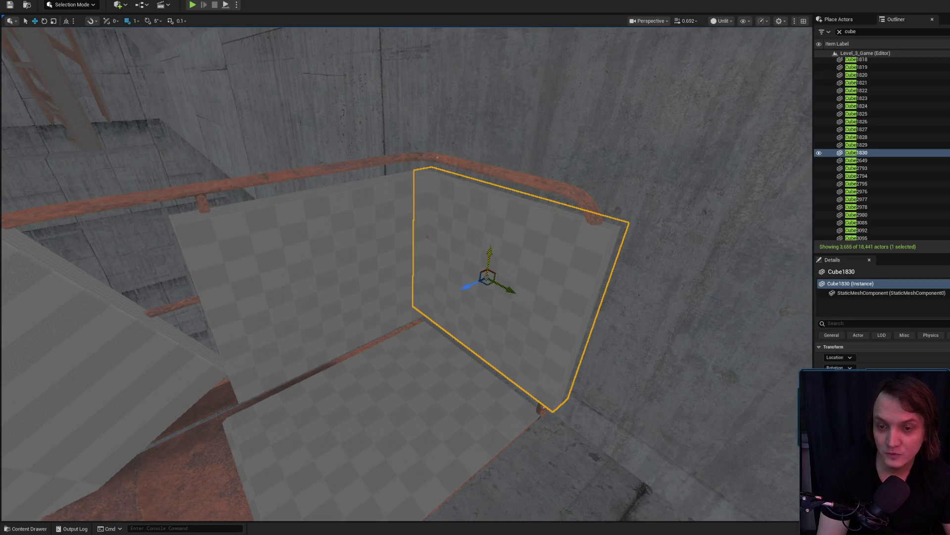
pyautogui.press('r')
pyautogui.moveTo(411, 279); pyautogui.dragTo(411, 262)
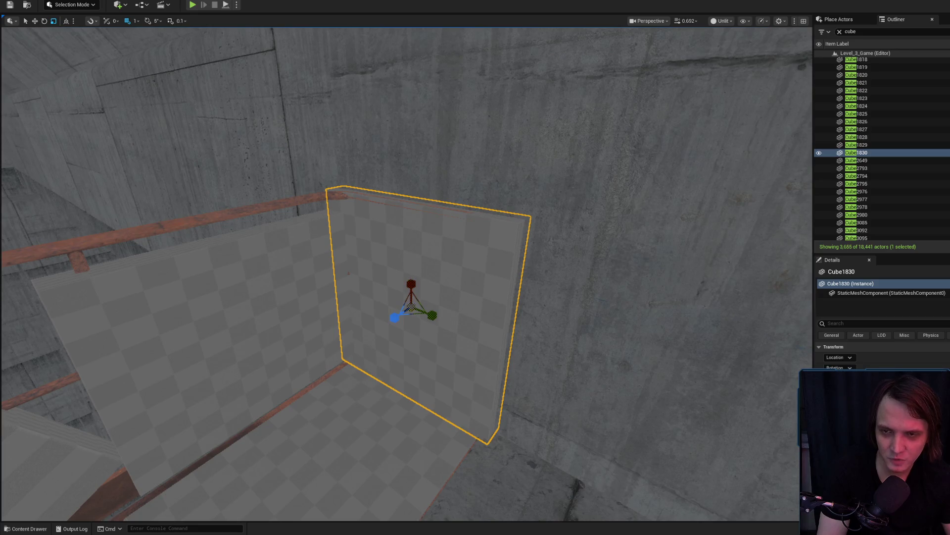
# Step: Enlarge the left wall panel Cube1829 and return to move mode
pyautogui.click(288, 258)
pyautogui.moveTo(238, 306); pyautogui.dragTo(233, 292)
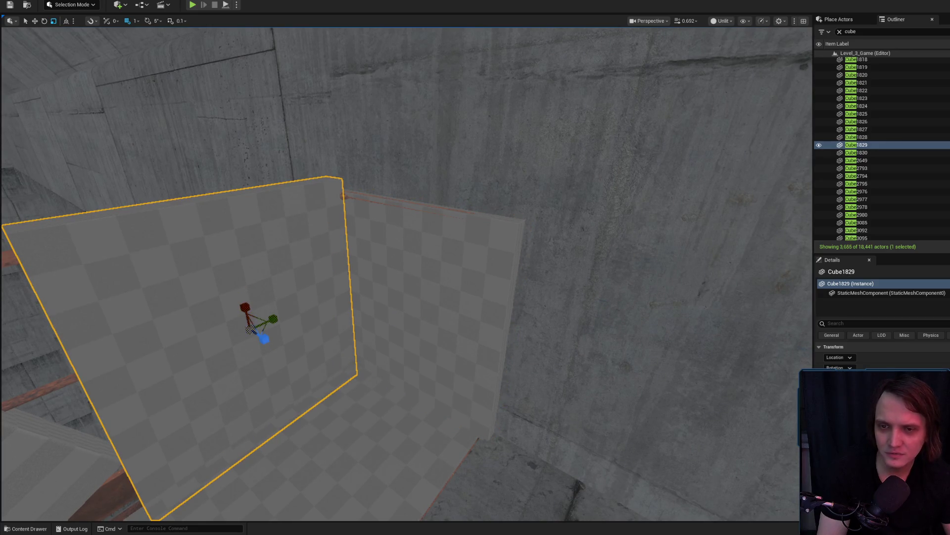
pyautogui.click(349, 273)
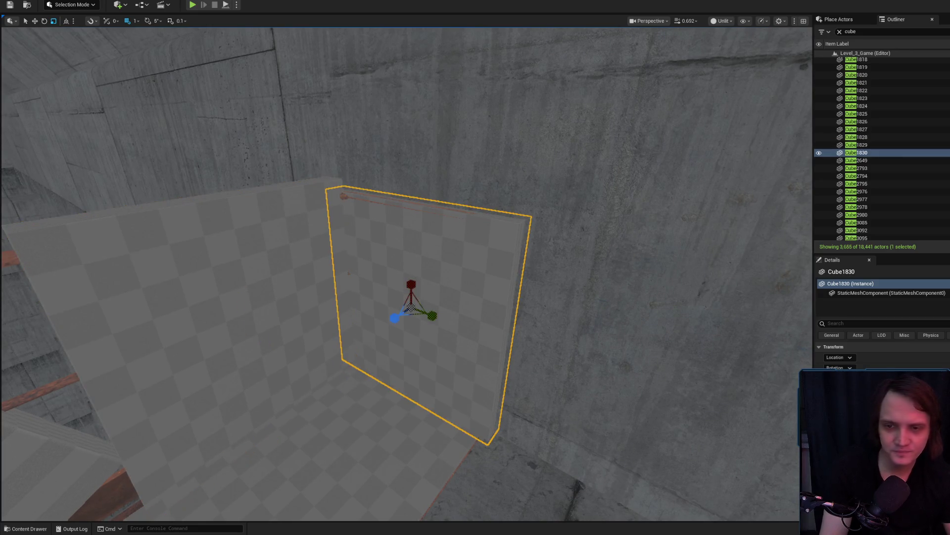
pyautogui.click(249, 310)
pyautogui.moveTo(417, 340); pyautogui.dragTo(364, 348)
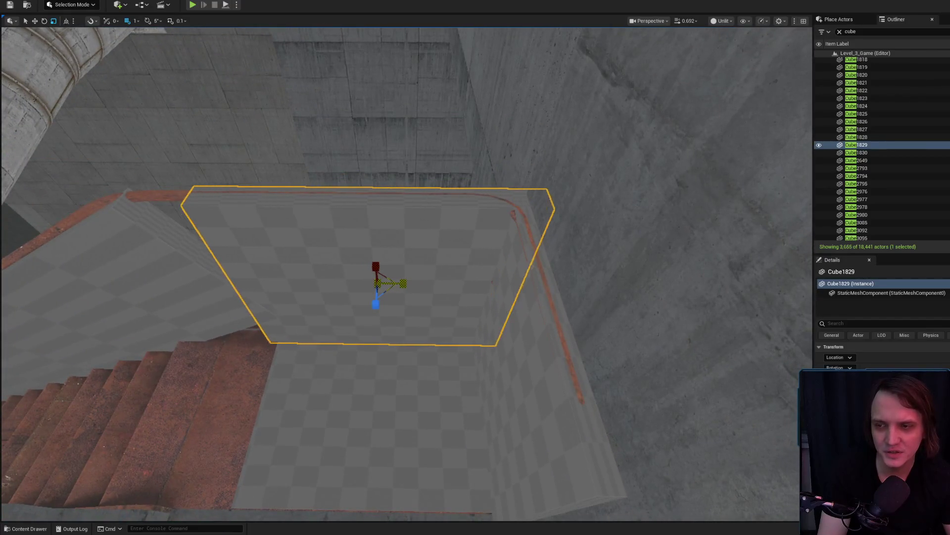
pyautogui.press('f')
pyautogui.press('w')
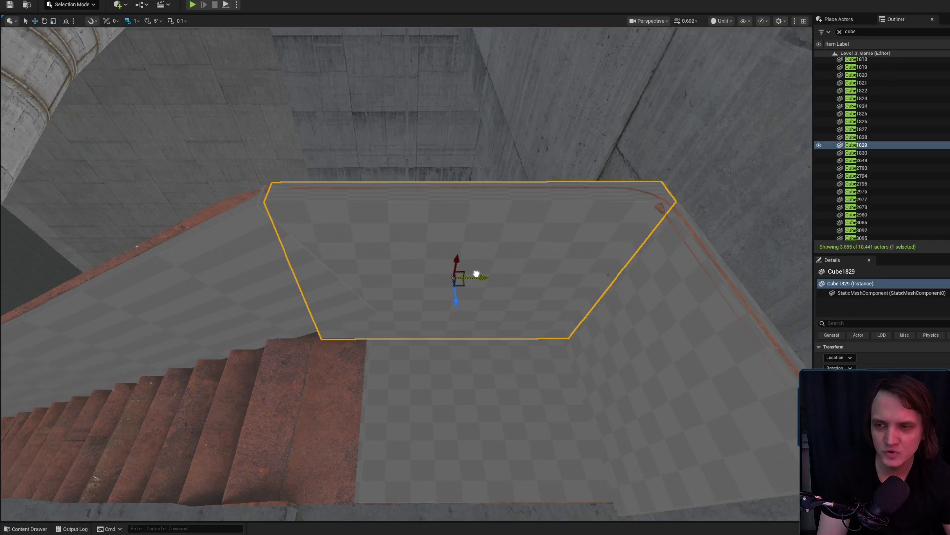
# Step: Frame the slanted railing plank Cube1828 over the steps, then deselect it
pyautogui.moveTo(479, 269); pyautogui.dragTo(424, 267)
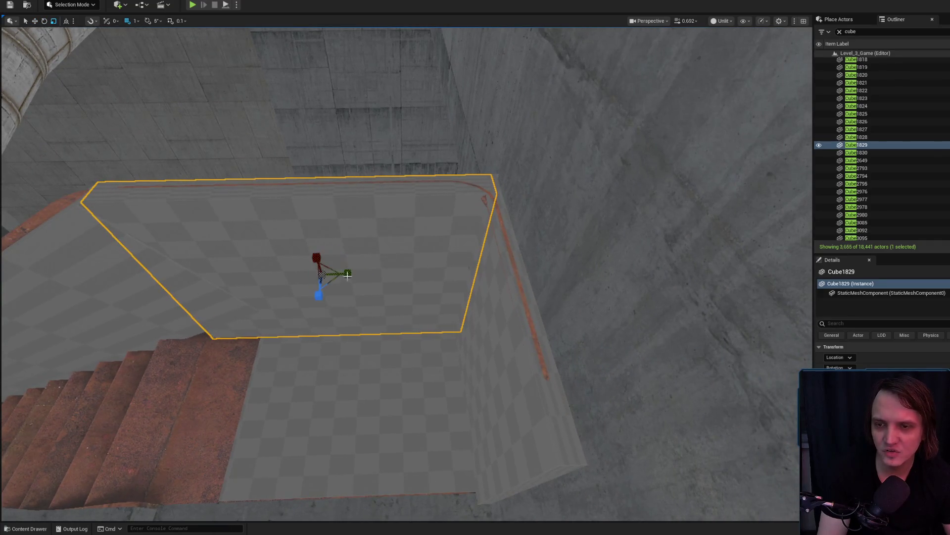
pyautogui.moveTo(345, 269)
pyautogui.mouseDown()
pyautogui.moveTo(435, 251)
pyautogui.moveTo(456, 272)
pyautogui.mouseUp()
pyautogui.click(456, 272)
pyautogui.press('f')
pyautogui.moveTo(332, 53)
pyautogui.mouseDown()
pyautogui.moveTo(421, 102)
pyautogui.moveTo(301, 307)
pyautogui.moveTo(237, 284)
pyautogui.moveTo(222, 267)
pyautogui.moveTo(312, 238)
pyautogui.moveTo(415, 227)
pyautogui.moveTo(420, 257)
pyautogui.moveTo(488, 303)
pyautogui.moveTo(500, 292)
pyautogui.moveTo(460, 208)
pyautogui.mouseUp()
pyautogui.press('Escape')
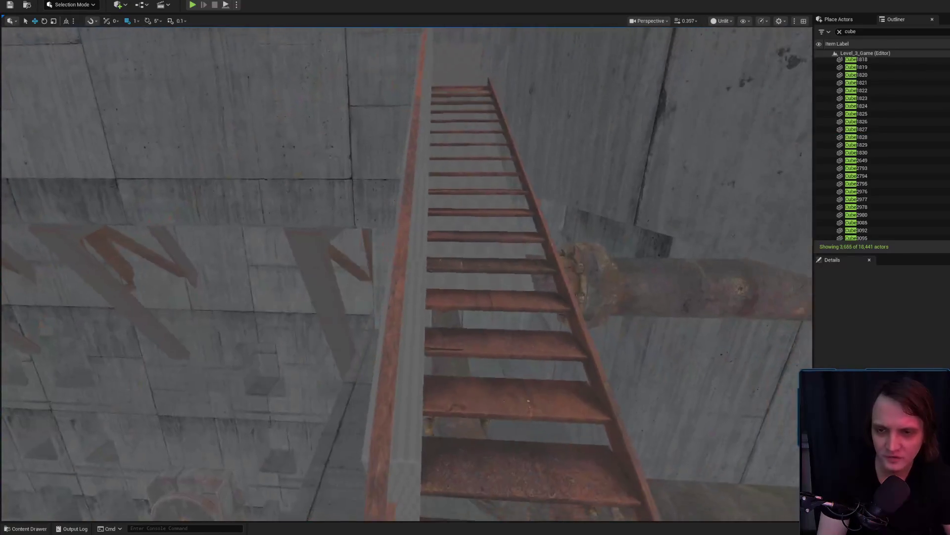
# Step: Alt-drag a copy of the landing plate down beside the stair beam end
pyautogui.click(434, 398)
pyautogui.moveTo(434, 399)
pyautogui.mouseDown()
pyautogui.moveTo(421, 337)
pyautogui.moveTo(524, 363)
pyautogui.mouseUp()
pyautogui.click(533, 257)
pyautogui.moveTo(532, 258); pyautogui.dragTo(500, 267)
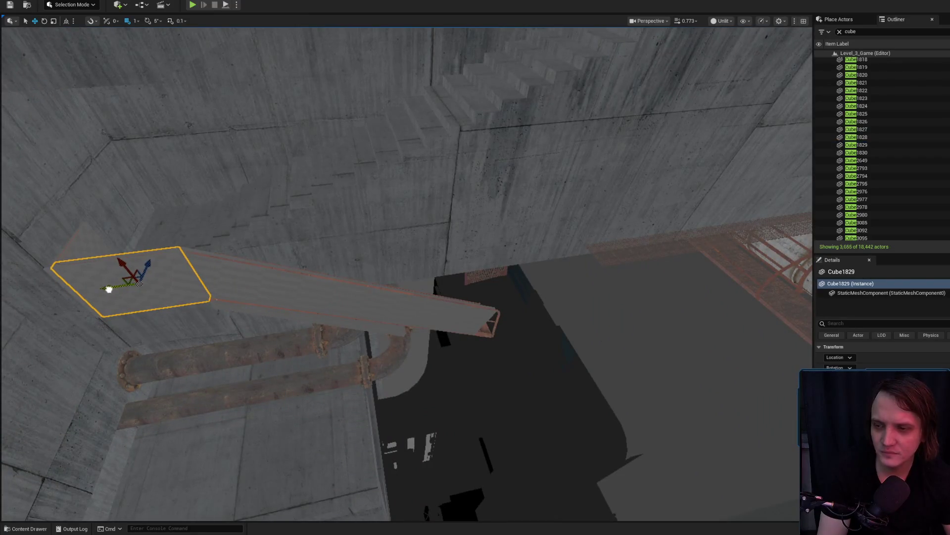
pyautogui.moveTo(496, 213)
pyautogui.mouseDown()
pyautogui.moveTo(476, 334)
pyautogui.moveTo(475, 297)
pyautogui.moveTo(445, 279)
pyautogui.mouseUp()
# Step: Scale the new Cube1831 plate narrower along one side
pyautogui.moveTo(387, 256)
pyautogui.mouseDown()
pyautogui.moveTo(354, 214)
pyautogui.moveTo(307, 212)
pyautogui.moveTo(240, 287)
pyautogui.moveTo(202, 282)
pyautogui.mouseUp()
pyautogui.moveTo(475, 297); pyautogui.dragTo(475, 297)
pyautogui.moveTo(227, 281)
pyautogui.mouseDown()
pyautogui.moveTo(213, 279)
pyautogui.moveTo(303, 292)
pyautogui.moveTo(332, 284)
pyautogui.moveTo(335, 339)
pyautogui.moveTo(500, 356)
pyautogui.moveTo(396, 406)
pyautogui.mouseUp()
pyautogui.press('Escape')
# Step: Nudge Cube1831 slightly to the right beside the stairs
pyautogui.click(338, 376)
pyautogui.press('f')
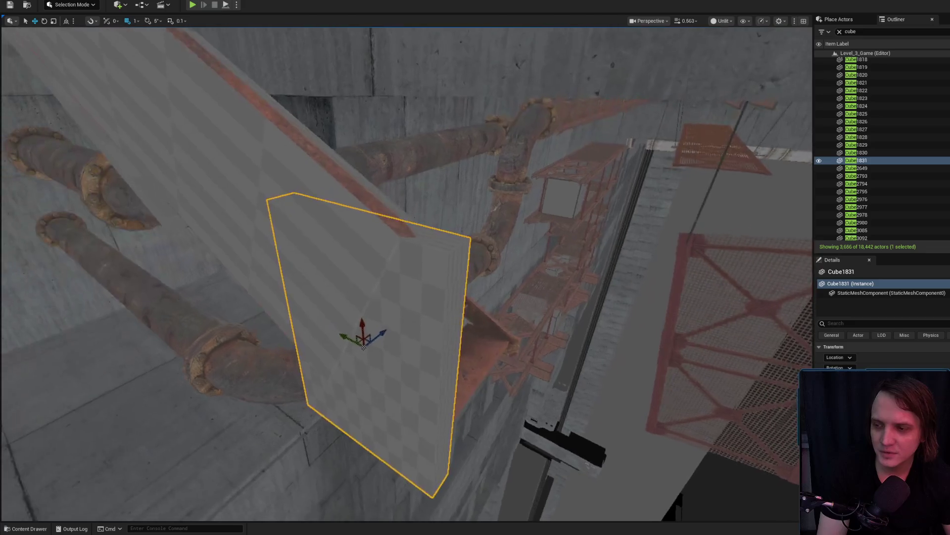
pyautogui.scroll(-5, 347, 391)
pyautogui.moveTo(346, 391); pyautogui.dragTo(277, 401)
pyautogui.moveTo(624, 406); pyautogui.dragTo(598, 417)
pyautogui.moveTo(547, 374)
pyautogui.mouseDown()
pyautogui.moveTo(558, 381)
pyautogui.moveTo(579, 369)
pyautogui.moveTo(561, 361)
pyautogui.mouseUp()
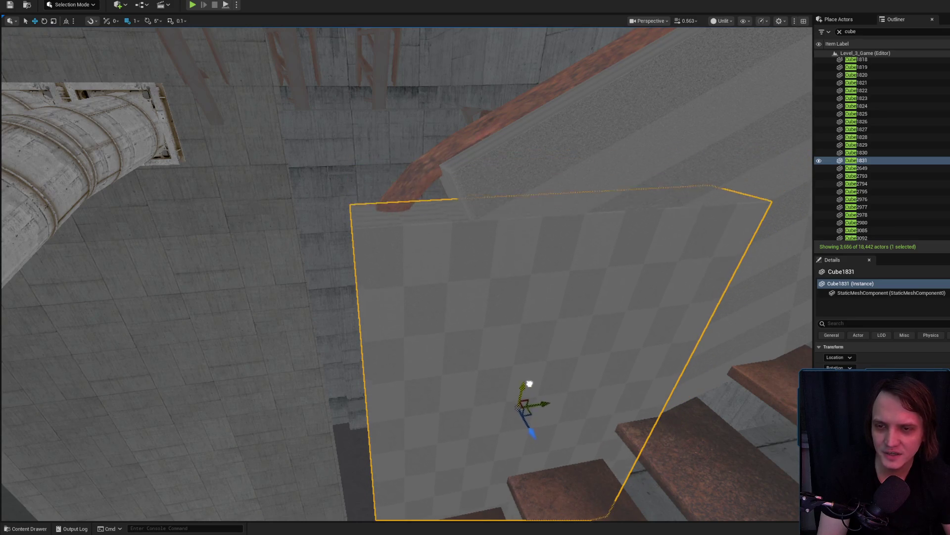
pyautogui.press('Escape')
# Step: Ctrl-select the right wall panel and other landing cubes, then select just the stair railing piece
pyautogui.moveTo(522, 360)
pyautogui.mouseDown()
pyautogui.moveTo(461, 386)
pyautogui.moveTo(502, 371)
pyautogui.mouseUp()
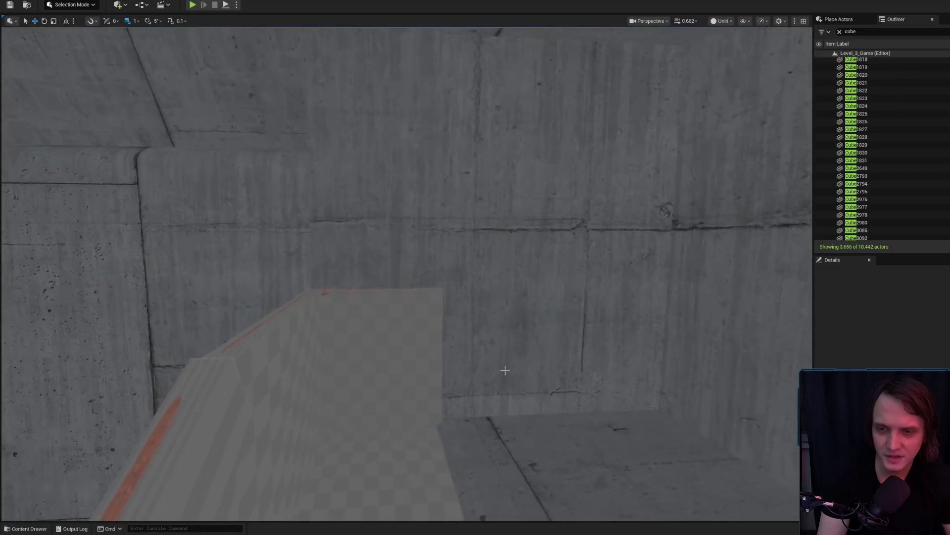
pyautogui.click(408, 387)
pyautogui.scroll(-2, 454, 390)
pyautogui.moveTo(453, 390); pyautogui.dragTo(367, 309)
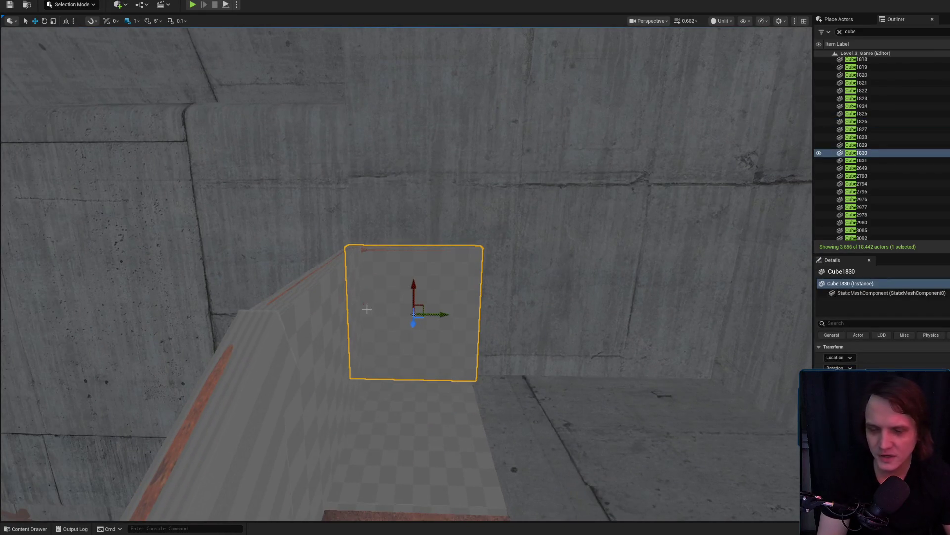
pyautogui.keyDown('ctrl'); pyautogui.click(322, 318); pyautogui.keyUp('ctrl')
pyautogui.keyDown('ctrl'); pyautogui.click(416, 412); pyautogui.keyUp('ctrl')
pyautogui.moveTo(416, 411)
pyautogui.mouseDown()
pyautogui.moveTo(346, 255)
pyautogui.moveTo(440, 171)
pyautogui.moveTo(318, 436)
pyautogui.moveTo(534, 433)
pyautogui.moveTo(361, 381)
pyautogui.moveTo(401, 177)
pyautogui.mouseUp()
pyautogui.click(520, 433)
# Step: Narrow the Cube1828 railing and set the second railing piece, Cube1831, to scale mode
pyautogui.moveTo(368, 168); pyautogui.dragTo(406, 190)
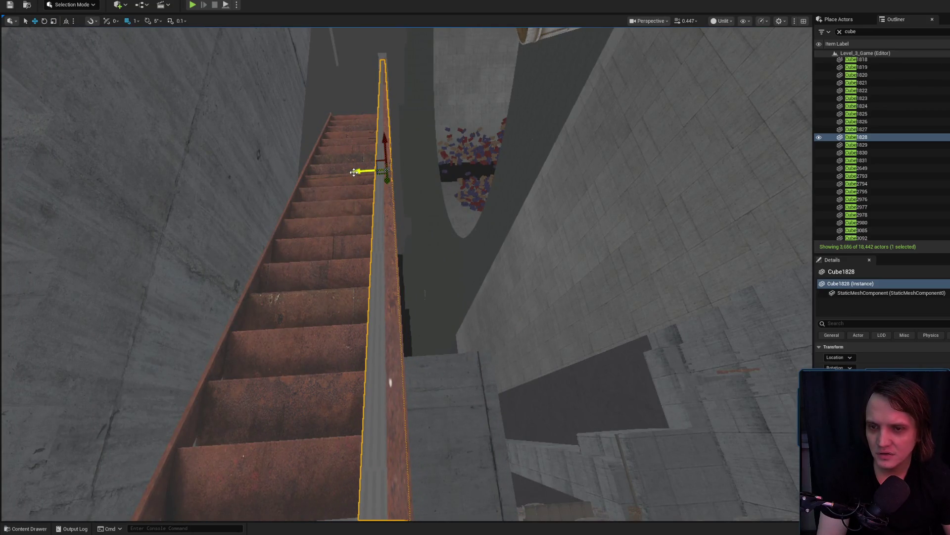
pyautogui.moveTo(354, 171)
pyautogui.mouseDown()
pyautogui.moveTo(438, 39)
pyautogui.moveTo(438, 193)
pyautogui.moveTo(460, 251)
pyautogui.moveTo(400, 325)
pyautogui.moveTo(414, 342)
pyautogui.moveTo(403, 343)
pyautogui.moveTo(475, 267)
pyautogui.mouseUp()
pyautogui.click(400, 324)
pyautogui.press('r')
pyautogui.keyDown('ctrl'); pyautogui.click(508, 188); pyautogui.keyUp('ctrl')
pyautogui.moveTo(508, 188); pyautogui.dragTo(475, 267)
pyautogui.moveTo(445, 297)
pyautogui.mouseDown()
pyautogui.moveTo(421, 336)
pyautogui.moveTo(425, 307)
pyautogui.mouseUp()
# Step: Select the left wall panel of the landing and return to move mode
pyautogui.keyDown('ctrl'); pyautogui.click(425, 339); pyautogui.keyUp('ctrl')
pyautogui.click(419, 335)
pyautogui.scroll(-1, 426, 268)
pyautogui.moveTo(425, 267); pyautogui.dragTo(409, 246)
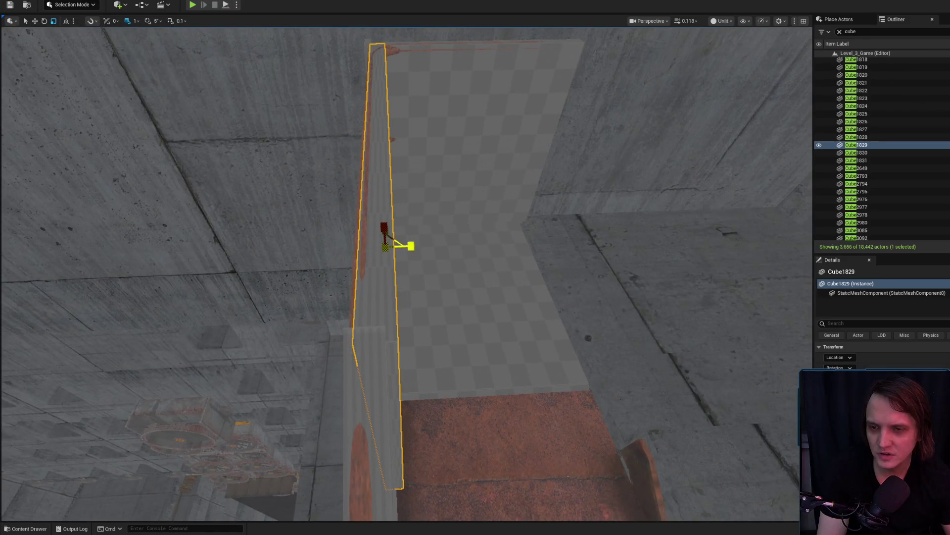
pyautogui.press('w')
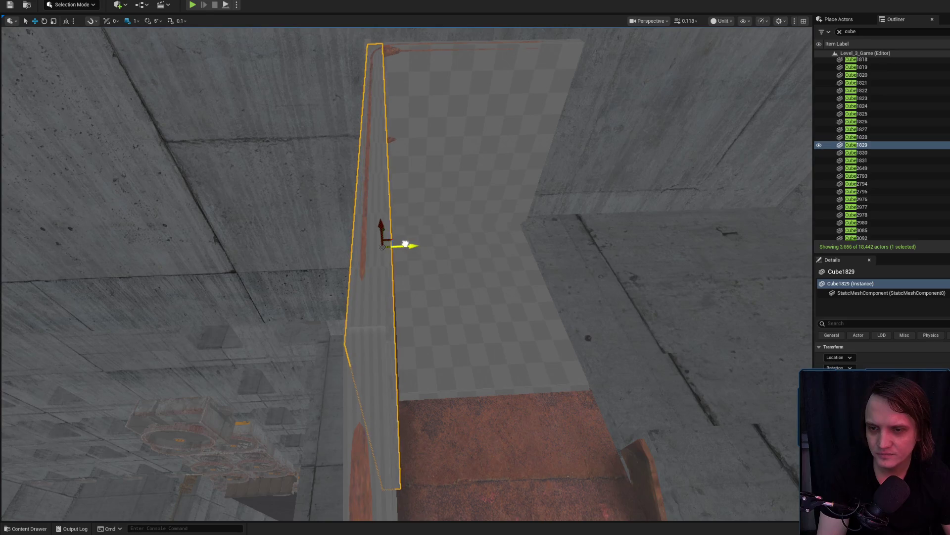
pyautogui.moveTo(411, 246); pyautogui.dragTo(414, 233)
pyautogui.moveTo(410, 307); pyautogui.dragTo(429, 255)
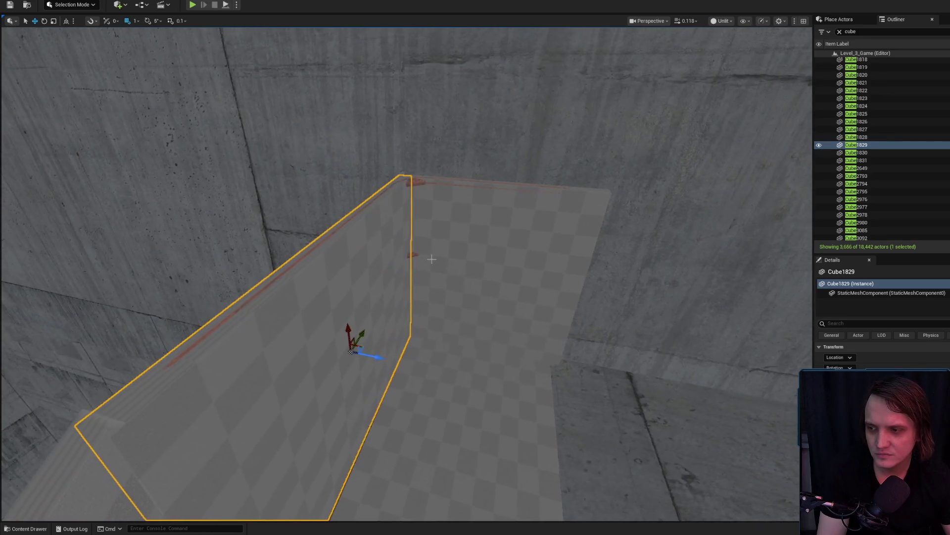
# Step: Gather the back wall and both railing pieces into a selection, then select only the floor piece
pyautogui.keyDown('ctrl'); pyautogui.click(488, 297); pyautogui.keyUp('ctrl')
pyautogui.moveTo(488, 297)
pyautogui.mouseDown()
pyautogui.moveTo(411, 292)
pyautogui.moveTo(465, 347)
pyautogui.moveTo(445, 304)
pyautogui.mouseUp()
pyautogui.keyDown('ctrl'); pyautogui.click(474, 357); pyautogui.keyUp('ctrl')
pyautogui.keyDown('ctrl'); pyautogui.click(393, 325); pyautogui.keyUp('ctrl')
pyautogui.moveTo(393, 325)
pyautogui.mouseDown()
pyautogui.moveTo(362, 274)
pyautogui.moveTo(406, 277)
pyautogui.moveTo(420, 263)
pyautogui.mouseUp()
pyautogui.keyDown('ctrl'); pyautogui.click(396, 287); pyautogui.keyUp('ctrl')
pyautogui.click(460, 297)
pyautogui.moveTo(460, 297)
pyautogui.mouseDown()
pyautogui.moveTo(463, 307)
pyautogui.moveTo(446, 297)
pyautogui.moveTo(421, 312)
pyautogui.mouseUp()
# Step: Raise the Cube1584 stair slab and rotate it slightly on the Z ring
pyautogui.click(424, 361)
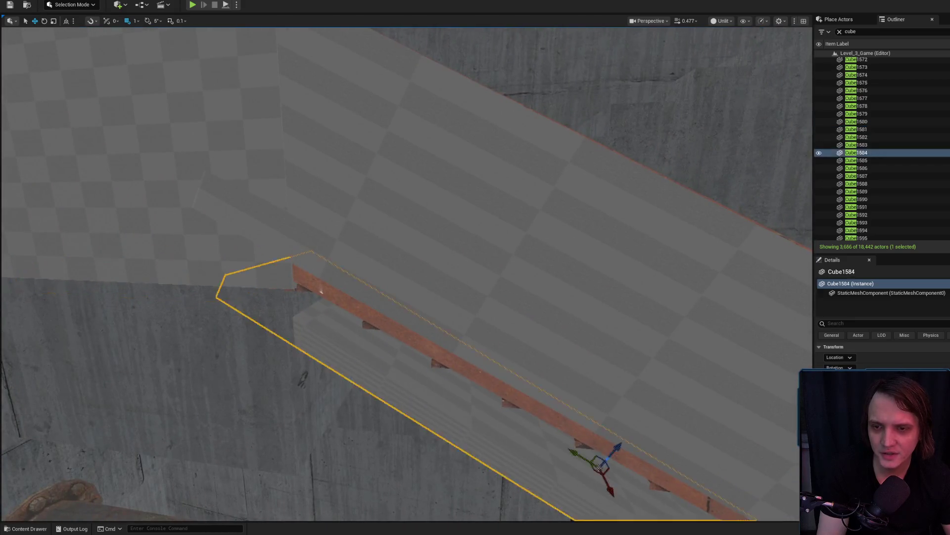
pyautogui.press('f')
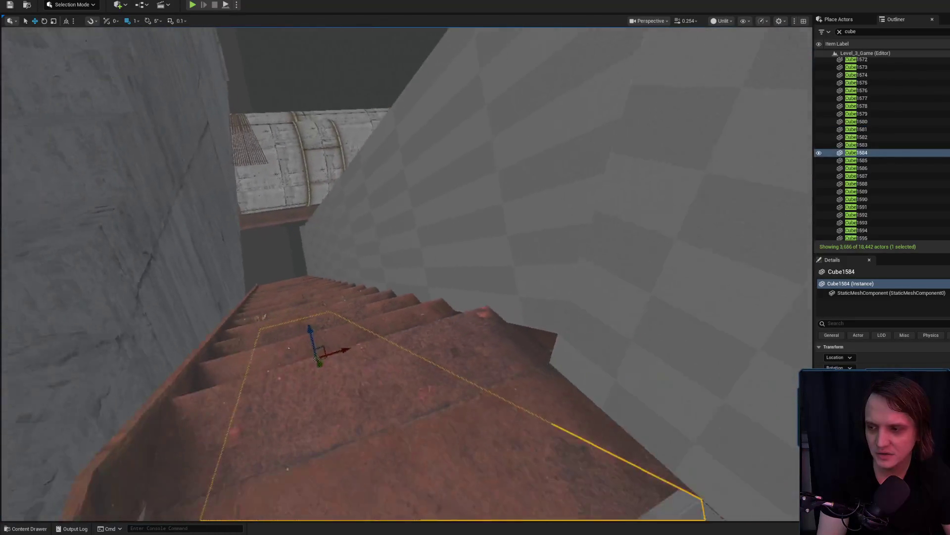
pyautogui.moveTo(365, 330)
pyautogui.mouseDown()
pyautogui.moveTo(367, 297)
pyautogui.moveTo(401, 288)
pyautogui.mouseUp()
pyautogui.scroll(2, 402, 289)
pyautogui.press('e')
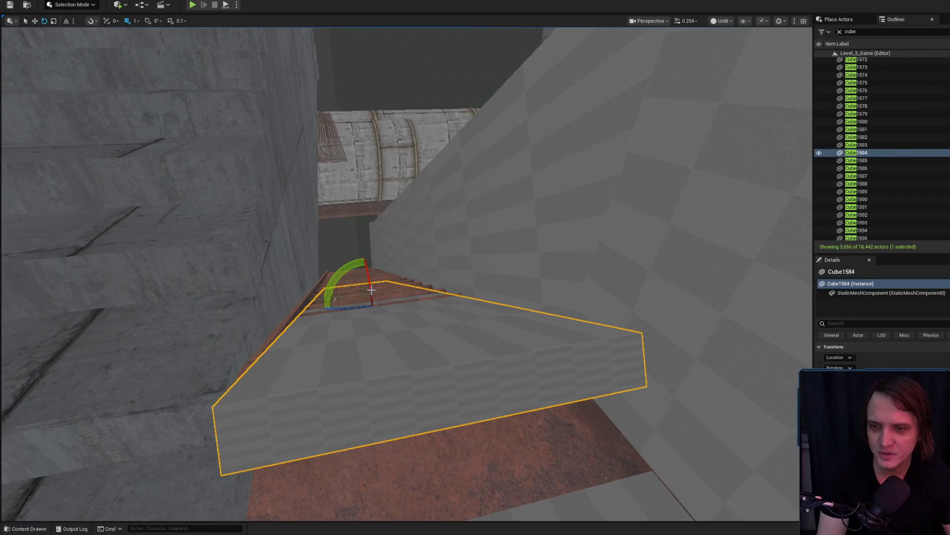
pyautogui.moveTo(364, 257)
pyautogui.mouseDown()
pyautogui.moveTo(389, 296)
pyautogui.moveTo(362, 250)
pyautogui.moveTo(364, 270)
pyautogui.moveTo(367, 260)
pyautogui.mouseUp()
pyautogui.press('w')
pyautogui.hotkey('ctrl', 'z')
# Step: Scale the Cube1584 slab thicker along Z, then return to move mode
pyautogui.press('e')
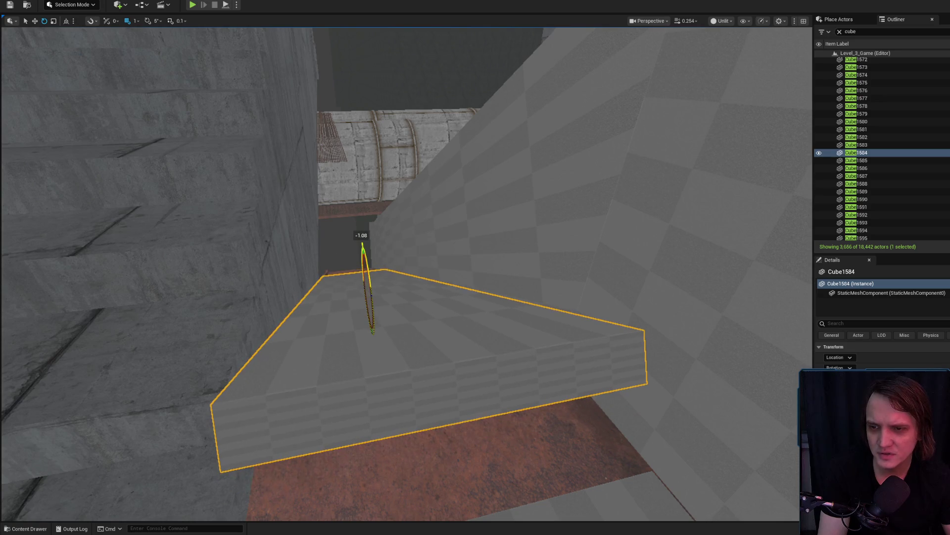
pyautogui.press('r')
pyautogui.moveTo(367, 257)
pyautogui.mouseDown()
pyautogui.moveTo(364, 267)
pyautogui.moveTo(388, 178)
pyautogui.mouseUp()
pyautogui.press('w')
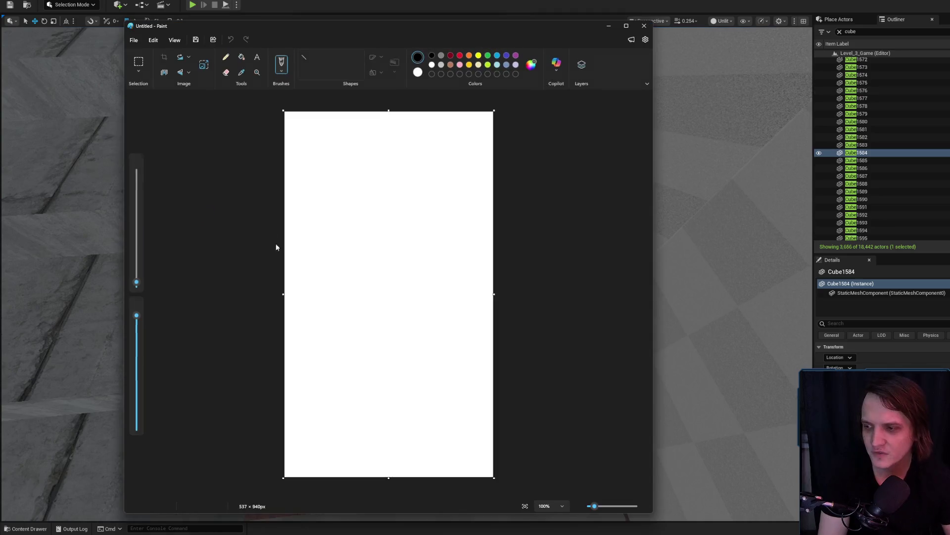
# Step: With the Pencil, handwrite the 200 figure, undoing and redrawing a bad first attempt
pyautogui.click(225, 57)
pyautogui.moveTo(318, 155)
pyautogui.mouseDown()
pyautogui.moveTo(358, 179)
pyautogui.moveTo(388, 160)
pyautogui.moveTo(407, 163)
pyautogui.moveTo(393, 164)
pyautogui.mouseUp()
pyautogui.hotkey('ctrl', 'z')
pyautogui.hotkey('ctrl', 'z')
pyautogui.hotkey('ctrl', 'z')
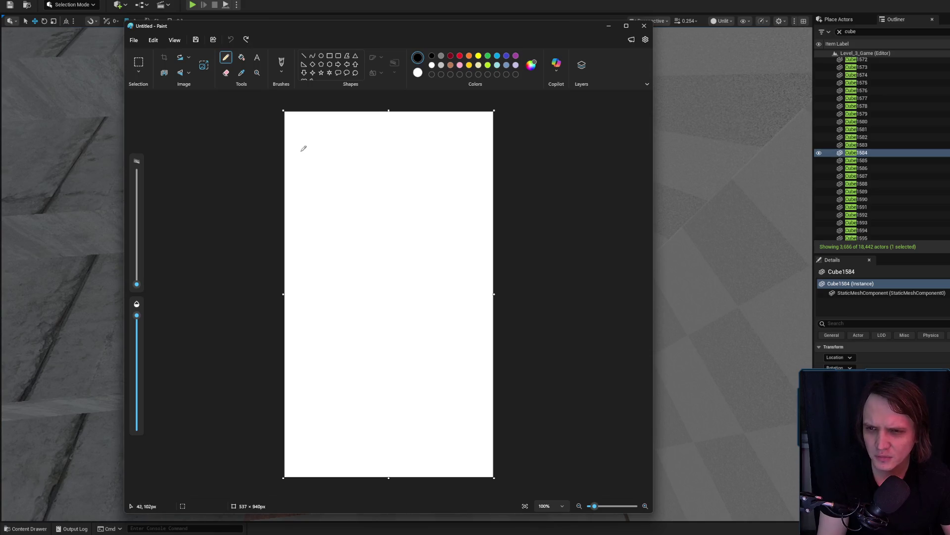
pyautogui.moveTo(302, 159); pyautogui.dragTo(328, 164)
pyautogui.moveTo(326, 147); pyautogui.dragTo(347, 146)
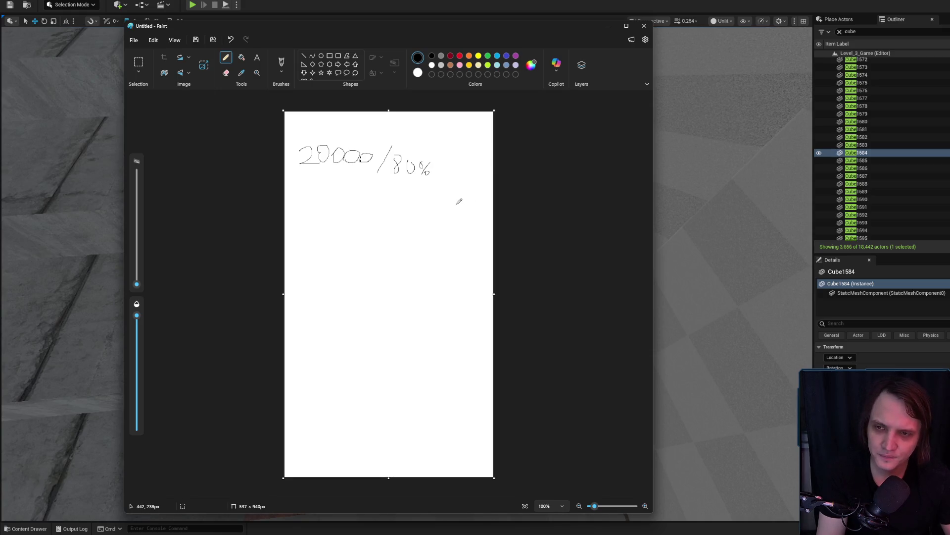
# Step: Draw a dividing line under 20000/80% and write 16 000 below it, undoing stray strokes
pyautogui.moveTo(295, 194); pyautogui.dragTo(469, 192)
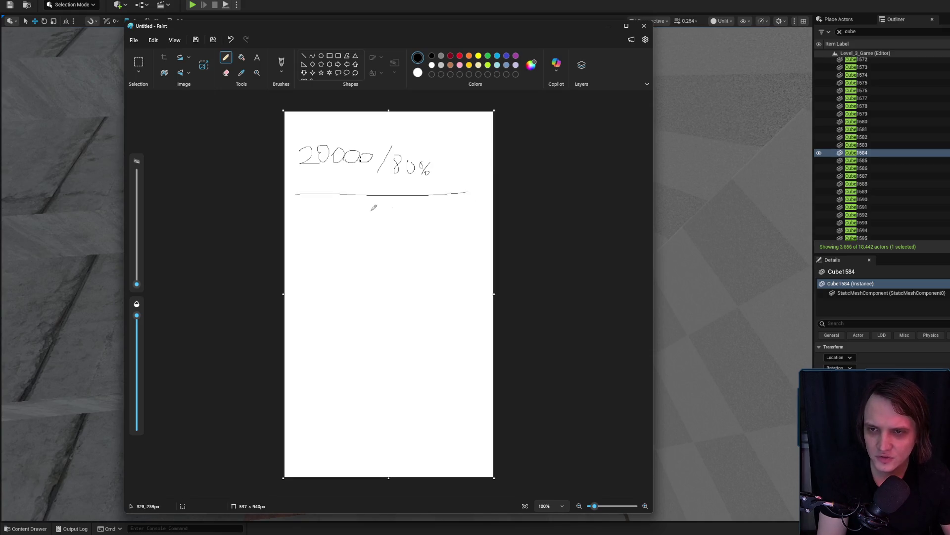
pyautogui.moveTo(331, 203)
pyautogui.mouseDown()
pyautogui.moveTo(341, 219)
pyautogui.moveTo(330, 233)
pyautogui.mouseUp()
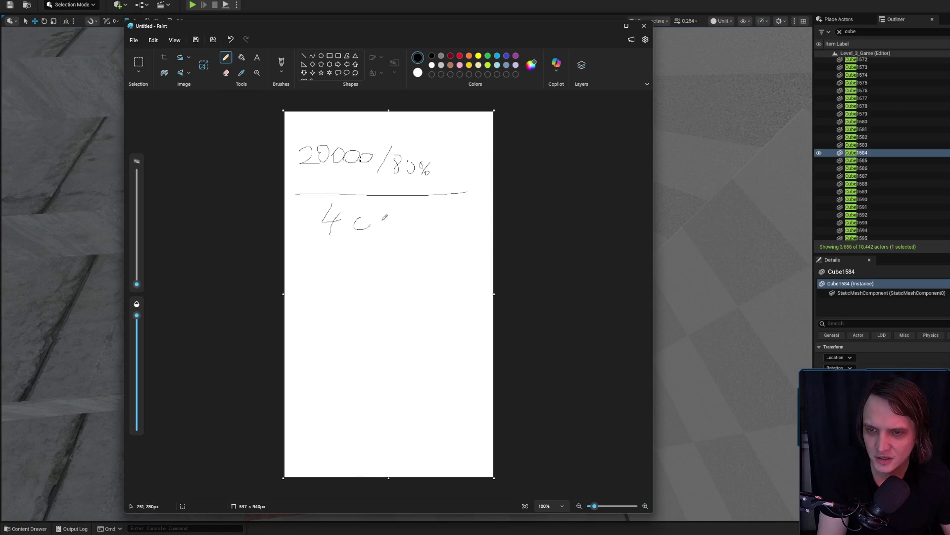
pyautogui.hotkey('ctrl', 'z')
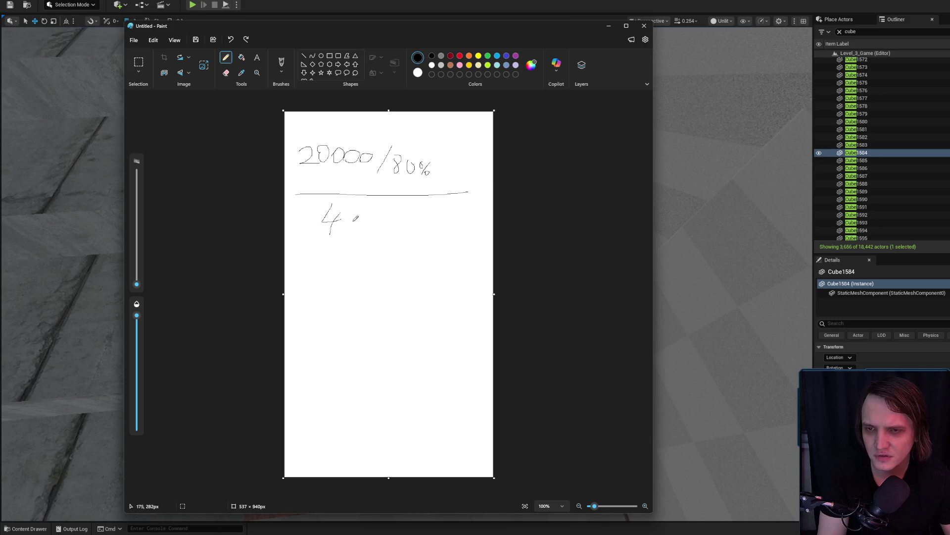
pyautogui.hotkey('ctrl', 'z')
pyautogui.moveTo(316, 231)
pyautogui.mouseDown()
pyautogui.moveTo(332, 212)
pyautogui.moveTo(332, 231)
pyautogui.mouseUp()
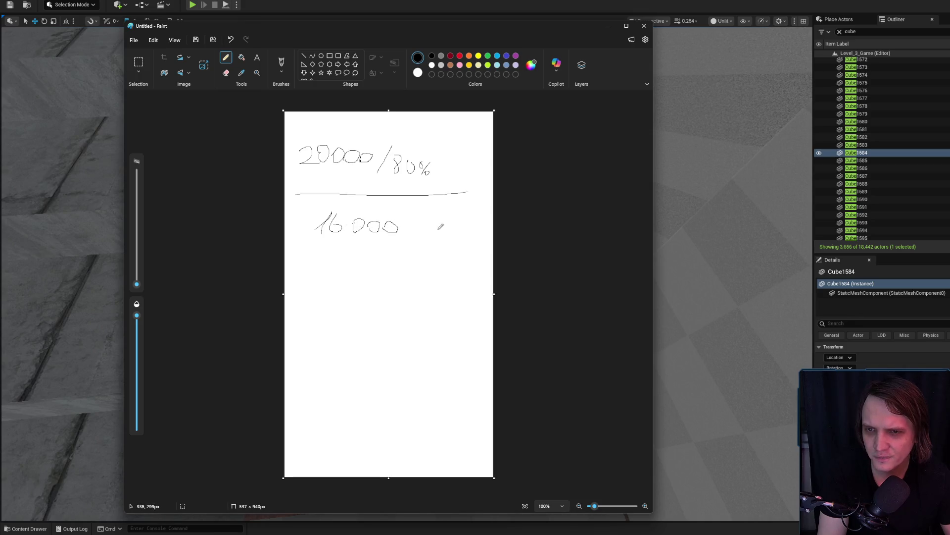
# Step: Underline 16 000, add a slash after it, and underline 20000
pyautogui.moveTo(311, 241); pyautogui.dragTo(424, 233)
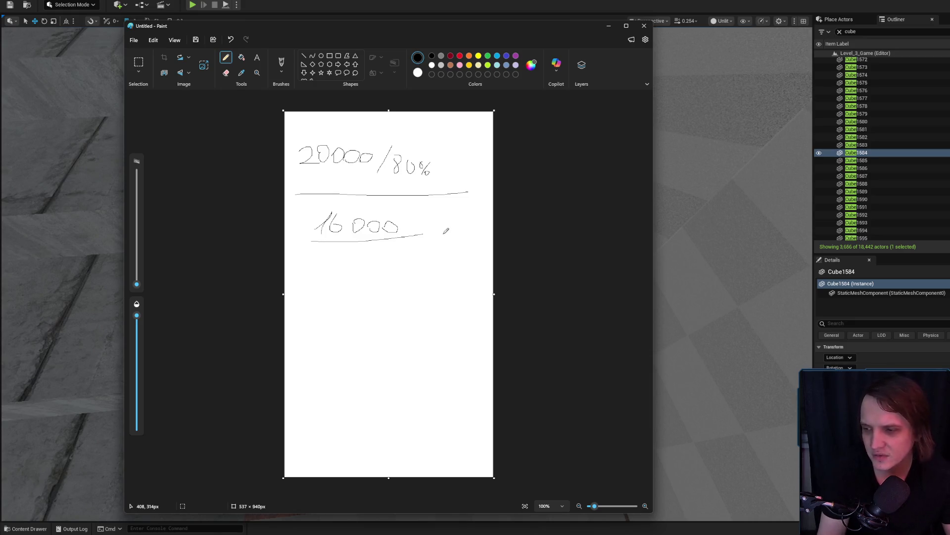
pyautogui.moveTo(420, 204); pyautogui.dragTo(407, 247)
pyautogui.scroll(5, 384, 200)
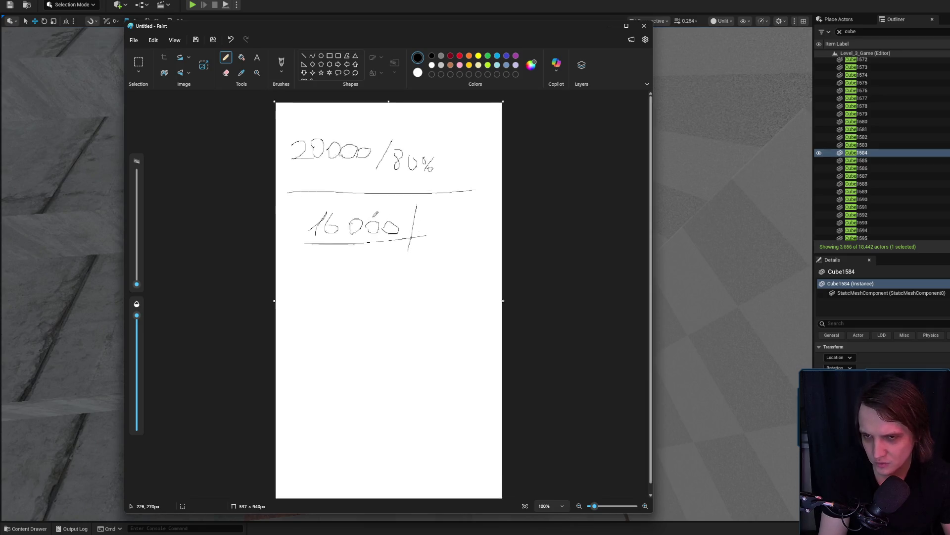
pyautogui.scroll(-5, 385, 198)
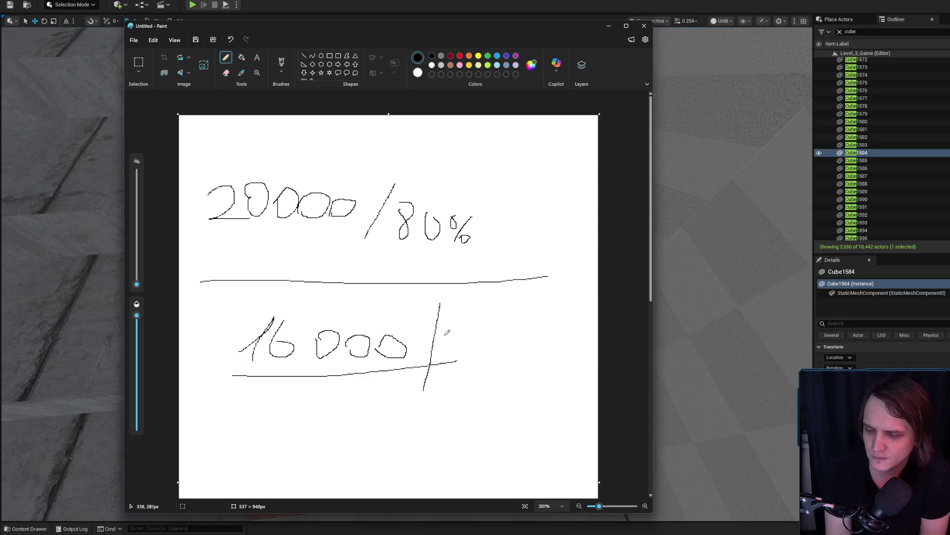
pyautogui.scroll(-3, 447, 334)
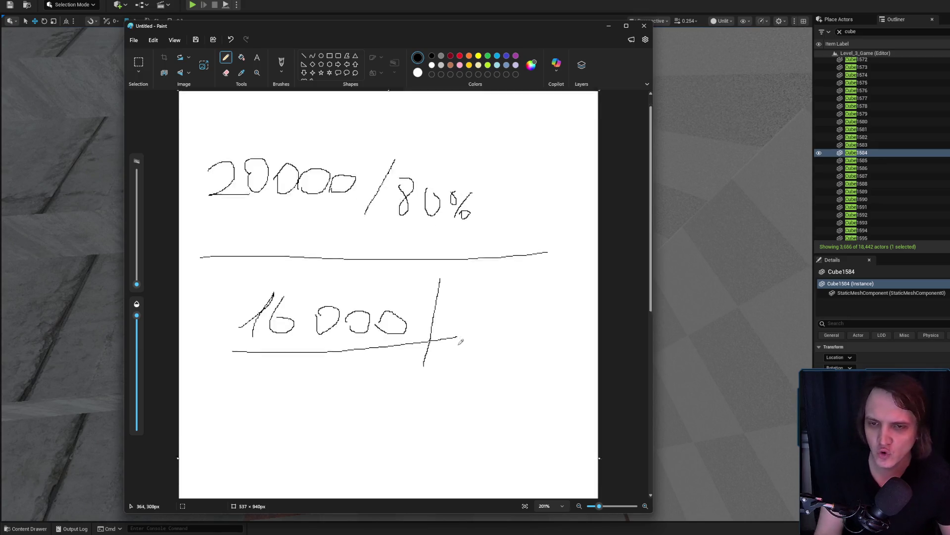
pyautogui.scroll(3, 453, 339)
pyautogui.scroll(-1, 446, 339)
pyautogui.moveTo(209, 165); pyautogui.dragTo(358, 164)
# Step: Undo the 20000 underline and open the Indie & AA Games reviews chart full size in Discord
pyautogui.hotkey('ctrl', 'z')
pyautogui.hotkey('alt', 'Tab')
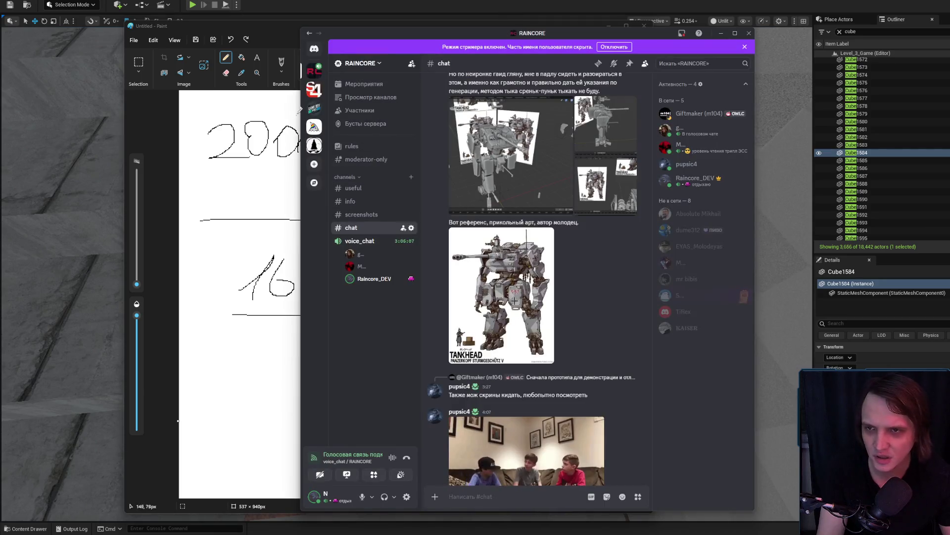
pyautogui.click(318, 48)
pyautogui.click(369, 169)
pyautogui.click(511, 329)
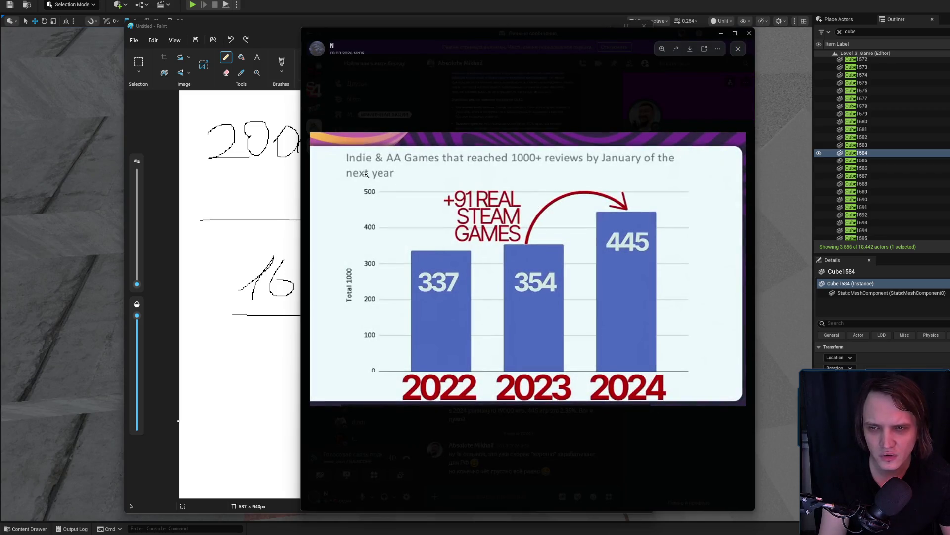
# Step: Snip the bar chart region with Win+Shift+S and return to the Paint sketch
pyautogui.press('super+shift+s')
pyautogui.moveTo(332, 150); pyautogui.dragTo(726, 402)
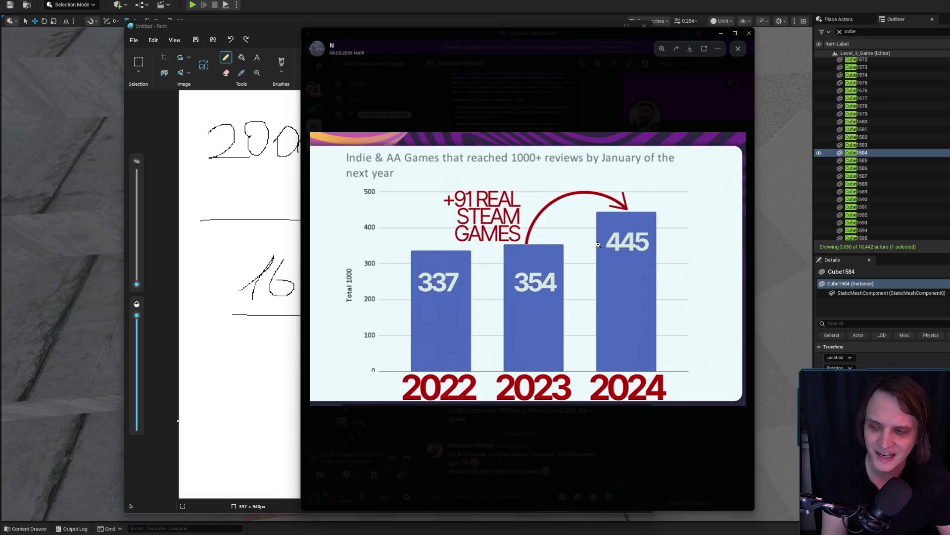
pyautogui.click(179, 252)
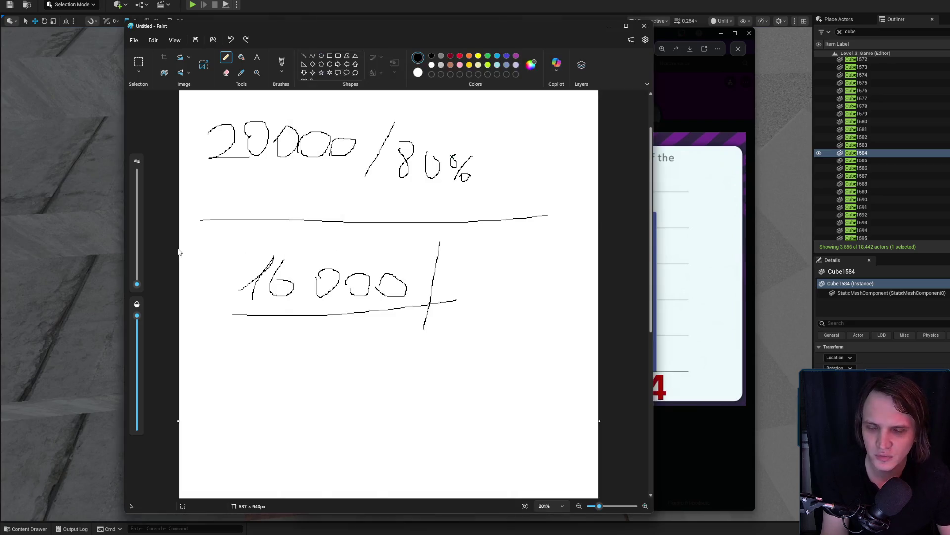
# Step: Write 445 below the 16 000 line and circle the 16 000 figure
pyautogui.moveTo(270, 361)
pyautogui.mouseDown()
pyautogui.moveTo(259, 385)
pyautogui.moveTo(282, 382)
pyautogui.moveTo(270, 405)
pyautogui.mouseUp()
pyautogui.moveTo(296, 368)
pyautogui.mouseDown()
pyautogui.moveTo(287, 388)
pyautogui.moveTo(305, 386)
pyautogui.mouseUp()
pyautogui.moveTo(306, 371)
pyautogui.mouseDown()
pyautogui.moveTo(302, 404)
pyautogui.moveTo(331, 392)
pyautogui.moveTo(318, 404)
pyautogui.mouseUp()
pyautogui.moveTo(319, 372)
pyautogui.mouseDown()
pyautogui.moveTo(367, 400)
pyautogui.moveTo(335, 315)
pyautogui.moveTo(353, 336)
pyautogui.mouseUp()
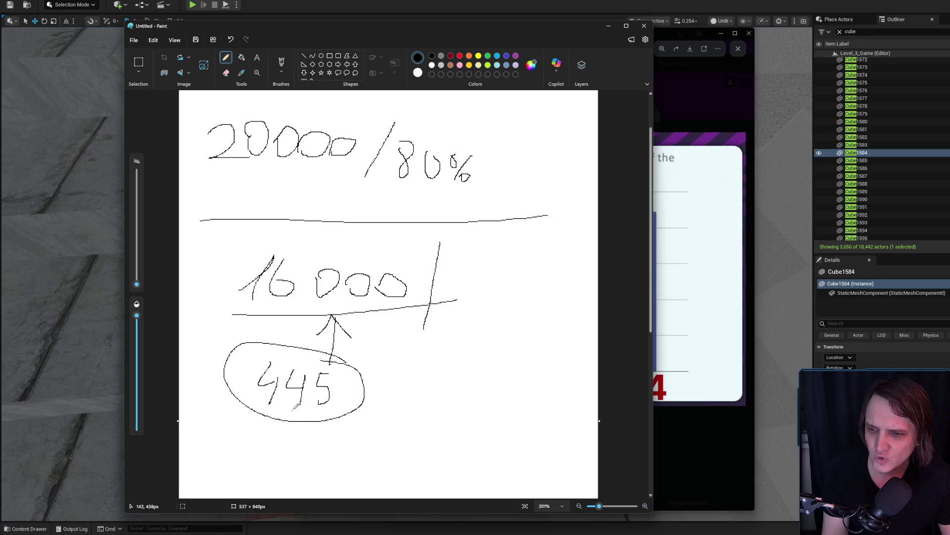
pyautogui.moveTo(232, 307)
pyautogui.mouseDown()
pyautogui.moveTo(414, 319)
pyautogui.moveTo(272, 255)
pyautogui.mouseUp()
# Step: Write 15 beside 445 and remove a stray mark drawn under 445
pyautogui.moveTo(428, 427); pyautogui.dragTo(465, 363)
pyautogui.moveTo(452, 412); pyautogui.dragTo(443, 437)
pyautogui.moveTo(464, 386); pyautogui.dragTo(465, 432)
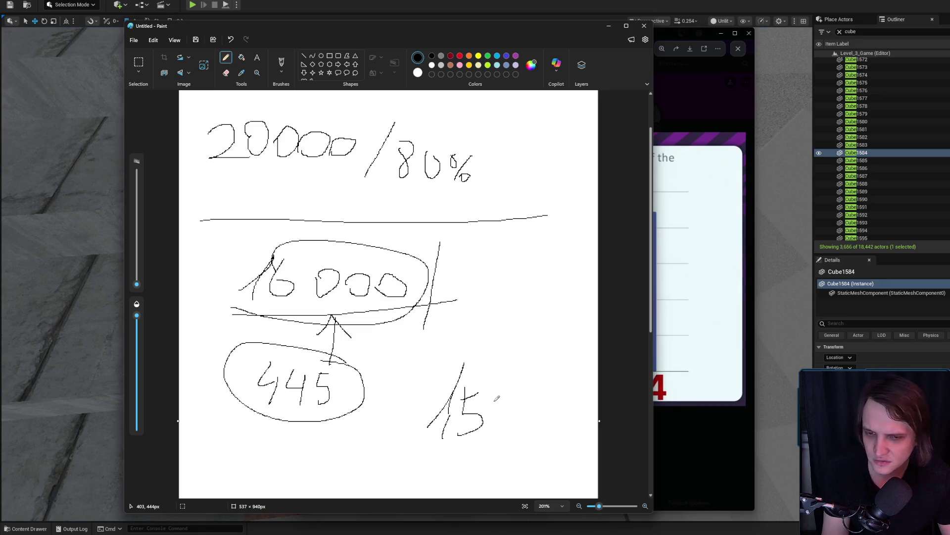
pyautogui.moveTo(323, 424); pyautogui.dragTo(291, 419)
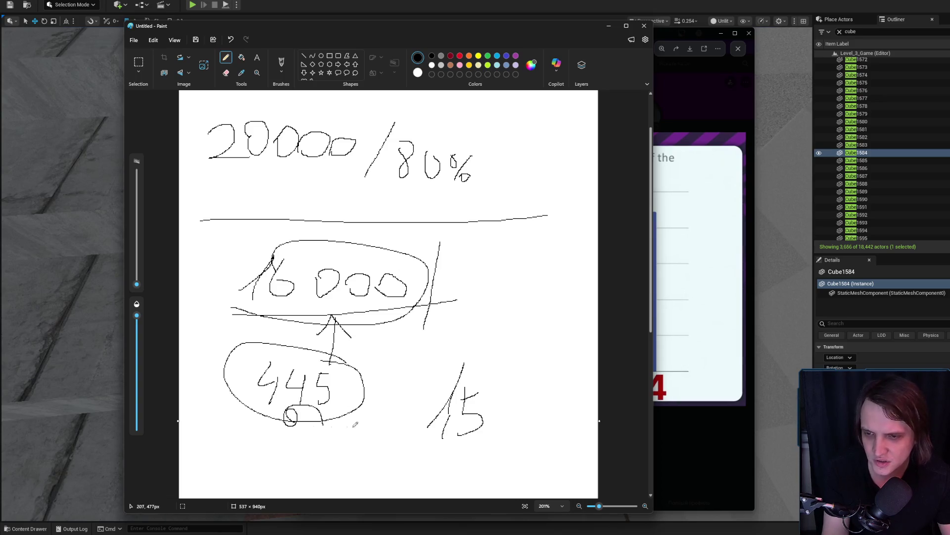
pyautogui.hotkey('ctrl', 'z')
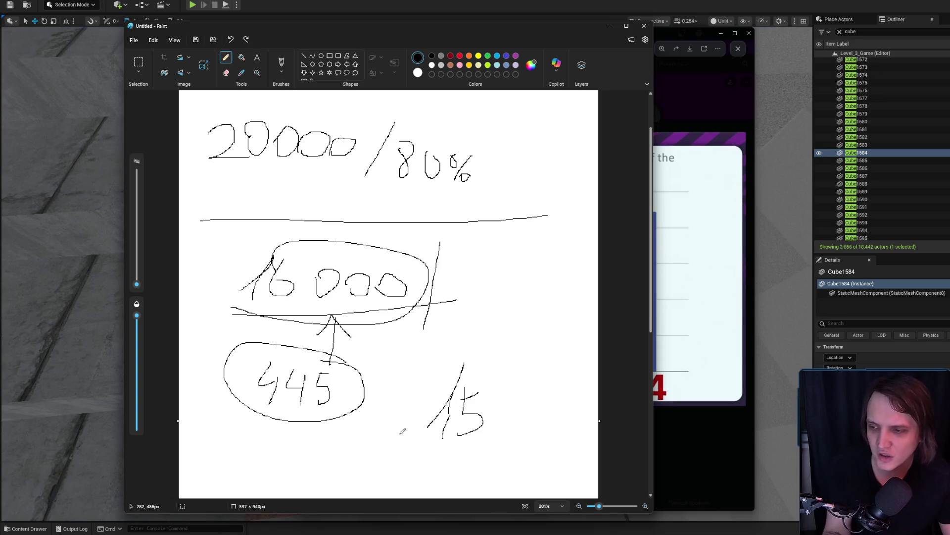
# Step: Undo the last scribble and close Paint, discarding the sketch without saving
pyautogui.click(644, 26)
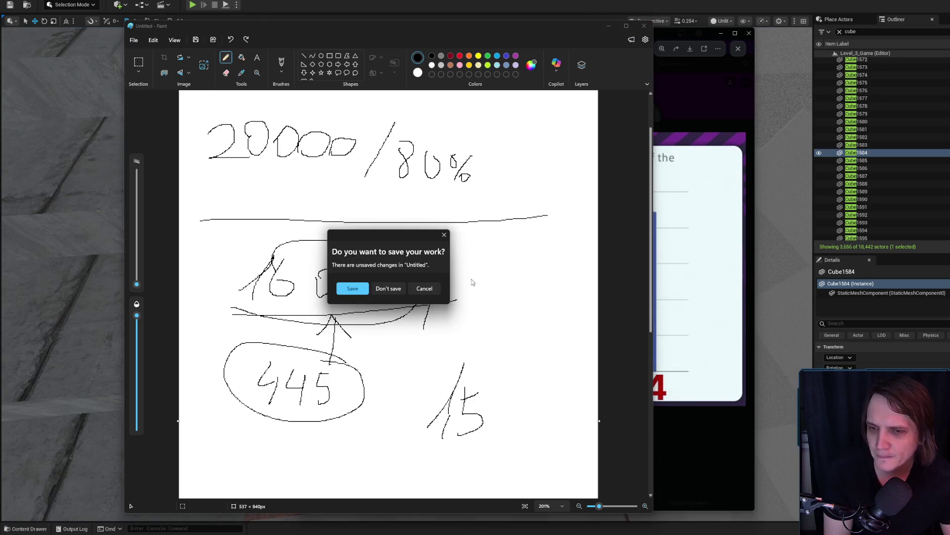
pyautogui.click(421, 291)
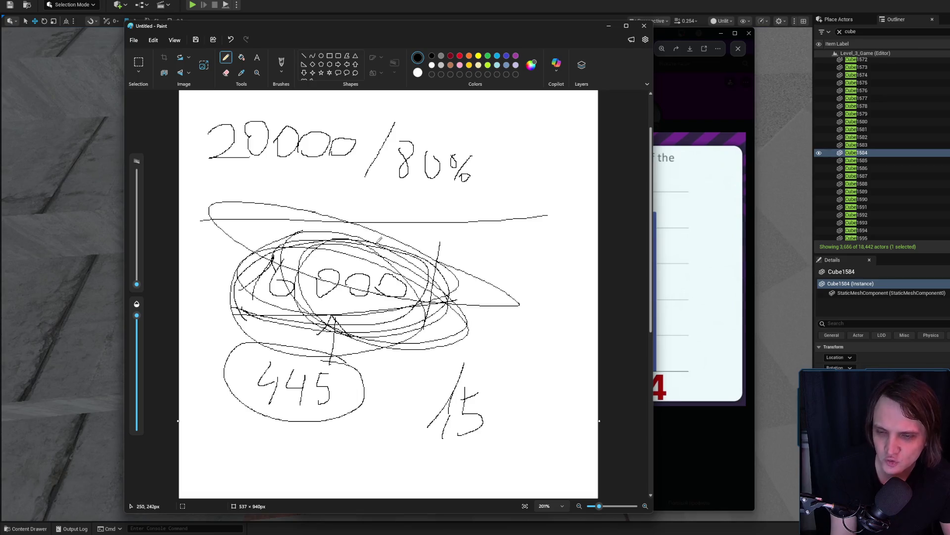
pyautogui.hotkey('ctrl', 'z')
pyautogui.hotkey('ctrl', 'z')
pyautogui.hotkey('ctrl', 'z')
pyautogui.click(643, 26)
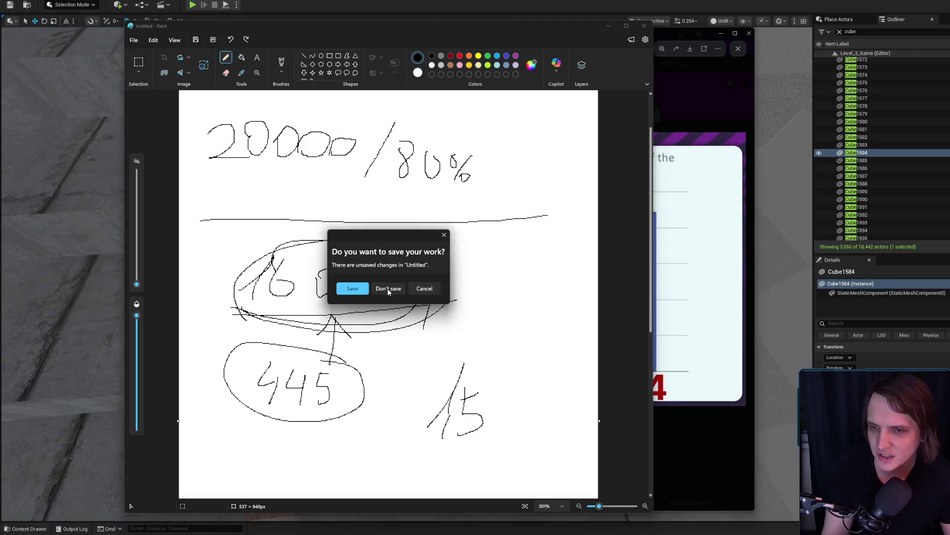
pyautogui.click(389, 292)
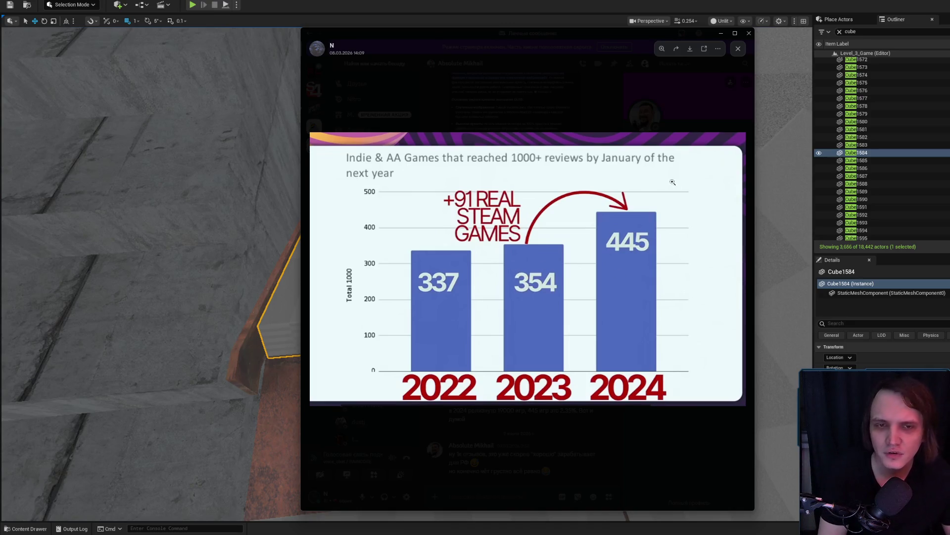
# Step: Close the Discord chart image viewer to bring the Unreal level back
pyautogui.click(749, 33)
pyautogui.scroll(-3, 475, 280)
# Step: Raise the Cube1584 slab slightly above the rusty stair treads
pyautogui.moveTo(440, 196); pyautogui.dragTo(438, 237)
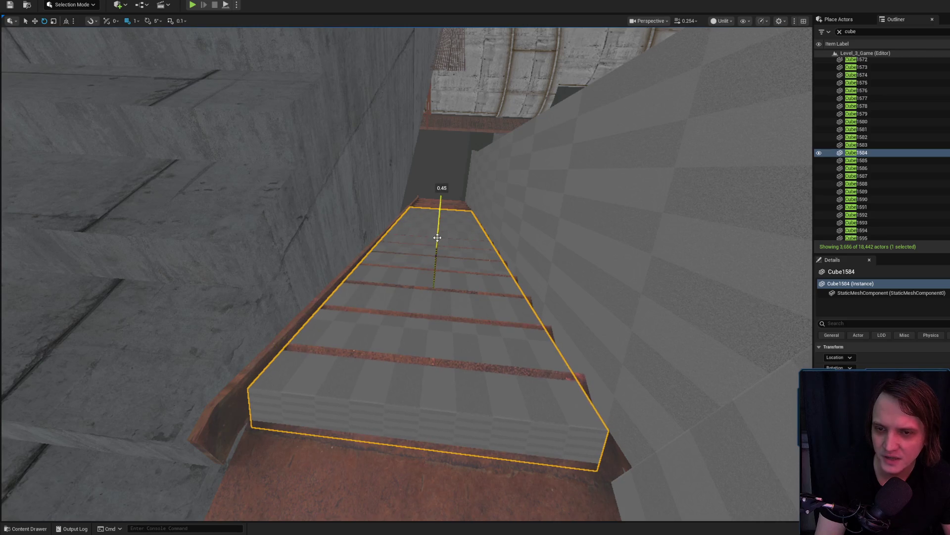
pyautogui.moveTo(435, 287); pyautogui.dragTo(497, 327)
pyautogui.press('w')
pyautogui.moveTo(526, 271); pyautogui.dragTo(526, 272)
pyautogui.press('e')
pyautogui.press('r')
pyautogui.moveTo(407, 364); pyautogui.dragTo(403, 340)
pyautogui.press('w')
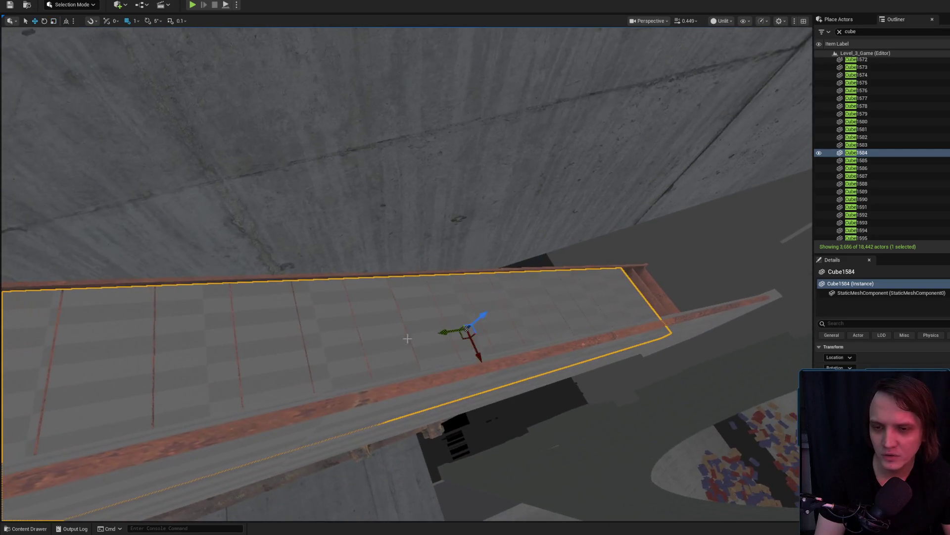
# Step: Shorten the Cube1584 slab from its left end with the scale handle
pyautogui.moveTo(482, 333)
pyautogui.mouseDown()
pyautogui.moveTo(478, 324)
pyautogui.moveTo(514, 321)
pyautogui.mouseUp()
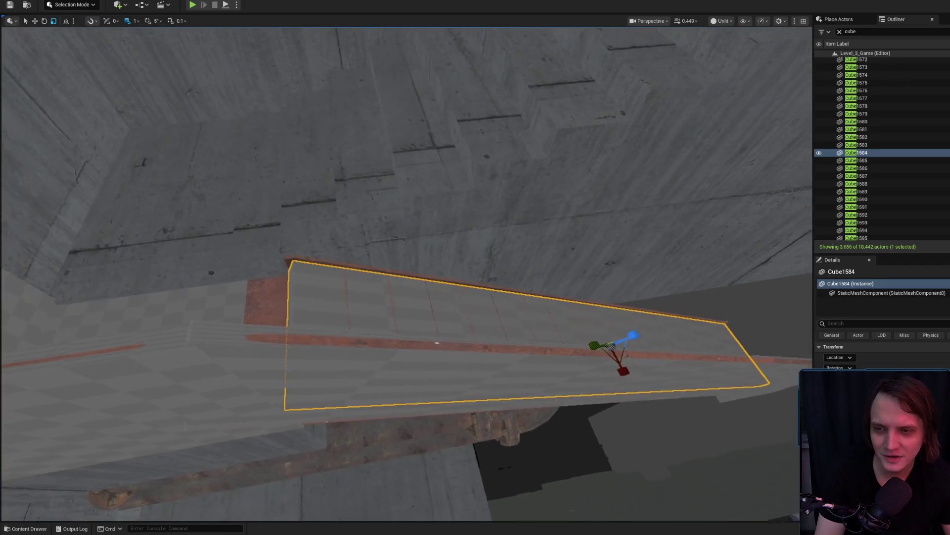
pyautogui.moveTo(438, 343); pyautogui.dragTo(678, 355)
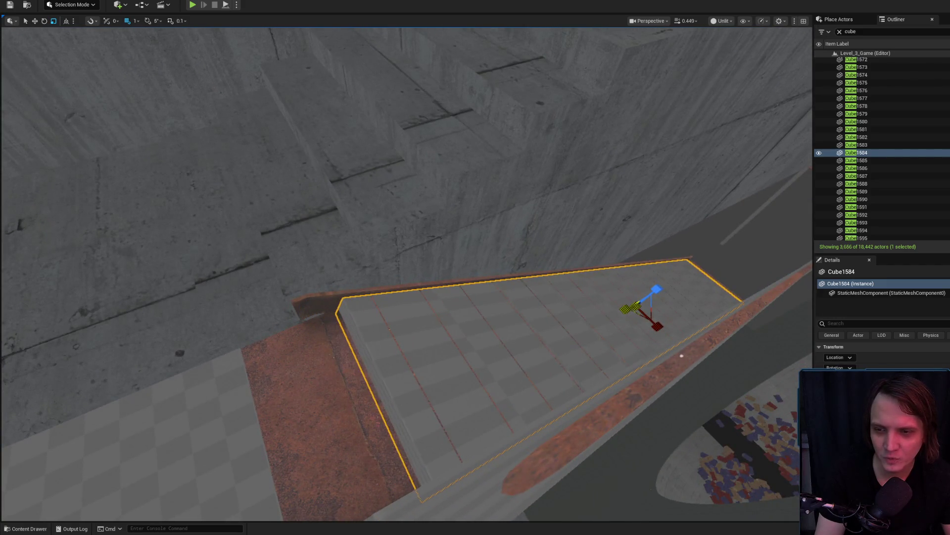
pyautogui.moveTo(627, 308); pyautogui.dragTo(627, 308)
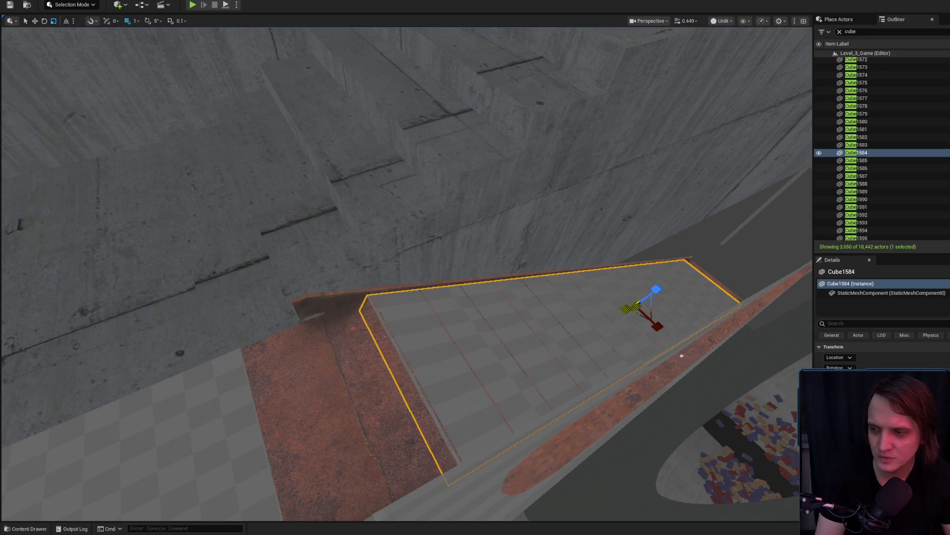
pyautogui.moveTo(342, 340); pyautogui.dragTo(342, 340)
pyautogui.press('Escape')
pyautogui.click(342, 339)
# Step: Frame the selected Cube1584 slab and view it steeply down along the stairs
pyautogui.moveTo(424, 282); pyautogui.dragTo(424, 282)
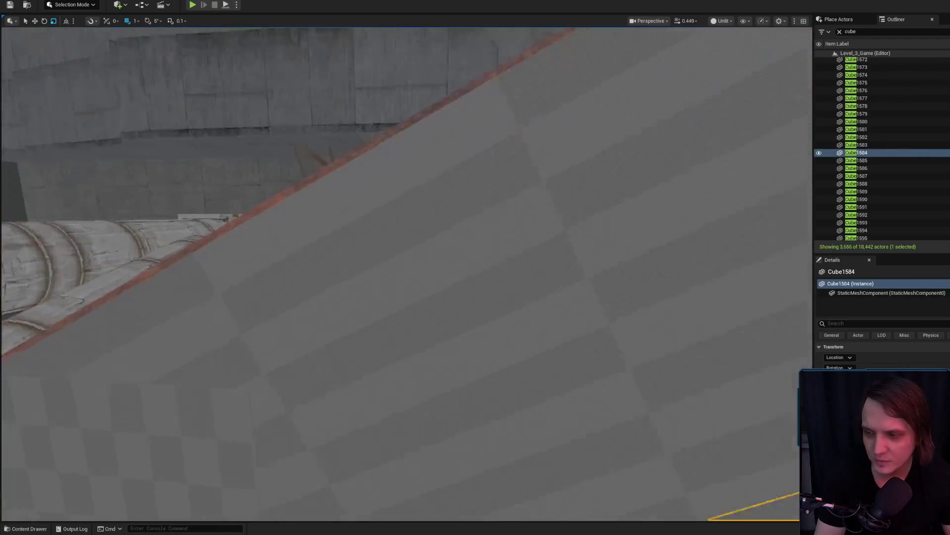
pyautogui.moveTo(360, 365); pyautogui.dragTo(314, 348)
pyautogui.press('f')
pyautogui.moveTo(365, 269); pyautogui.dragTo(365, 304)
pyautogui.press('Escape')
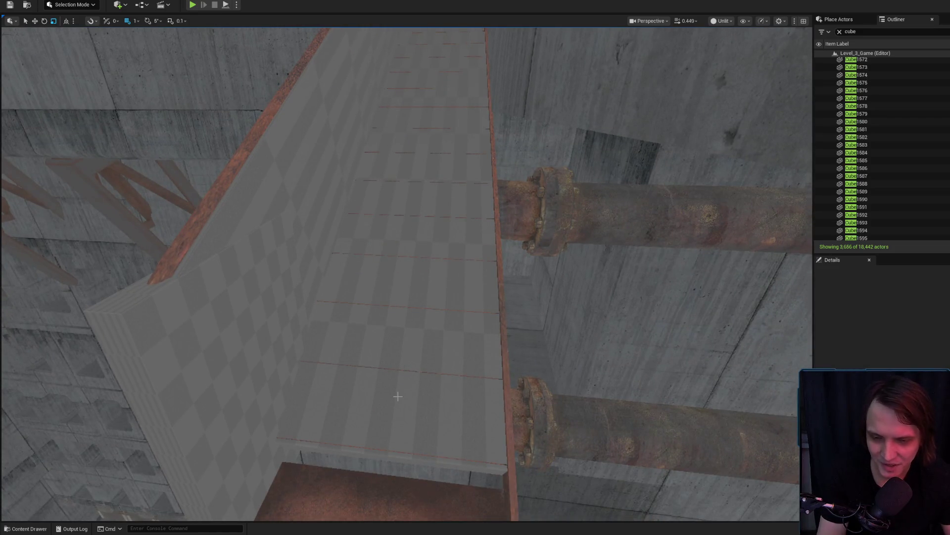
pyautogui.click(365, 304)
pyautogui.moveTo(366, 304); pyautogui.dragTo(365, 321)
pyautogui.moveTo(252, 327); pyautogui.dragTo(252, 337)
# Step: Orbit around Cube1584 to check how it rests along the top of the staircase
pyautogui.press('w')
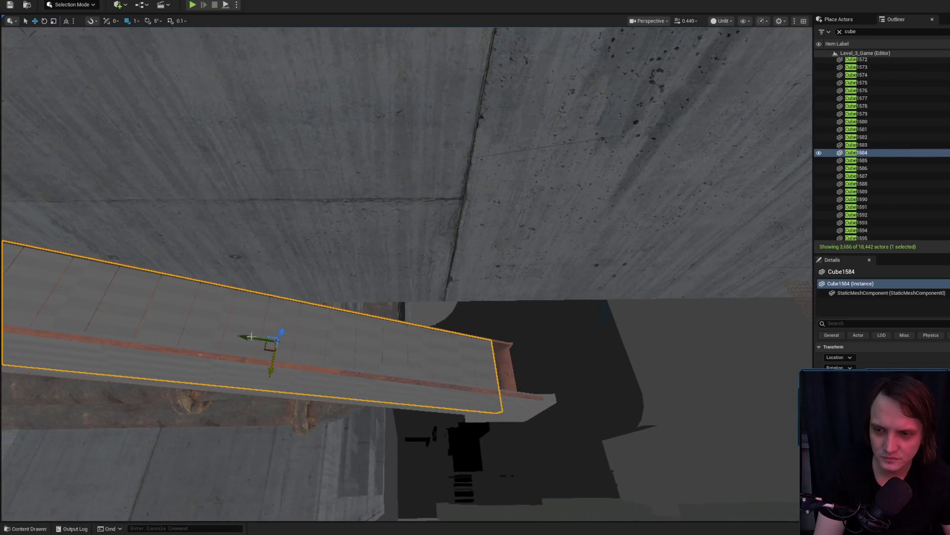
pyautogui.moveTo(282, 365)
pyautogui.mouseDown()
pyautogui.moveTo(321, 366)
pyautogui.moveTo(322, 327)
pyautogui.mouseUp()
pyautogui.moveTo(421, 356)
pyautogui.mouseDown()
pyautogui.moveTo(421, 346)
pyautogui.moveTo(421, 357)
pyautogui.mouseUp()
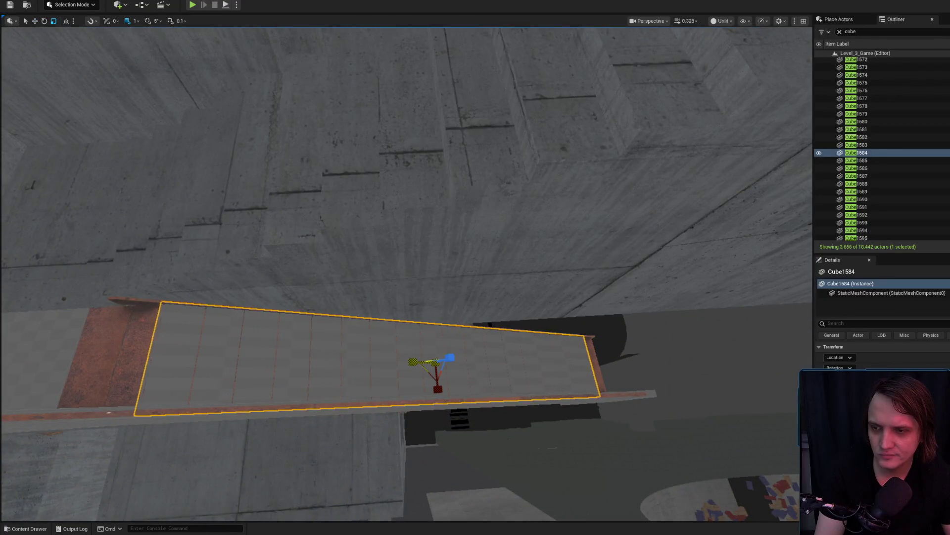
pyautogui.moveTo(422, 363); pyautogui.dragTo(422, 364)
pyautogui.moveTo(340, 349); pyautogui.dragTo(341, 350)
pyautogui.press('Escape')
pyautogui.moveTo(417, 219); pyautogui.dragTo(416, 219)
pyautogui.click(417, 219)
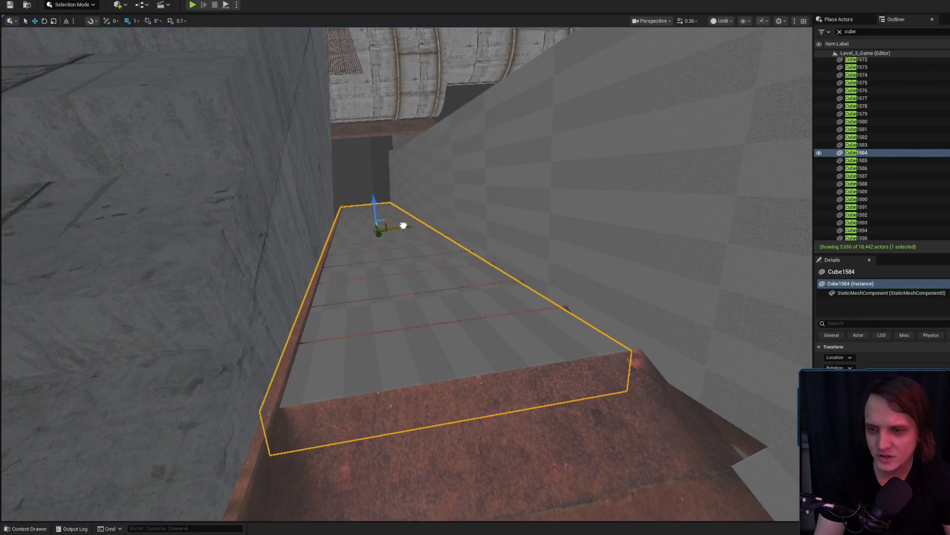
pyautogui.moveTo(411, 247); pyautogui.dragTo(429, 354)
pyautogui.press('Escape')
pyautogui.click(429, 355)
pyautogui.press('Escape')
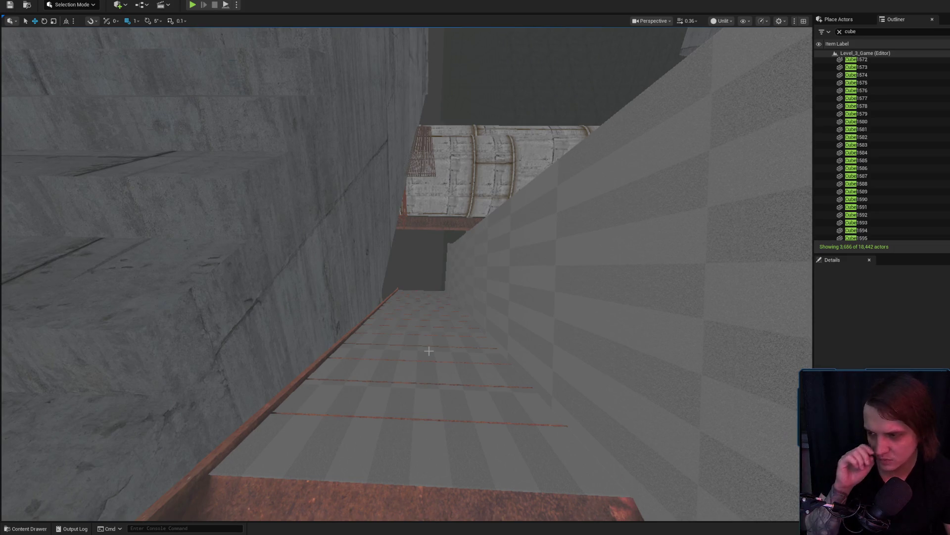
pyautogui.moveTo(429, 354); pyautogui.dragTo(408, 339)
pyautogui.click(408, 340)
pyautogui.moveTo(429, 187); pyautogui.dragTo(430, 188)
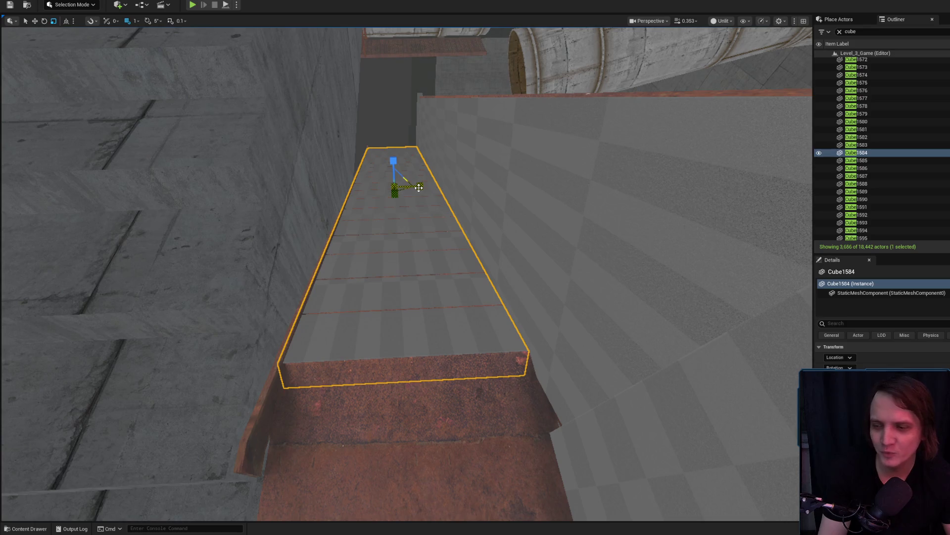
pyautogui.press('Escape')
pyautogui.moveTo(406, 179); pyautogui.dragTo(406, 179)
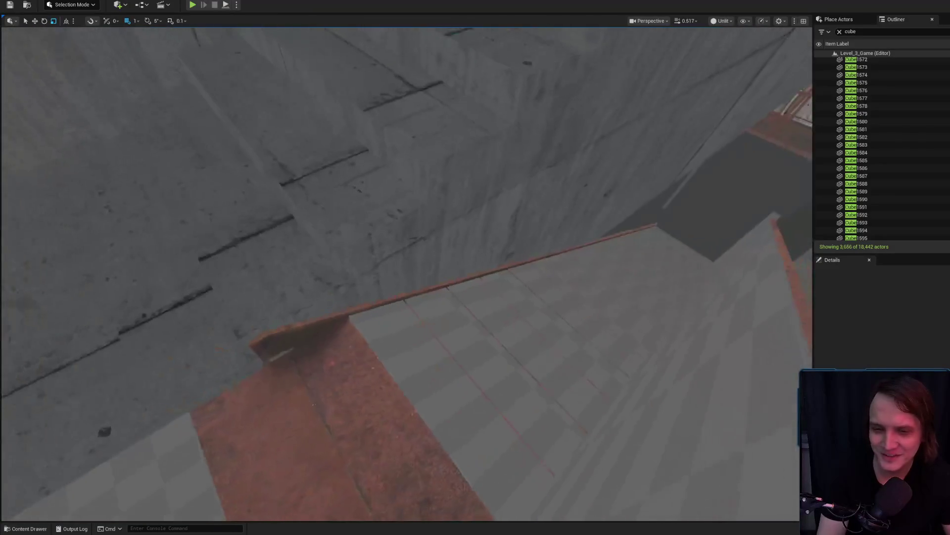
pyautogui.moveTo(455, 280); pyautogui.dragTo(455, 280)
pyautogui.moveTo(408, 336); pyautogui.dragTo(409, 336)
pyautogui.click(409, 336)
pyautogui.moveTo(422, 224); pyautogui.dragTo(438, 198)
pyautogui.press('Escape')
pyautogui.click(379, 314)
pyautogui.moveTo(379, 314)
pyautogui.mouseDown()
pyautogui.moveTo(392, 340)
pyautogui.moveTo(433, 330)
pyautogui.moveTo(421, 344)
pyautogui.mouseUp()
pyautogui.press('Escape')
pyautogui.click(433, 330)
pyautogui.press('Escape')
pyautogui.scroll(3, 422, 344)
pyautogui.scroll(-2, 421, 344)
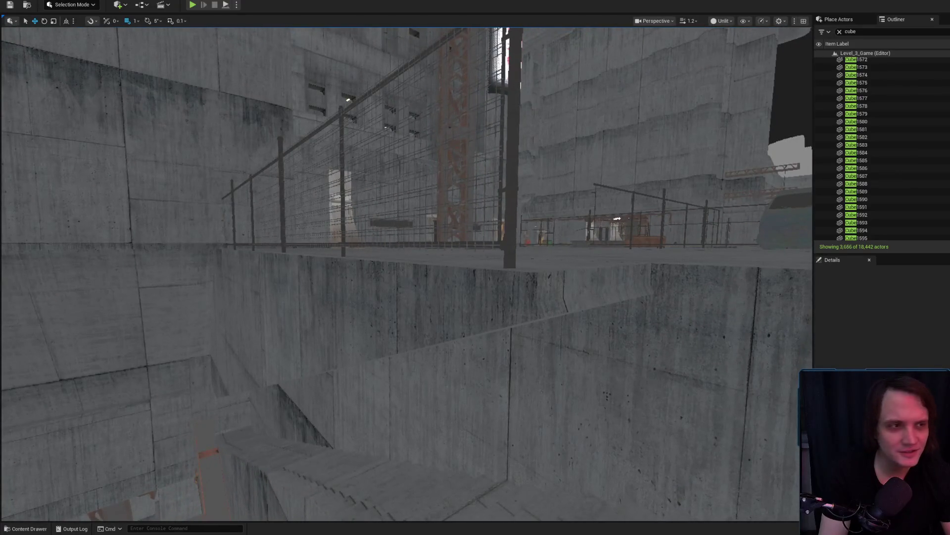
pyautogui.hotkey('alt', 'Tab')
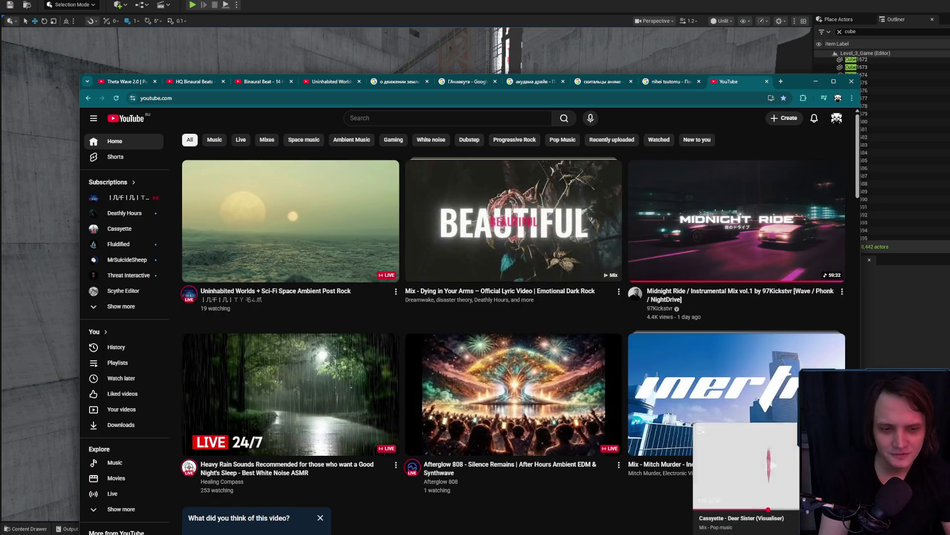
# Step: Close the YouTube miniplayer and minimize the Chrome window
pyautogui.click(839, 429)
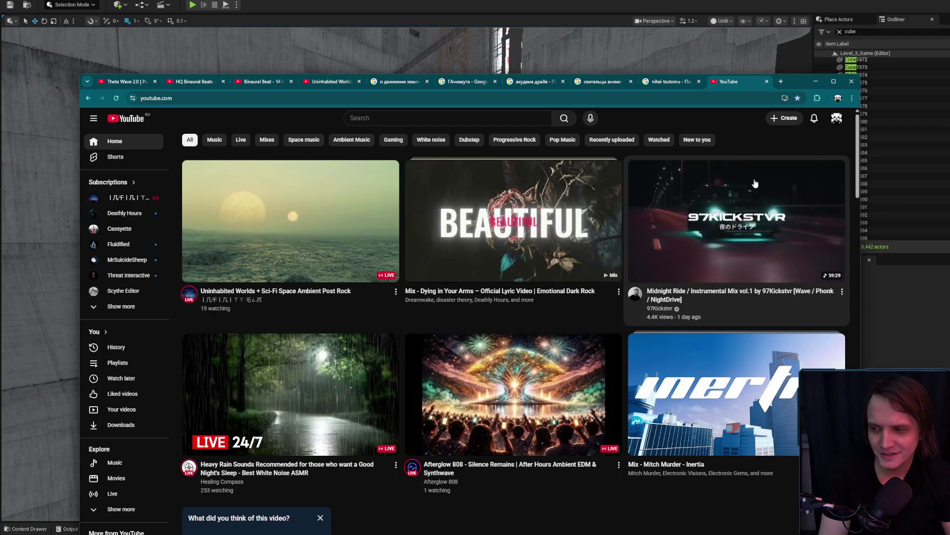
pyautogui.click(811, 85)
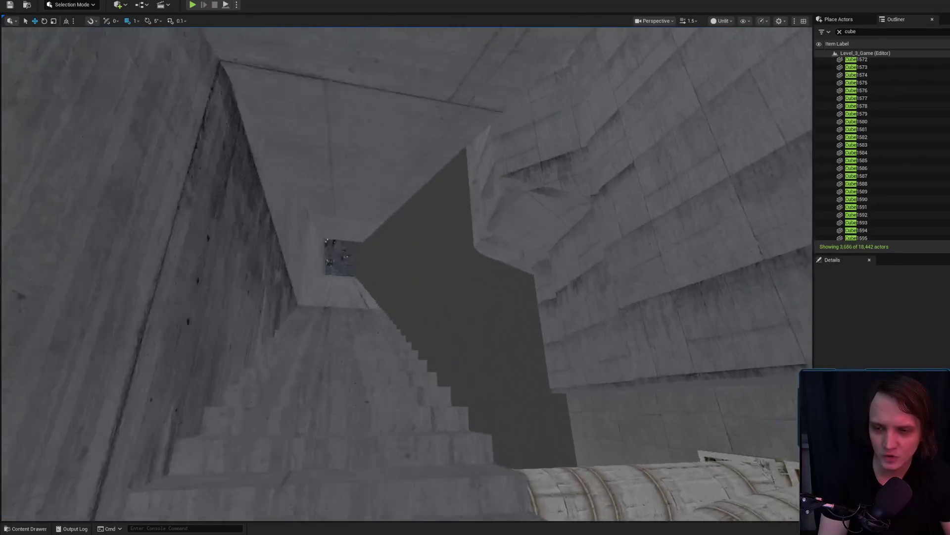
pyautogui.scroll(3, 406, 272)
pyautogui.scroll(-2, 406, 273)
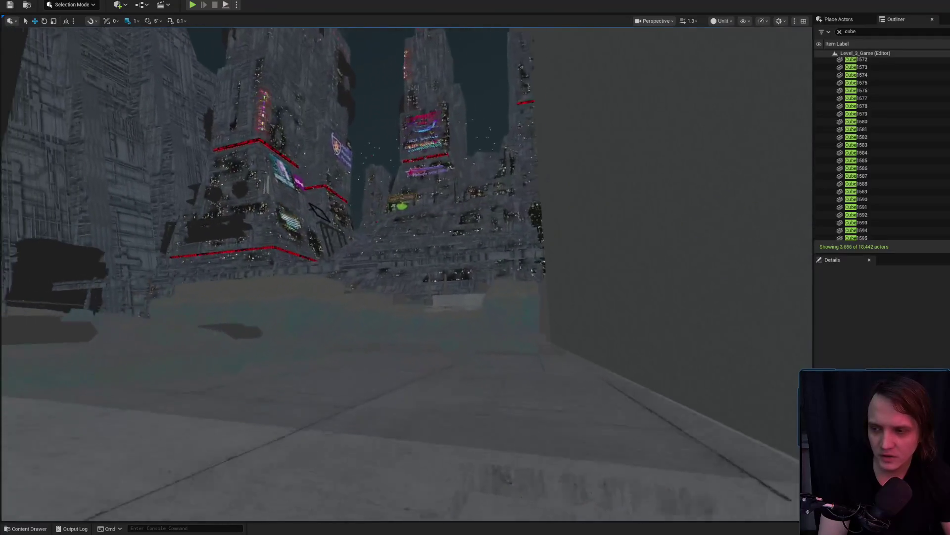
pyautogui.scroll(5, 406, 273)
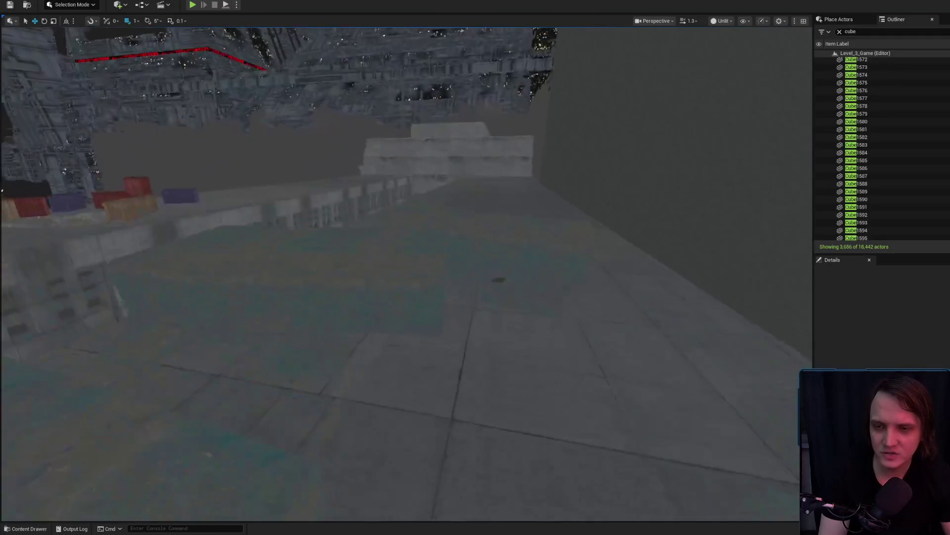
pyautogui.scroll(3, 406, 273)
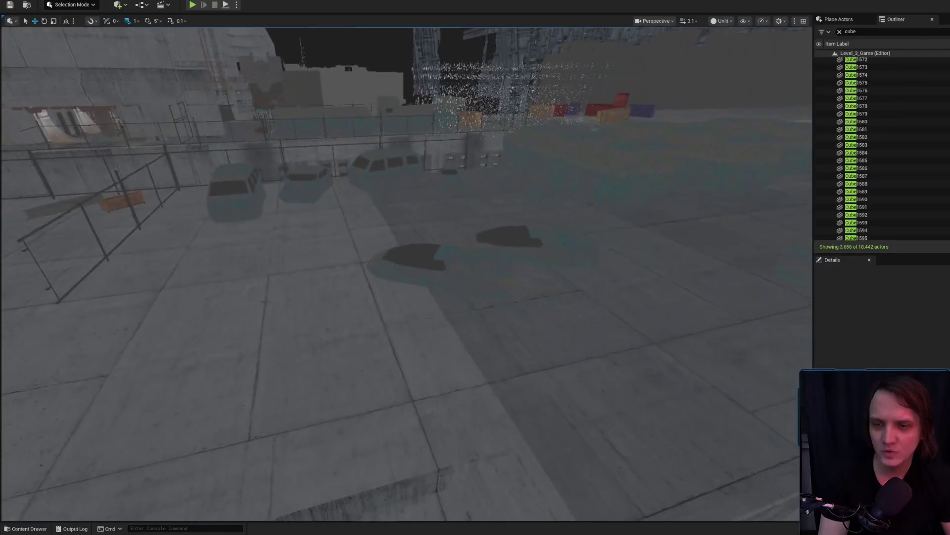
pyautogui.click(445, 299)
pyautogui.click(457, 305)
pyautogui.hotkey('ctrl', 'space')
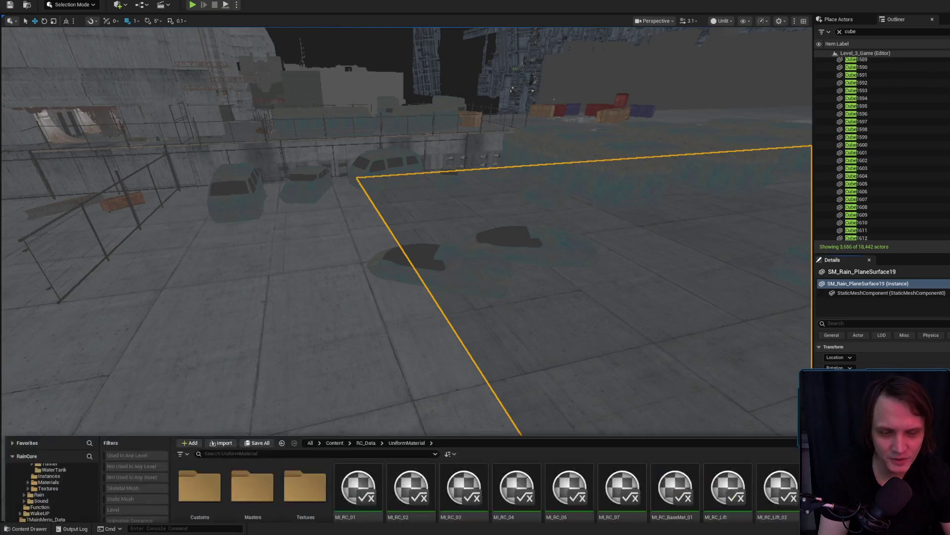
pyautogui.click(521, 161)
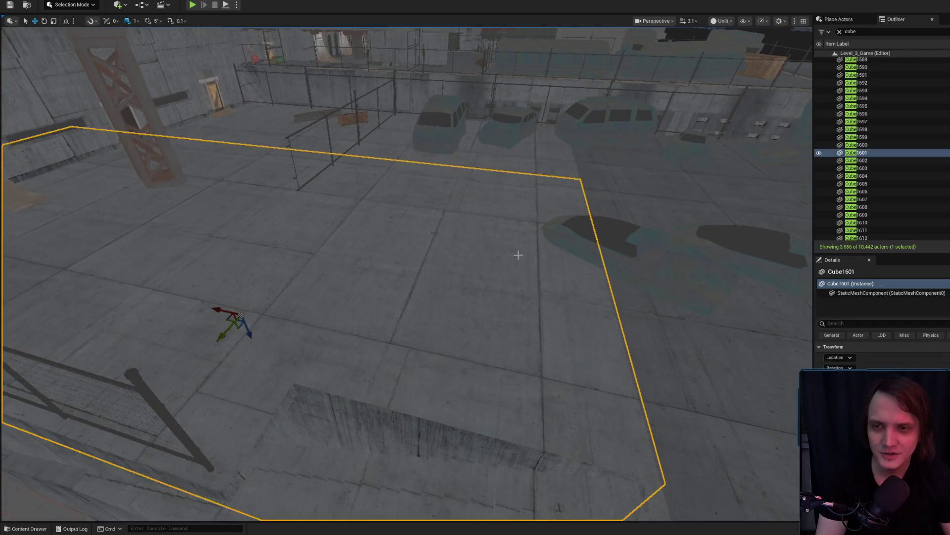
pyautogui.scroll(-2, 494, 247)
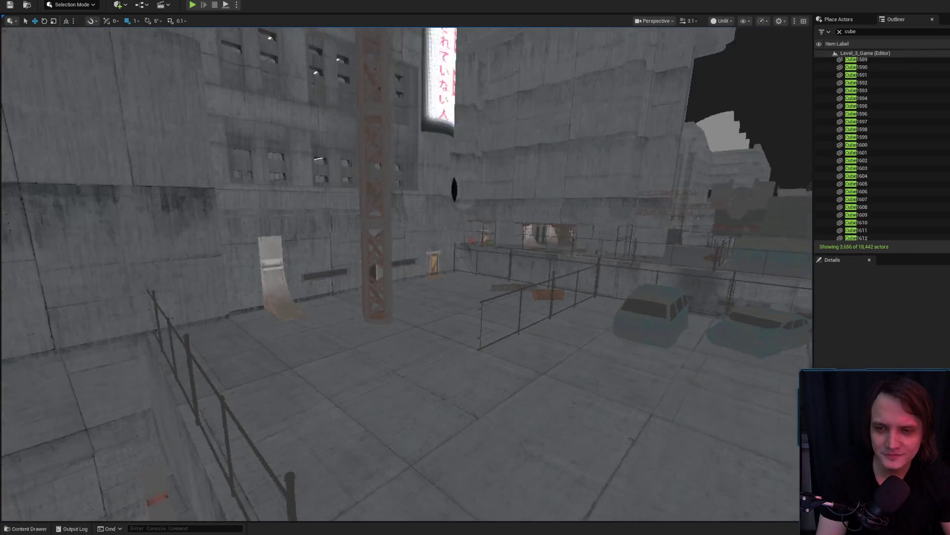
pyautogui.scroll(-2, 406, 272)
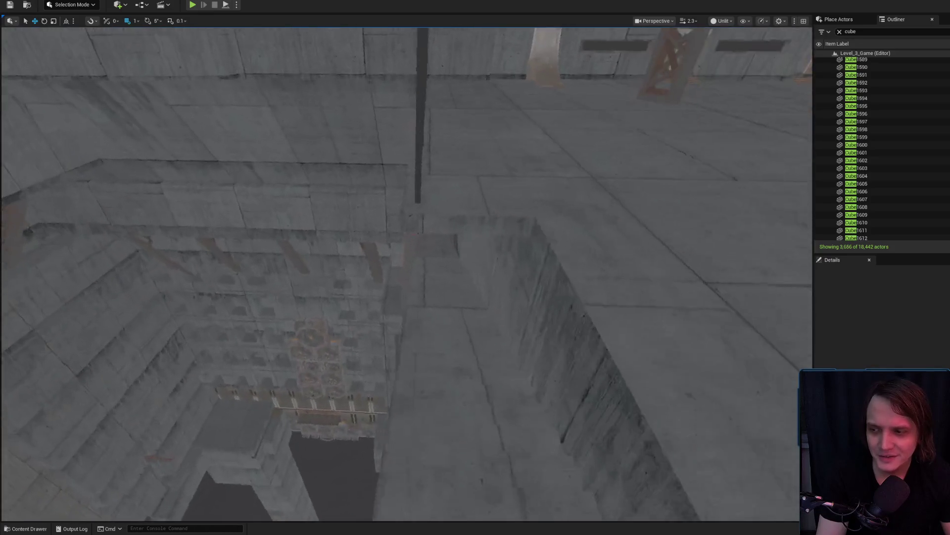
pyautogui.scroll(-2, 406, 272)
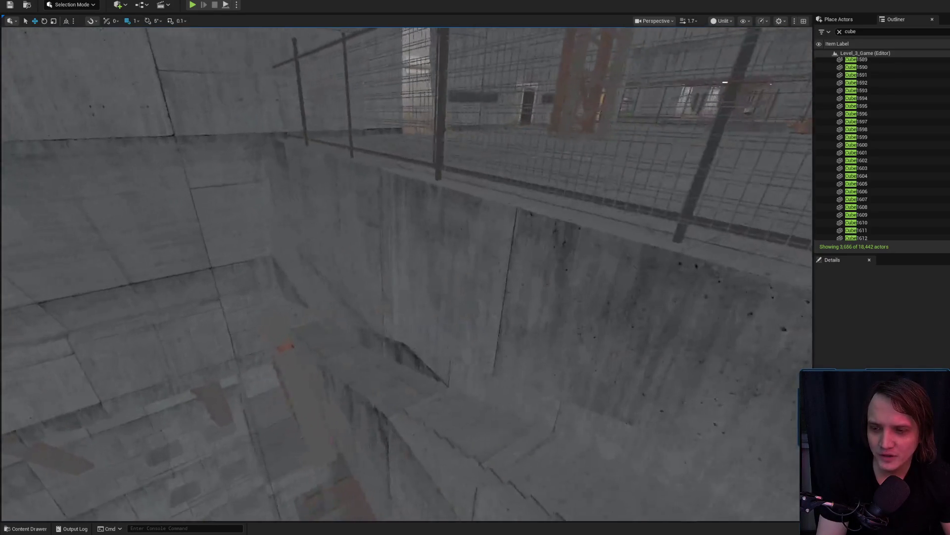
pyautogui.scroll(-1, 406, 272)
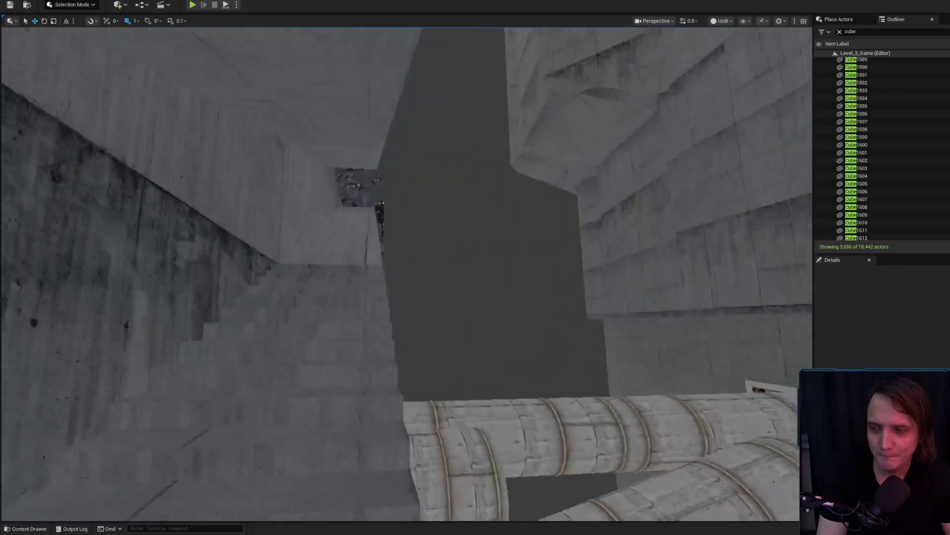
pyautogui.moveTo(491, 244); pyautogui.dragTo(491, 245)
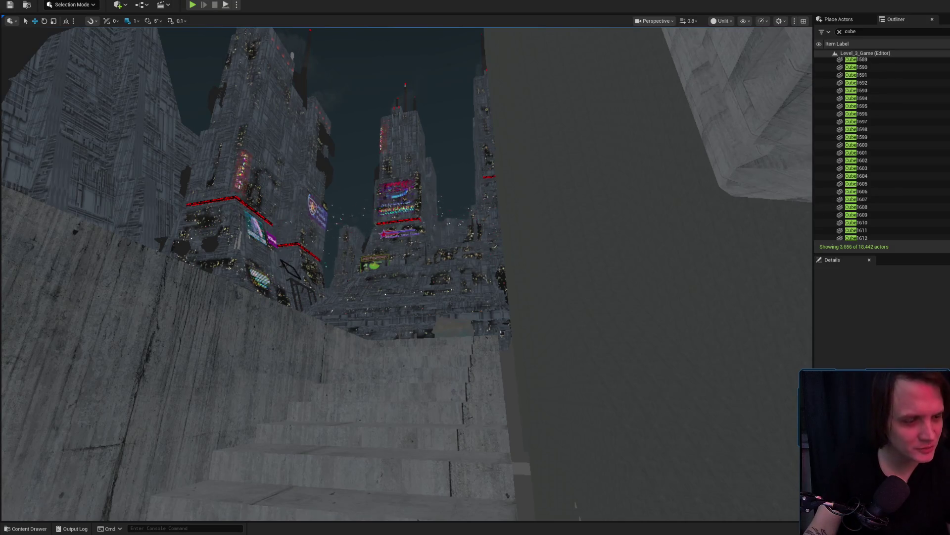
pyautogui.hotkey('alt', 'Tab')
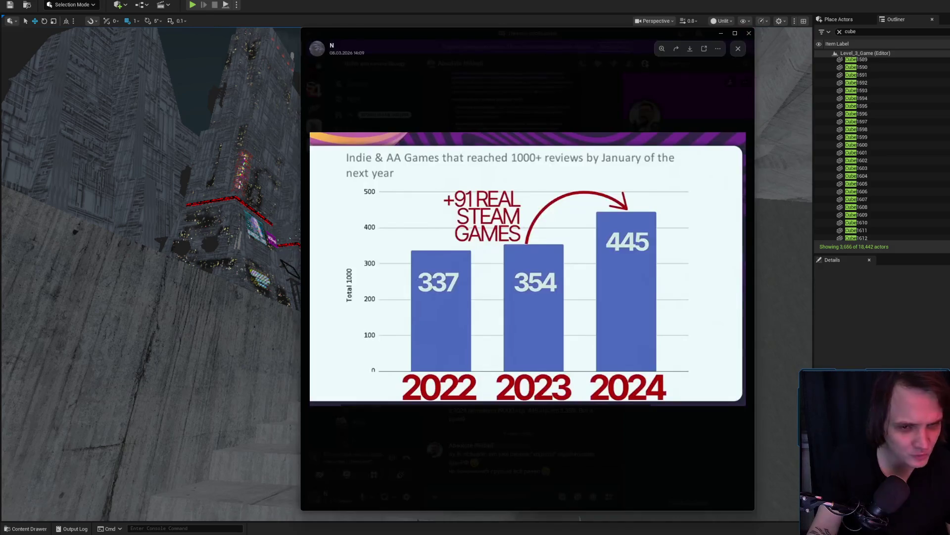
# Step: Close the chart viewer, move Discord aside, and browse the RAINCORE channels and direct messages
pyautogui.click(475, 122)
pyautogui.moveTo(347, 33)
pyautogui.mouseDown()
pyautogui.moveTo(749, 34)
pyautogui.moveTo(878, 47)
pyautogui.mouseUp()
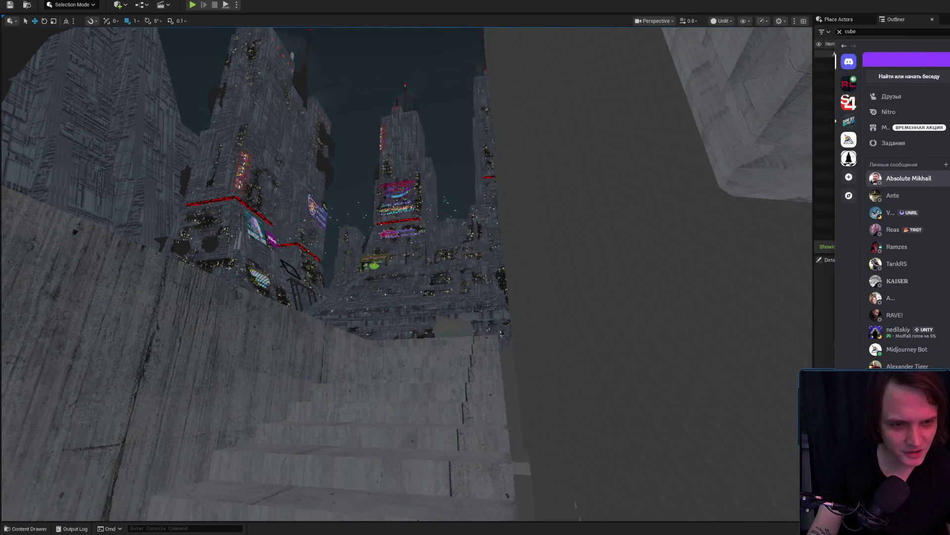
pyautogui.click(848, 84)
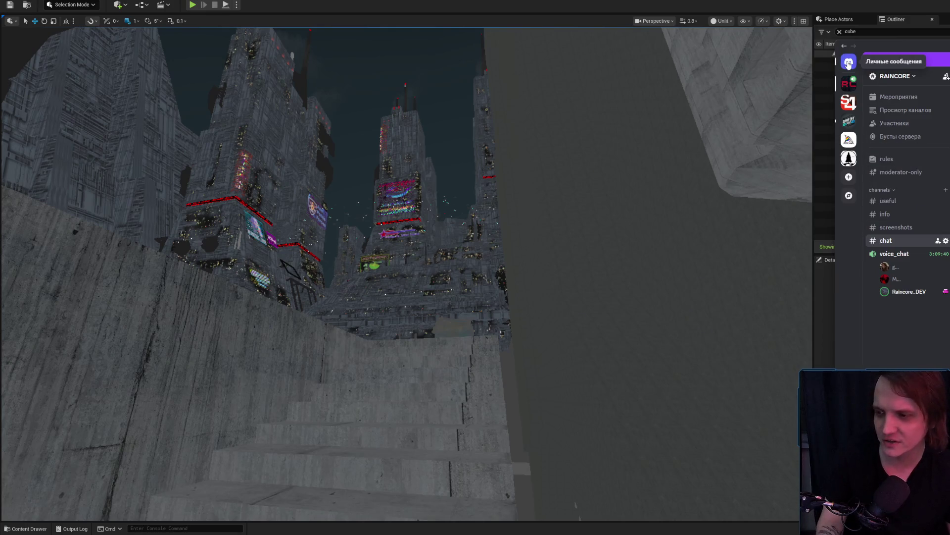
pyautogui.click(850, 69)
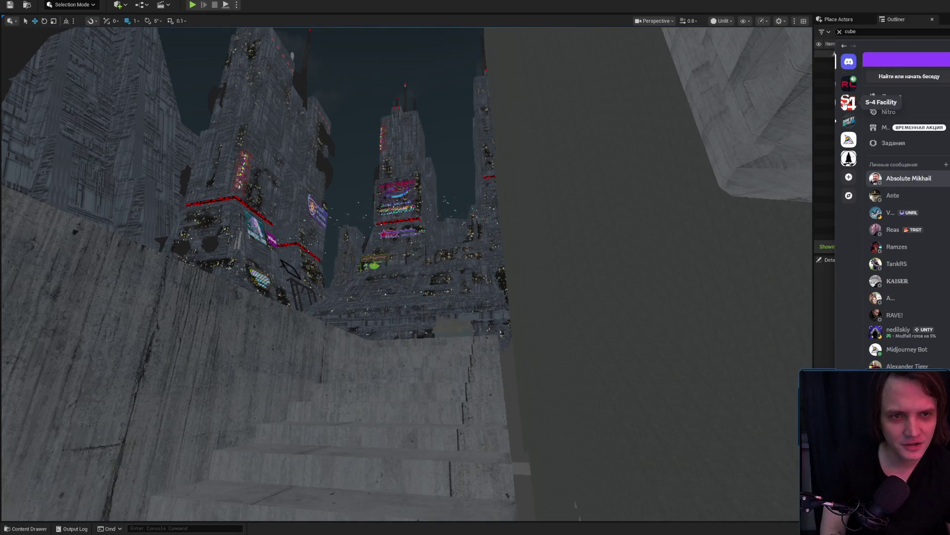
pyautogui.scroll(-3, 931, 337)
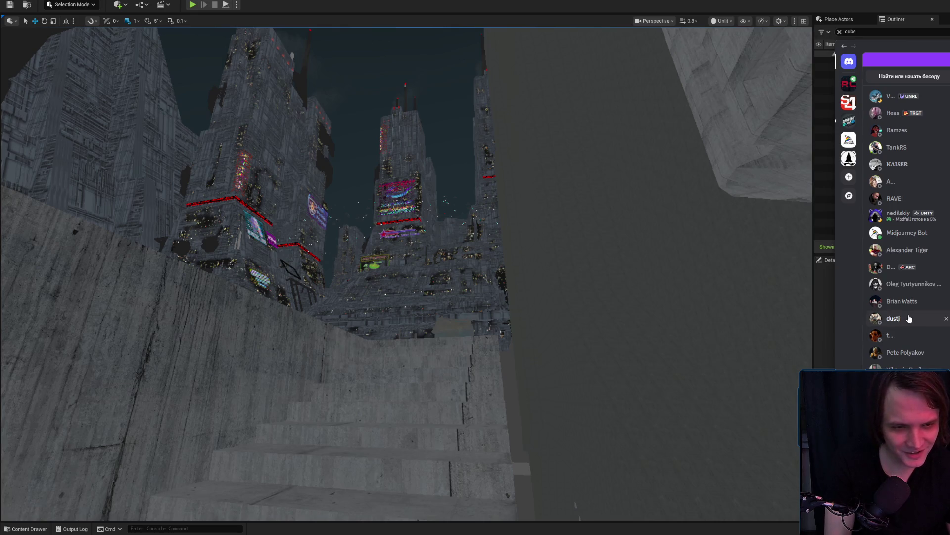
pyautogui.scroll(-3, 909, 318)
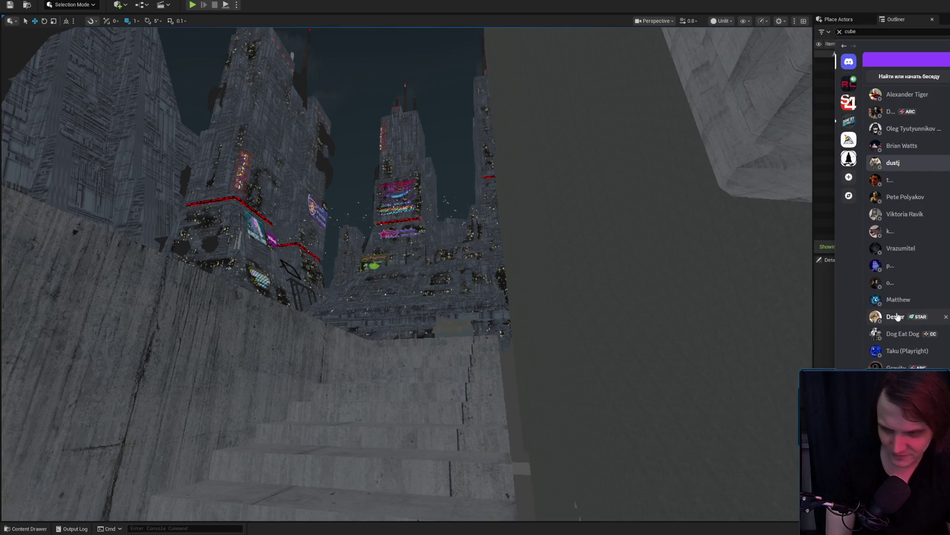
pyautogui.scroll(-1, 897, 332)
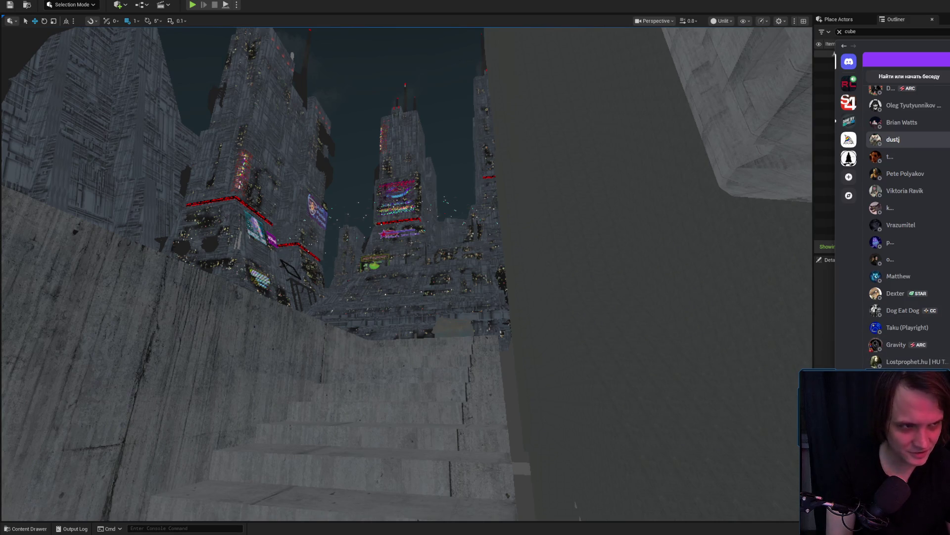
# Step: Return focus to the Unreal viewport and turn the view toward the stairs
pyautogui.click(753, 271)
pyautogui.moveTo(753, 272)
pyautogui.mouseDown()
pyautogui.moveTo(620, 401)
pyautogui.moveTo(579, 391)
pyautogui.moveTo(554, 401)
pyautogui.moveTo(549, 421)
pyautogui.moveTo(550, 371)
pyautogui.moveTo(540, 367)
pyautogui.mouseUp()
pyautogui.scroll(2, 609, 396)
pyautogui.scroll(-3, 550, 408)
pyautogui.scroll(1, 550, 372)
pyautogui.scroll(-1, 542, 371)
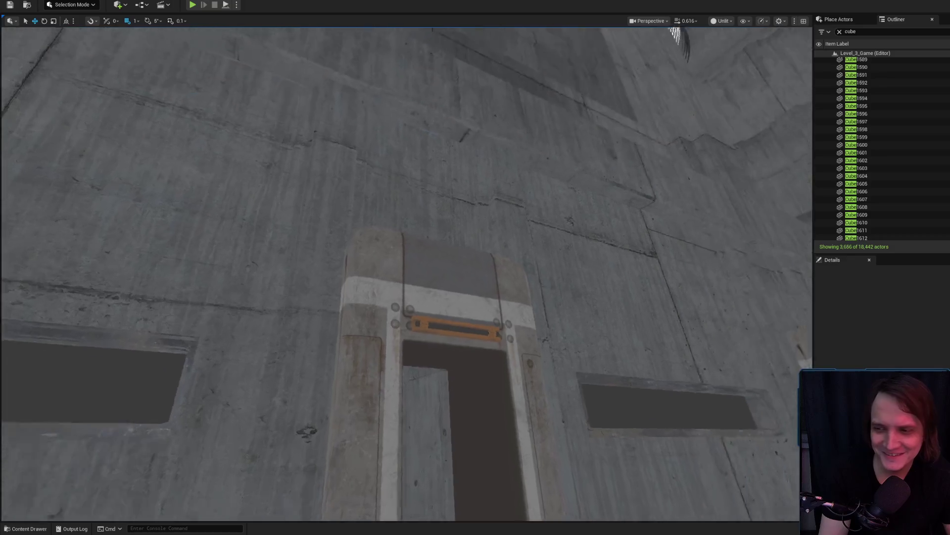
# Step: Select SM_WallDoor11 and fly up for an overhead view of the wall and containers
pyautogui.click(327, 149)
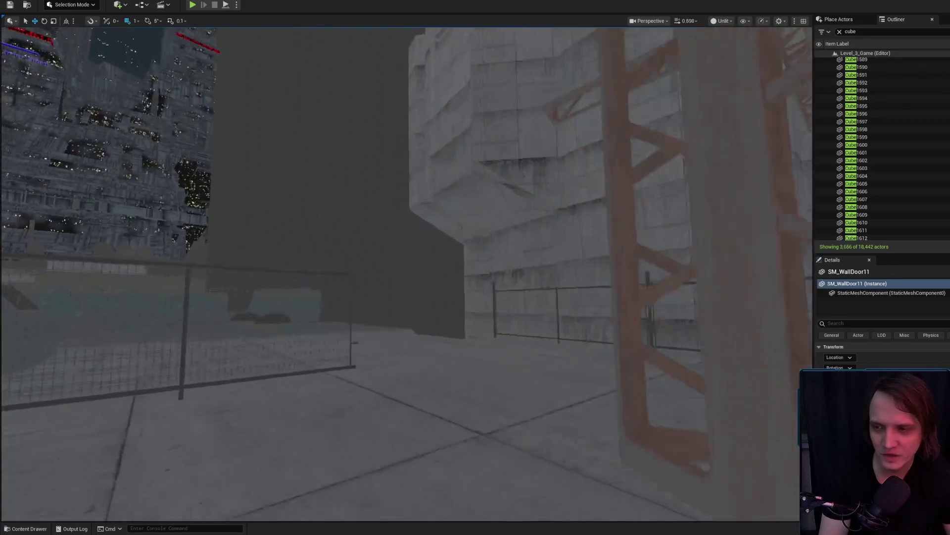
pyautogui.press('s')
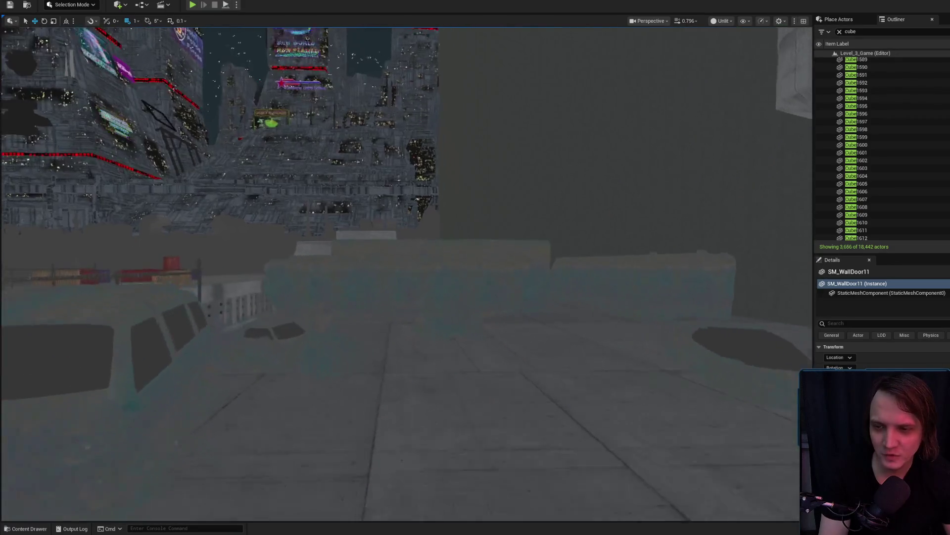
pyautogui.press('w')
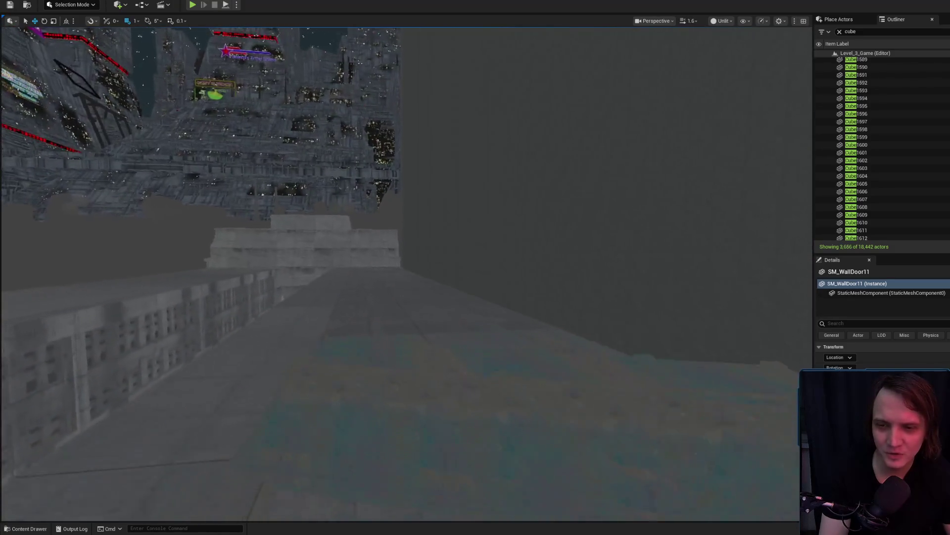
pyautogui.scroll(3, 406, 272)
pyautogui.press('s')
pyautogui.scroll(3, 406, 273)
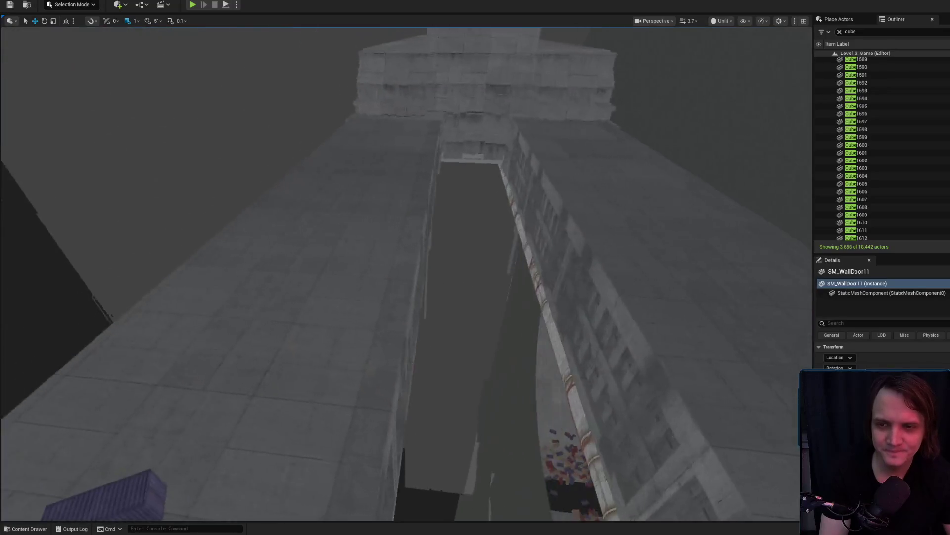
# Step: Fly forward past the floor hole to the concrete wall by the fence
pyautogui.press('w')
pyautogui.scroll(-1, 406, 273)
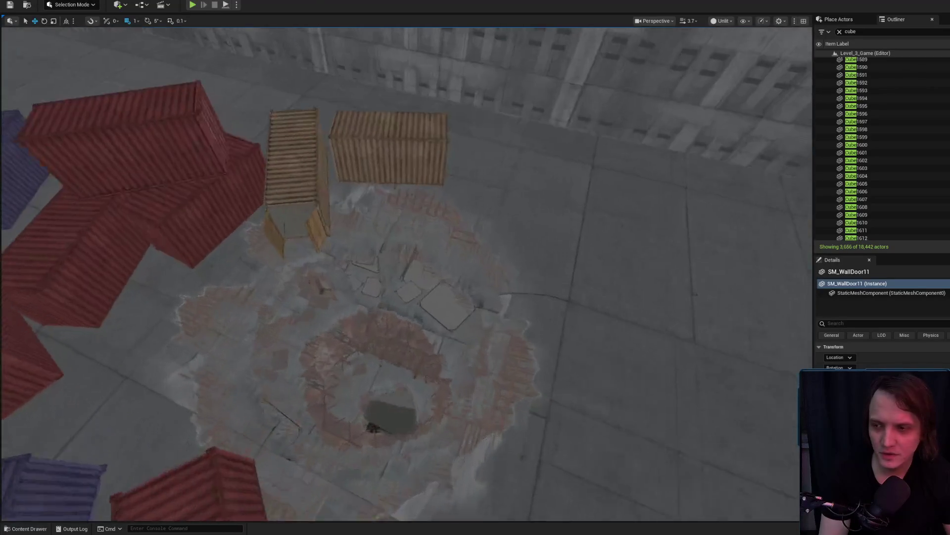
pyautogui.scroll(1, 406, 272)
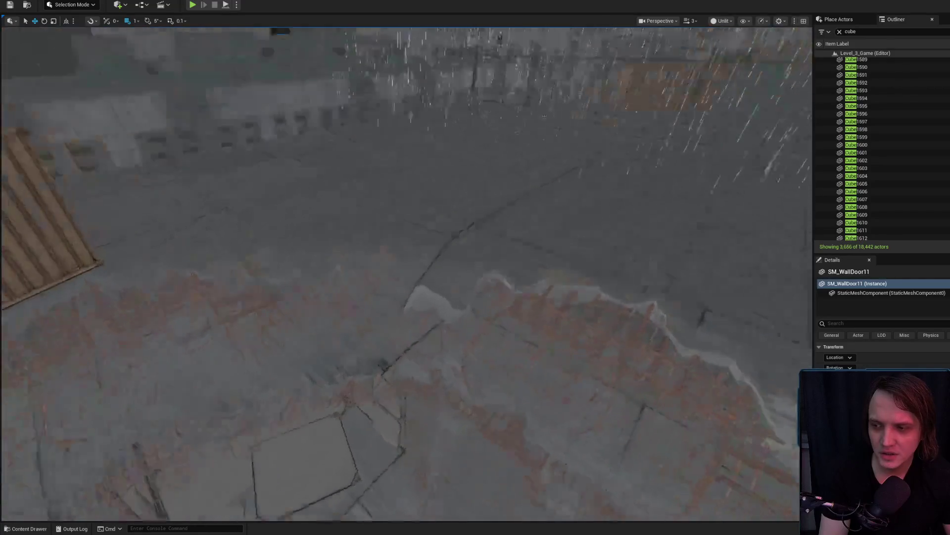
pyautogui.press('w')
pyautogui.scroll(-3, 486, 298)
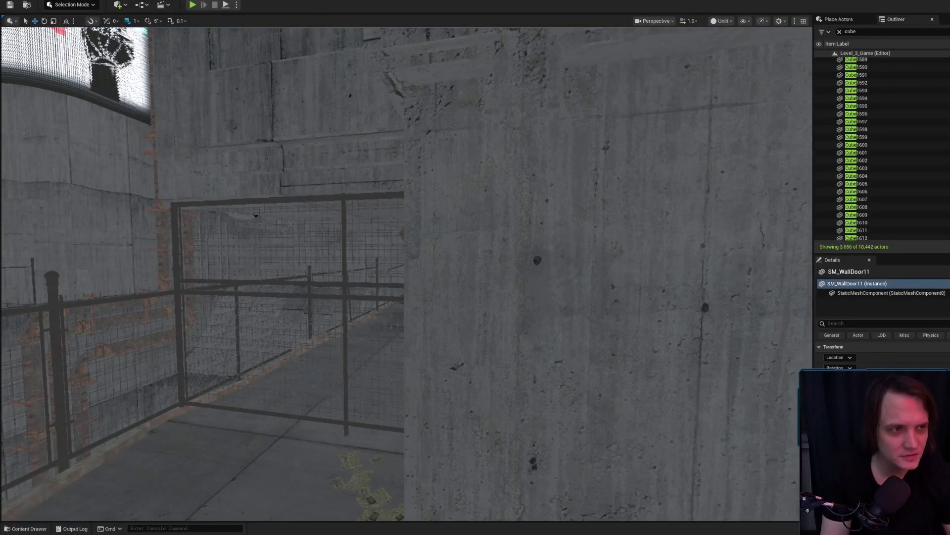
pyautogui.hotkey('alt', 'Tab')
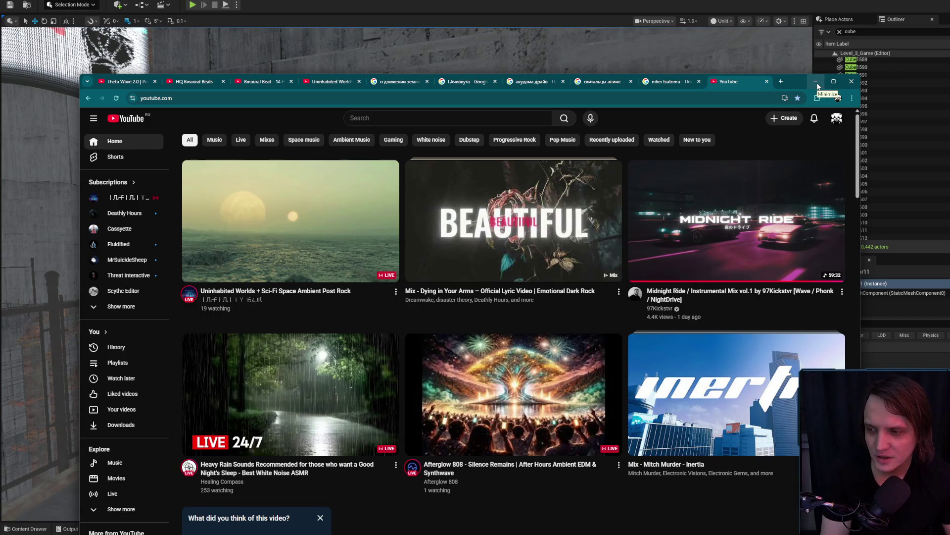
# Step: Minimize the browser and swing the viewport over the shaft and scaffolding
pyautogui.click(816, 82)
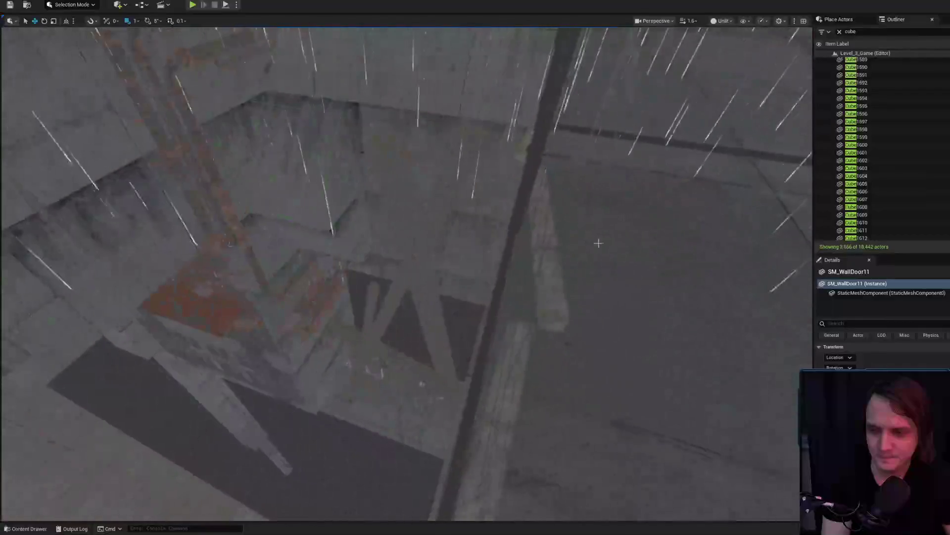
pyautogui.moveTo(527, 290)
pyautogui.mouseDown()
pyautogui.moveTo(470, 247)
pyautogui.moveTo(475, 287)
pyautogui.moveTo(446, 272)
pyautogui.moveTo(366, 292)
pyautogui.moveTo(364, 210)
pyautogui.mouseUp()
pyautogui.scroll(4, 406, 272)
pyautogui.scroll(-3, 465, 282)
pyautogui.scroll(-3, 366, 284)
pyautogui.scroll(2, 365, 265)
pyautogui.scroll(-2, 364, 255)
pyautogui.scroll(-1, 364, 245)
# Step: Frame the pipe and walkway together, then bring up the Steam store page
pyautogui.moveTo(524, 271); pyautogui.dragTo(524, 271)
pyautogui.moveTo(311, 223); pyautogui.dragTo(311, 224)
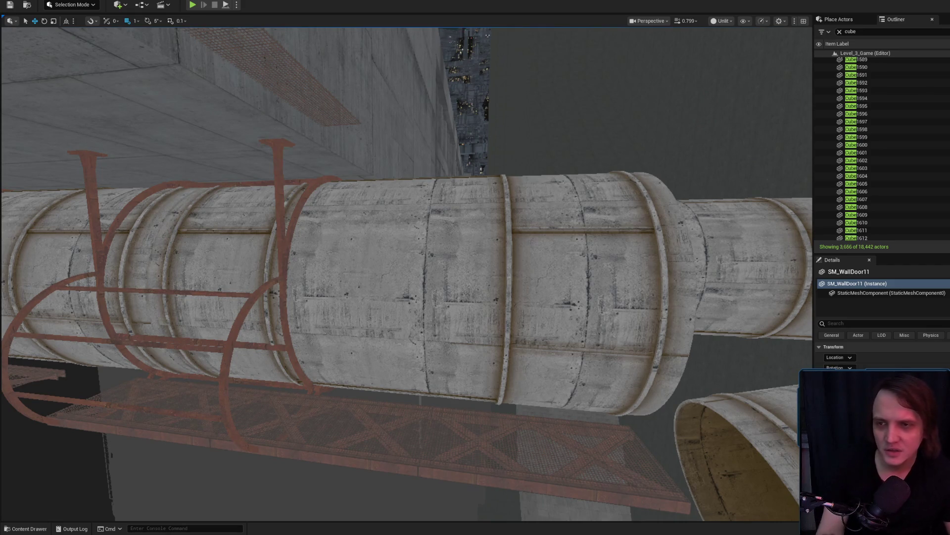
pyautogui.hotkey('alt', 'Tab')
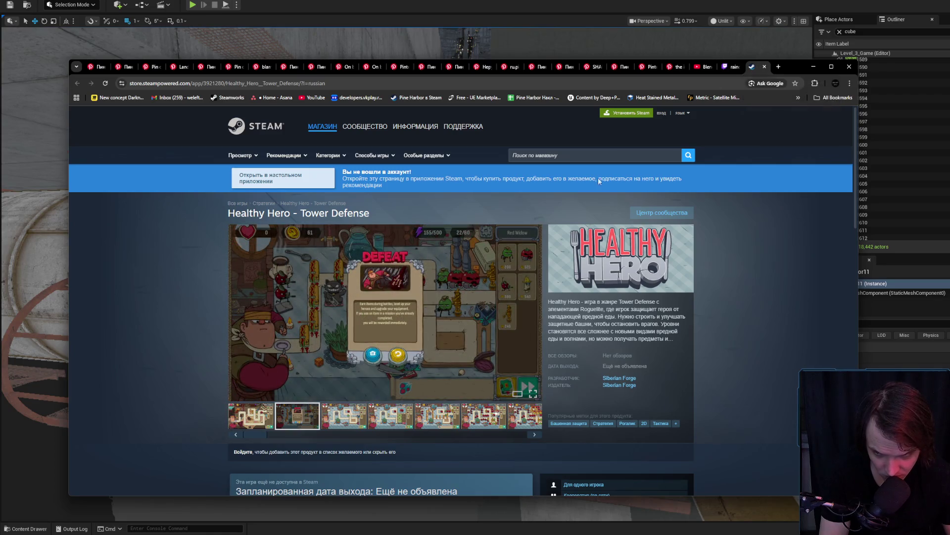
# Step: Flip through two Healthy Hero screenshots, open the Twitch tab, then return to Unreal
pyautogui.click(336, 422)
pyautogui.click(391, 421)
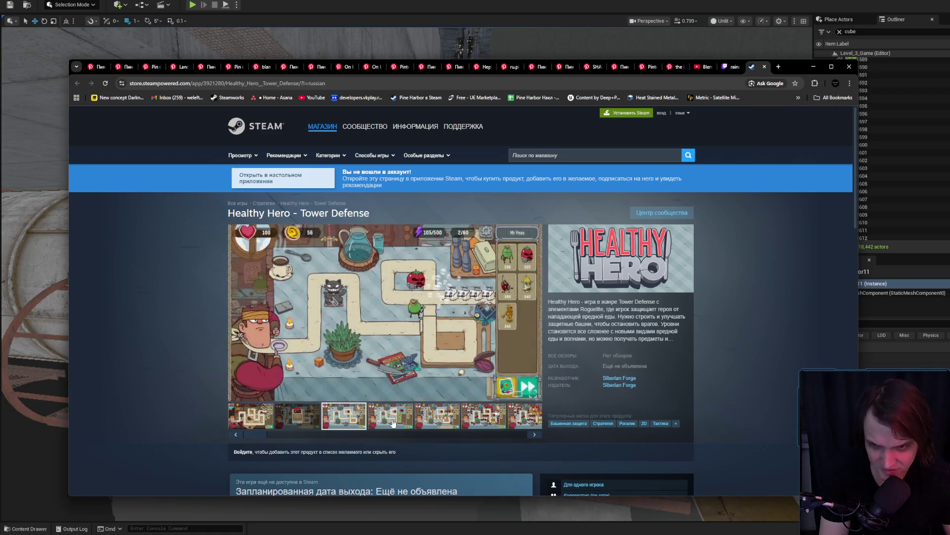
pyautogui.click(734, 66)
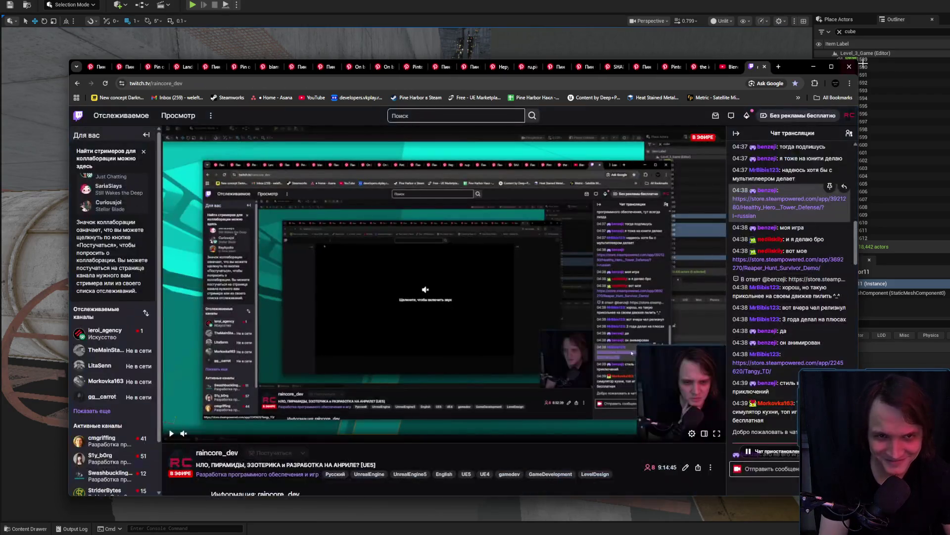
pyautogui.hotkey('alt', 'Tab')
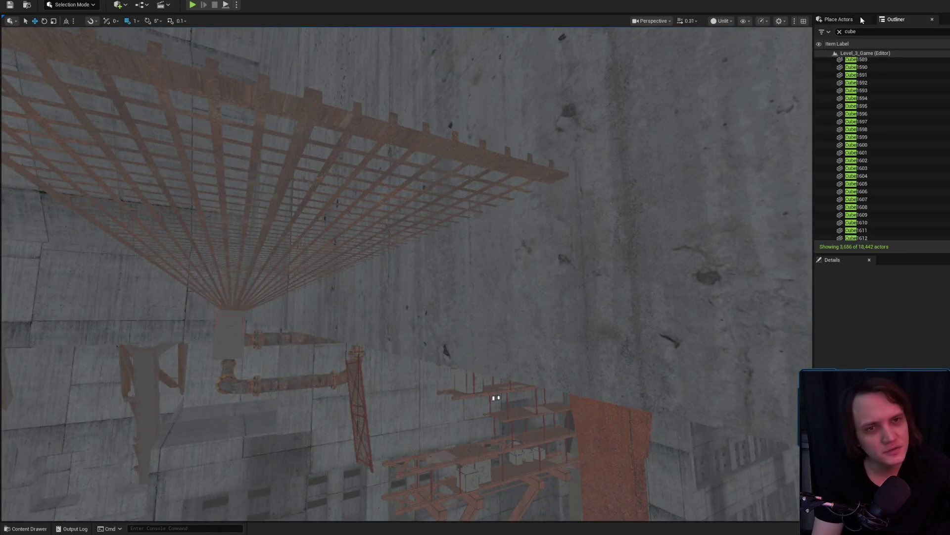
# Step: Drag a Cube from Place Actors > Shapes into the shaft and scale it into a long thin plank
pyautogui.click(862, 20)
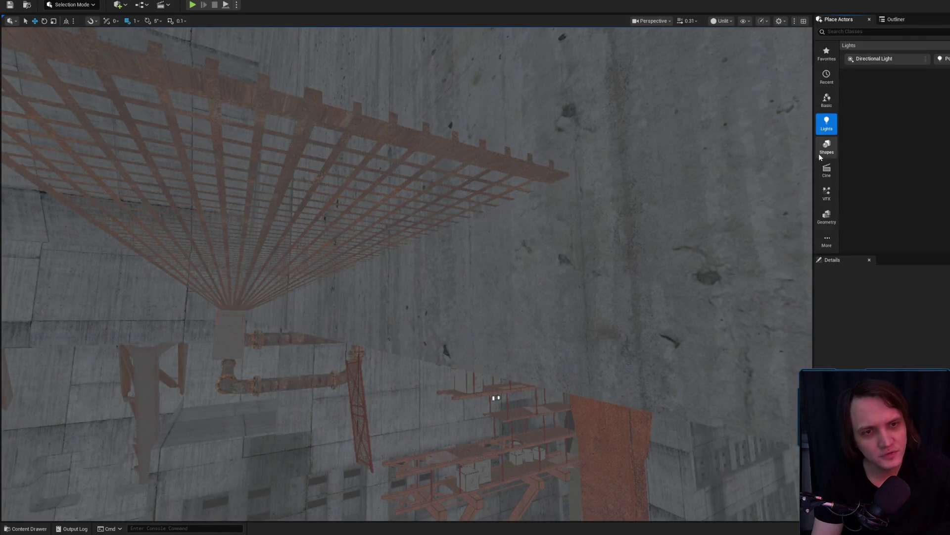
pyautogui.moveTo(870, 58)
pyautogui.mouseDown()
pyautogui.moveTo(445, 276)
pyautogui.moveTo(425, 247)
pyautogui.moveTo(451, 231)
pyautogui.moveTo(425, 267)
pyautogui.moveTo(425, 297)
pyautogui.moveTo(425, 267)
pyautogui.mouseUp()
pyautogui.press('r')
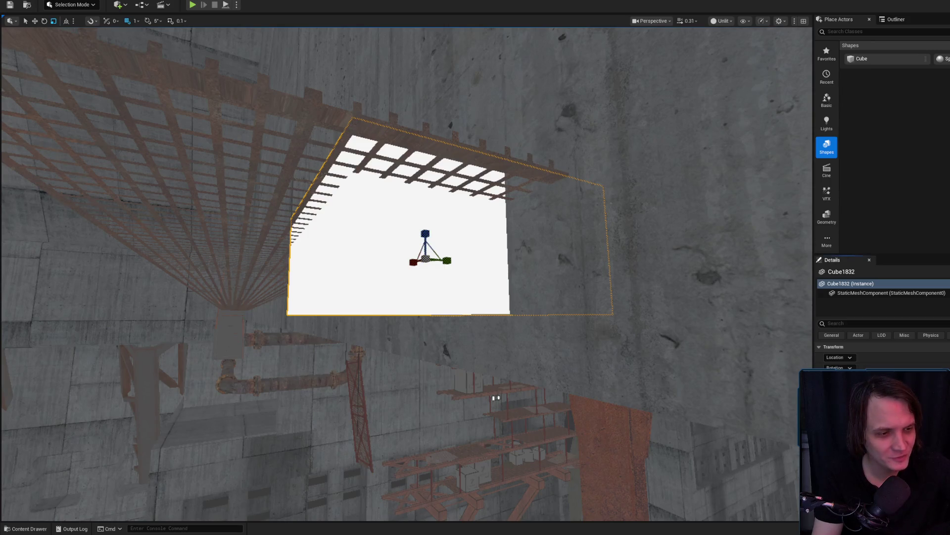
pyautogui.moveTo(611, 262)
pyautogui.mouseDown()
pyautogui.moveTo(605, 386)
pyautogui.moveTo(603, 312)
pyautogui.mouseUp()
pyautogui.press('w')
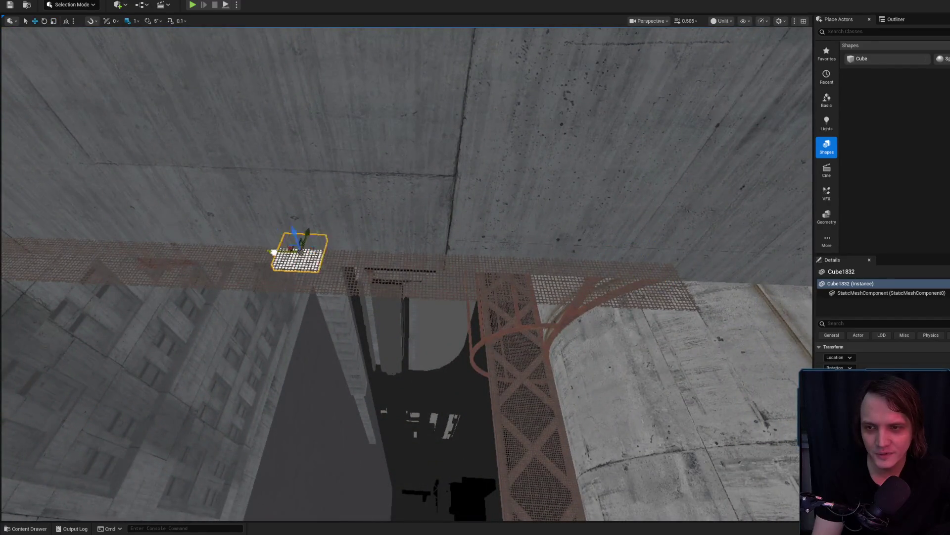
pyautogui.moveTo(373, 221)
pyautogui.mouseDown()
pyautogui.moveTo(371, 258)
pyautogui.moveTo(495, 297)
pyautogui.moveTo(498, 308)
pyautogui.mouseUp()
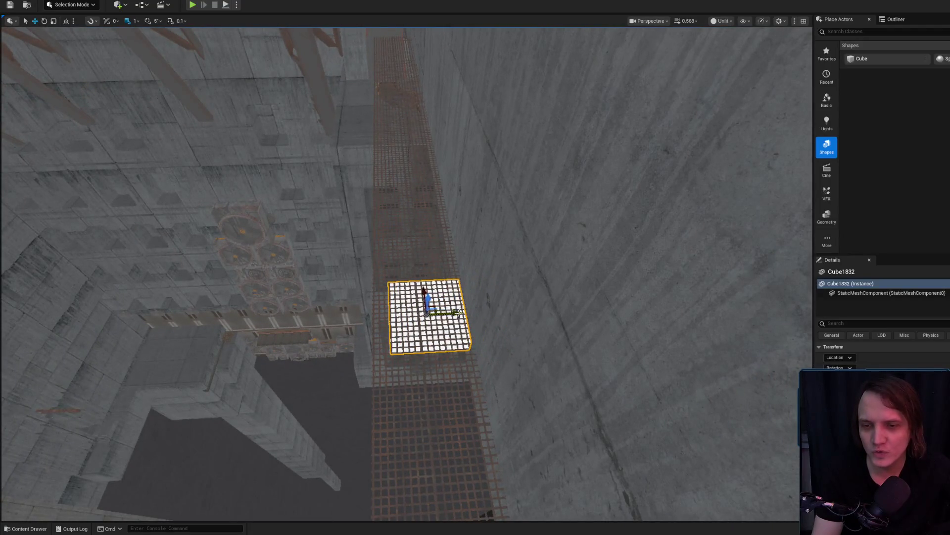
pyautogui.moveTo(497, 308)
pyautogui.mouseDown()
pyautogui.moveTo(535, 276)
pyautogui.moveTo(572, 322)
pyautogui.moveTo(580, 308)
pyautogui.moveTo(580, 354)
pyautogui.mouseUp()
pyautogui.press('r')
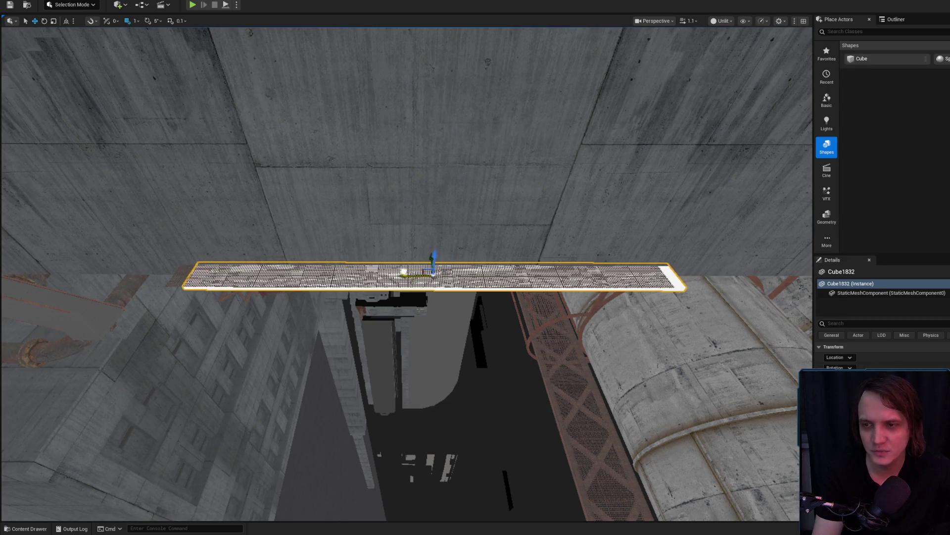
pyautogui.moveTo(430, 230)
pyautogui.mouseDown()
pyautogui.moveTo(376, 236)
pyautogui.moveTo(406, 233)
pyautogui.mouseUp()
pyautogui.moveTo(406, 273); pyautogui.dragTo(287, 272)
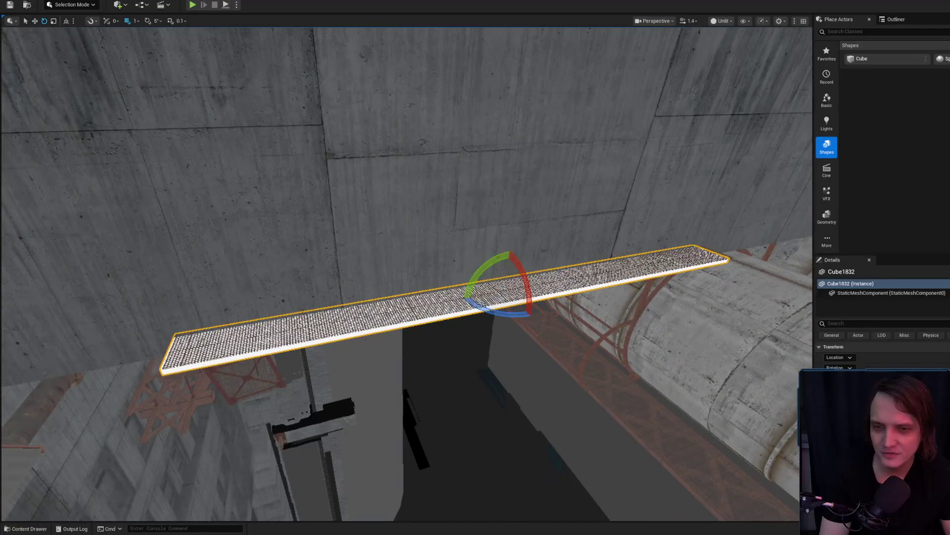
# Step: Reselect the Cube1832 plank and apply the rusty grate material from the Content Drawer
pyautogui.press('w')
pyautogui.moveTo(406, 272); pyautogui.dragTo(356, 257)
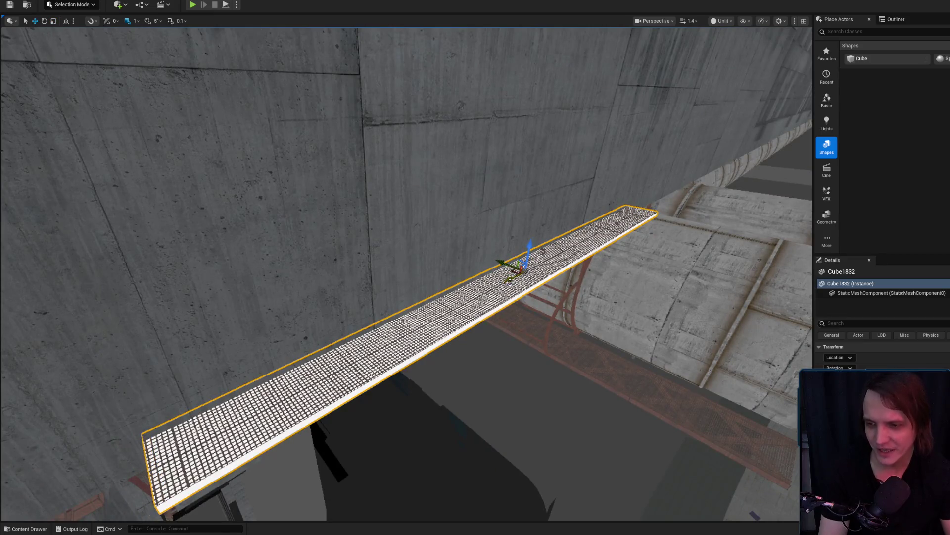
pyautogui.moveTo(542, 339)
pyautogui.mouseDown()
pyautogui.moveTo(594, 366)
pyautogui.moveTo(579, 341)
pyautogui.mouseUp()
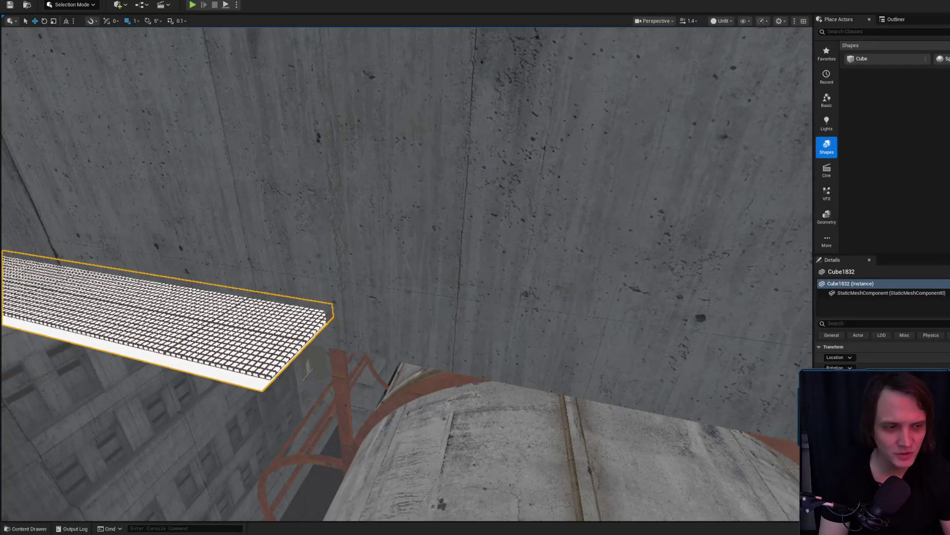
pyautogui.moveTo(807, 347); pyautogui.dragTo(668, 287)
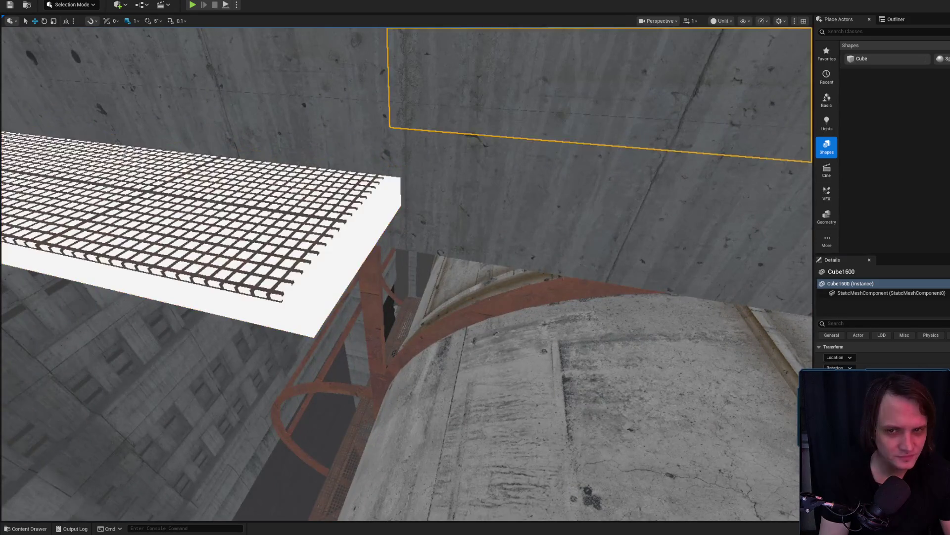
pyautogui.hotkey('ctrl', 'space')
pyautogui.click(333, 269)
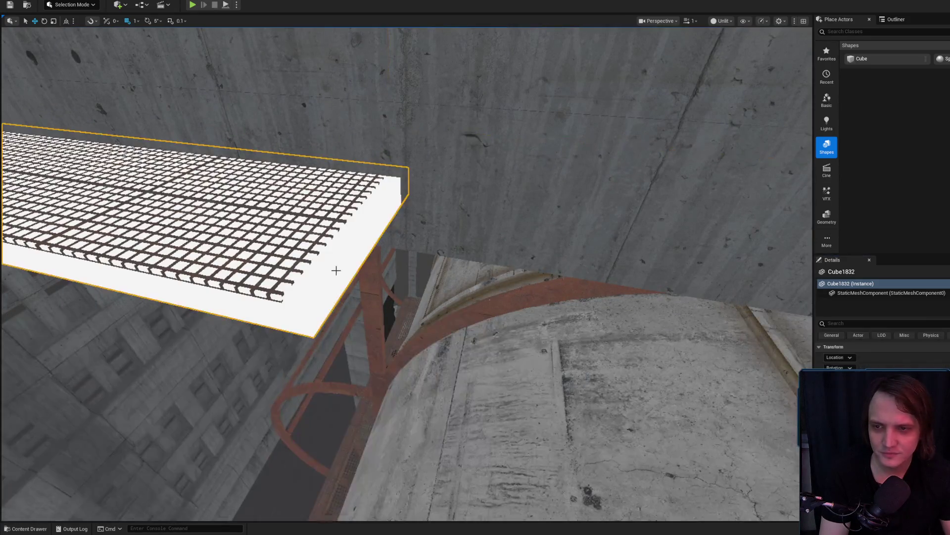
pyautogui.moveTo(396, 267); pyautogui.dragTo(368, 240)
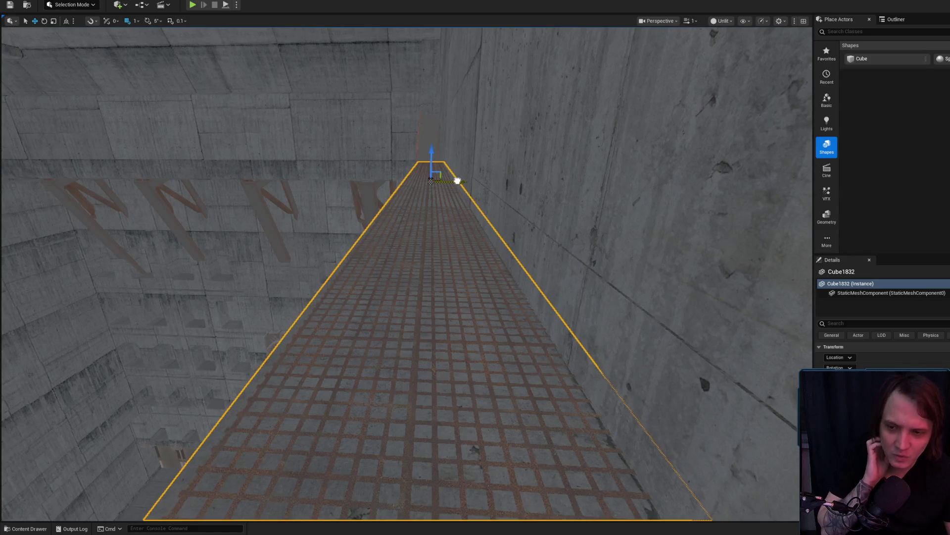
pyautogui.moveTo(506, 307)
pyautogui.mouseDown()
pyautogui.moveTo(441, 308)
pyautogui.moveTo(463, 312)
pyautogui.moveTo(457, 328)
pyautogui.mouseUp()
pyautogui.scroll(-1, 457, 329)
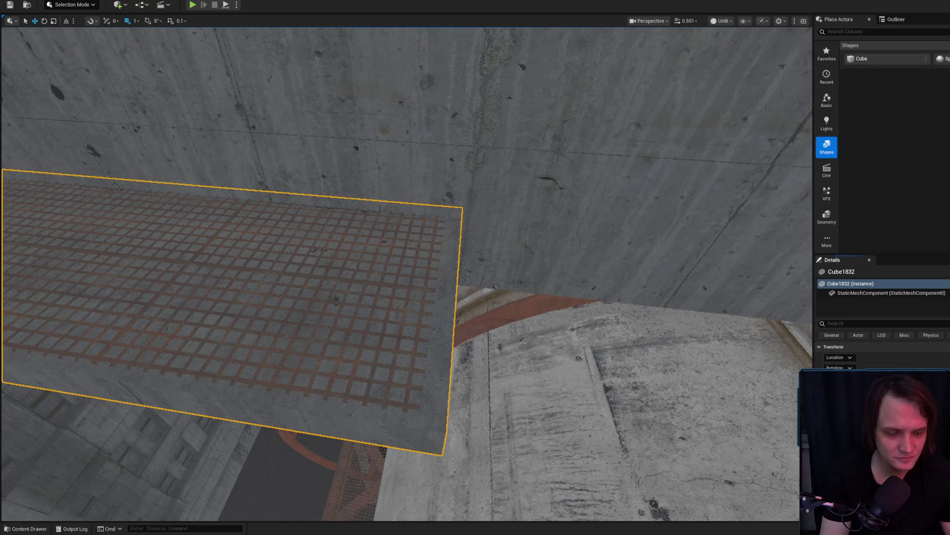
pyautogui.moveTo(694, 367); pyautogui.dragTo(695, 366)
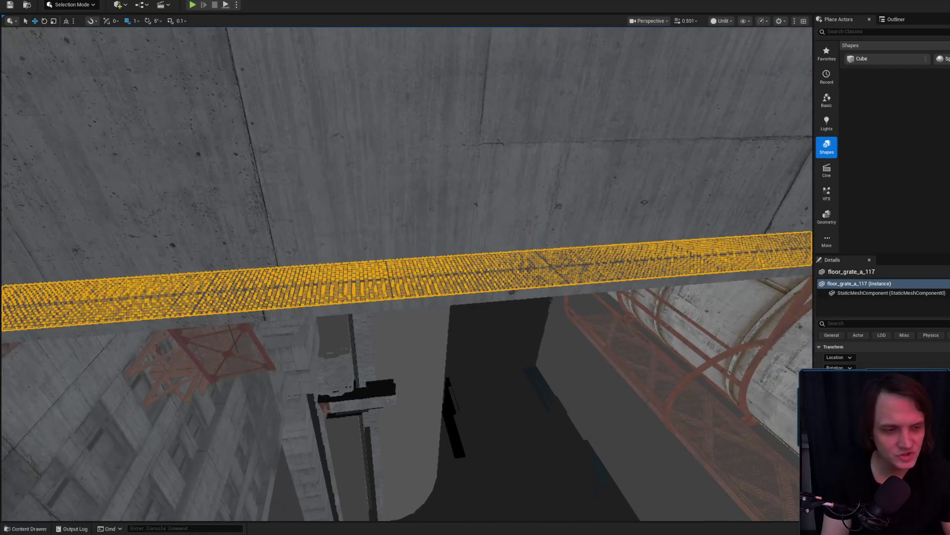
# Step: Lower the floor_grate_a_117 walkway by dragging it down along the Z axis
pyautogui.moveTo(717, 354); pyautogui.dragTo(717, 355)
pyautogui.moveTo(381, 214); pyautogui.dragTo(381, 214)
pyautogui.moveTo(460, 163); pyautogui.dragTo(459, 163)
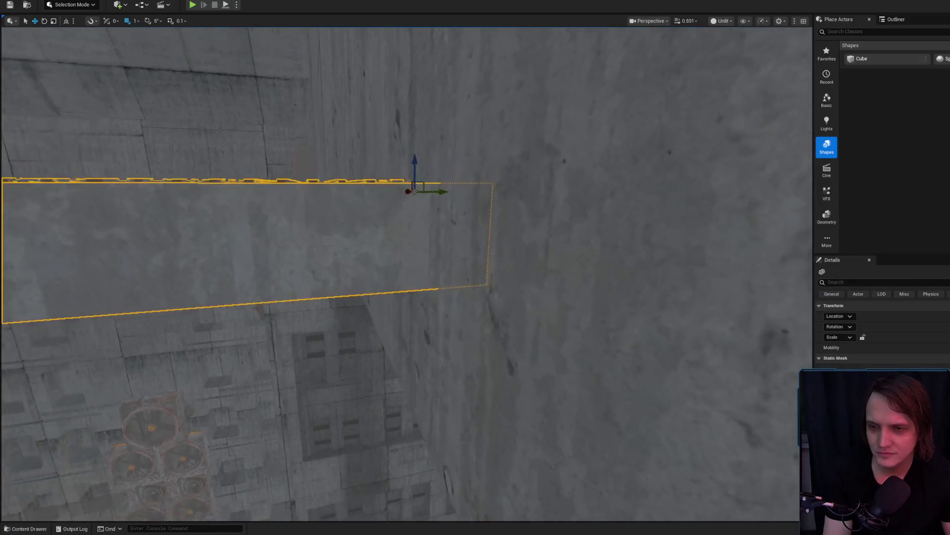
pyautogui.moveTo(415, 191); pyautogui.dragTo(414, 191)
pyautogui.moveTo(450, 350); pyautogui.dragTo(450, 350)
pyautogui.moveTo(363, 178)
pyautogui.mouseDown()
pyautogui.moveTo(363, 215)
pyautogui.moveTo(389, 212)
pyautogui.moveTo(373, 330)
pyautogui.moveTo(397, 197)
pyautogui.moveTo(223, 167)
pyautogui.moveTo(228, 378)
pyautogui.mouseUp()
# Step: Slide the floor grate sideways to align with the concrete slab's edge
pyautogui.moveTo(639, 247); pyautogui.dragTo(639, 247)
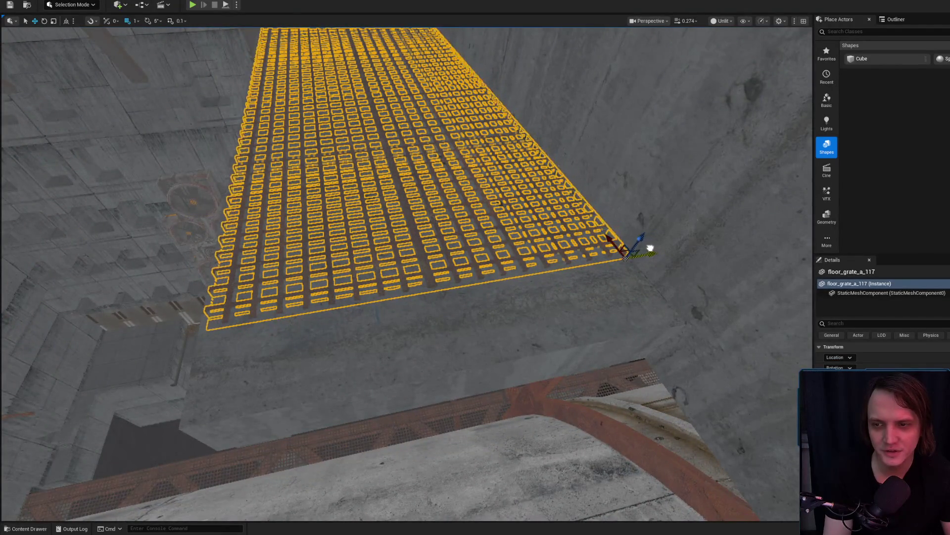
pyautogui.moveTo(652, 246); pyautogui.dragTo(732, 232)
pyautogui.press('e')
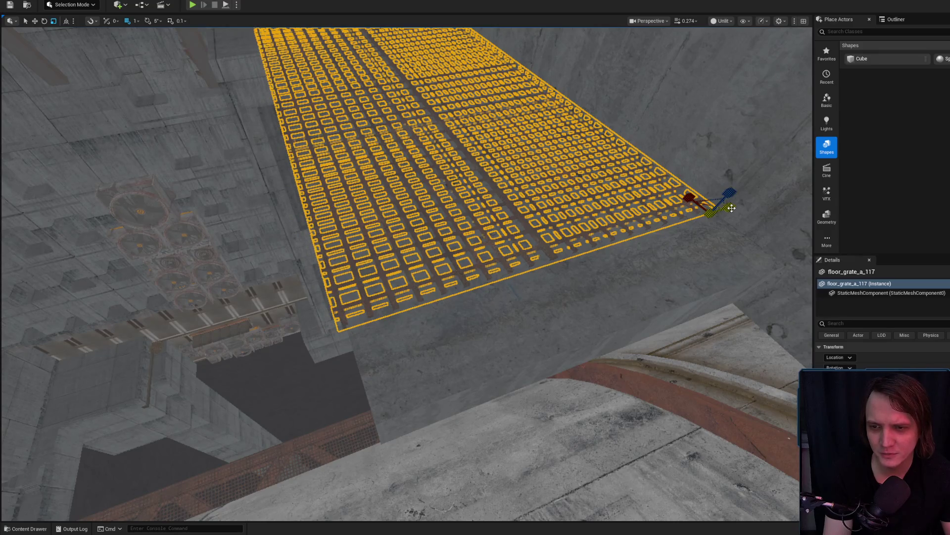
pyautogui.click(566, 234)
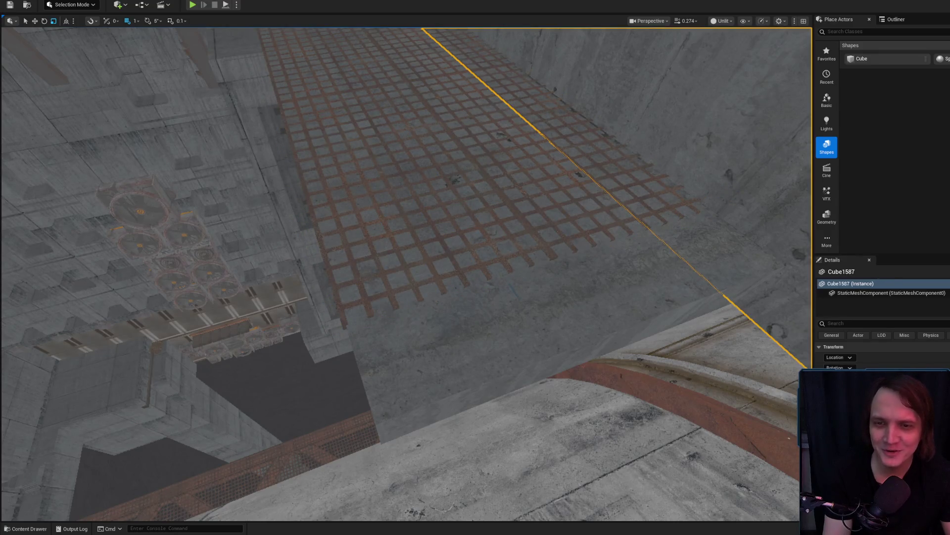
pyautogui.hotkey('ctrl', 'z')
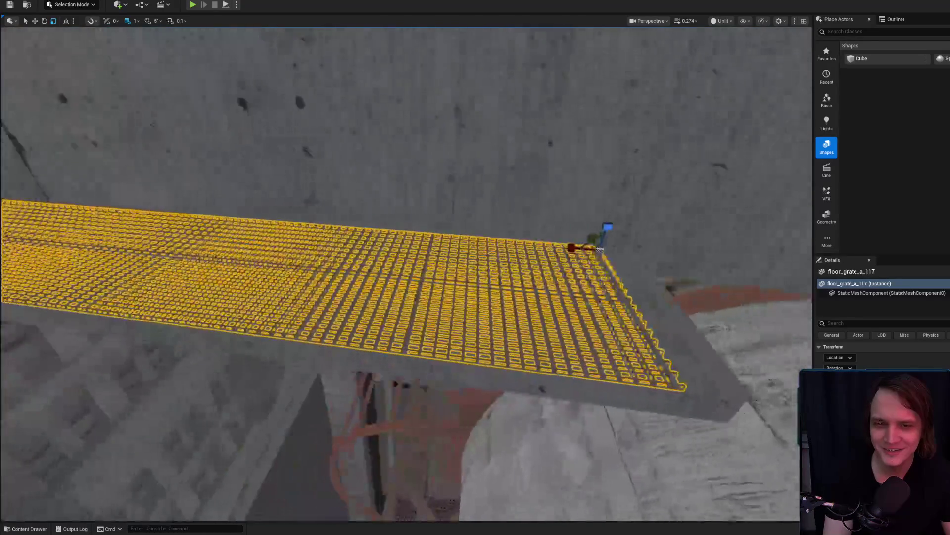
pyautogui.press('s')
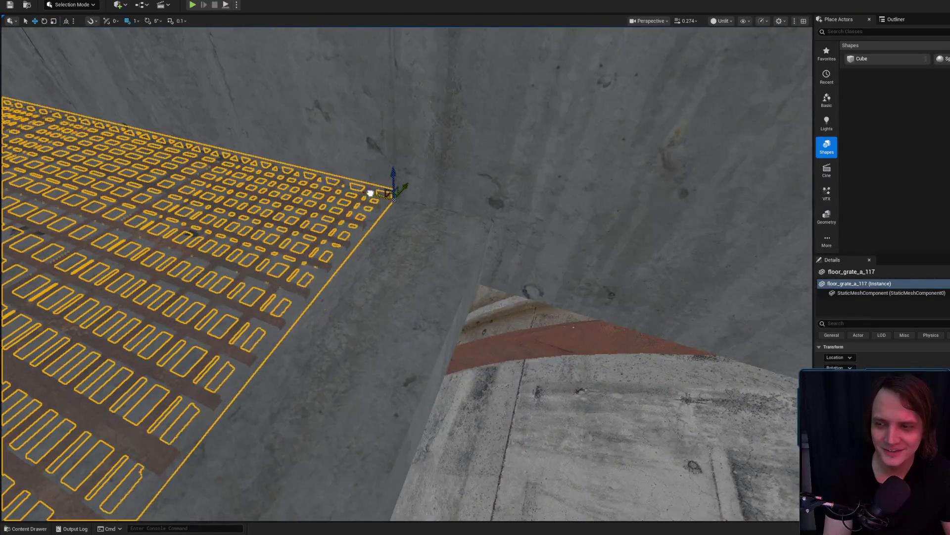
pyautogui.moveTo(370, 193); pyautogui.dragTo(466, 212)
# Step: Survey the grate, walls and pipes, then start a Play session from this spot
pyautogui.scroll(2, 476, 213)
pyautogui.press('s')
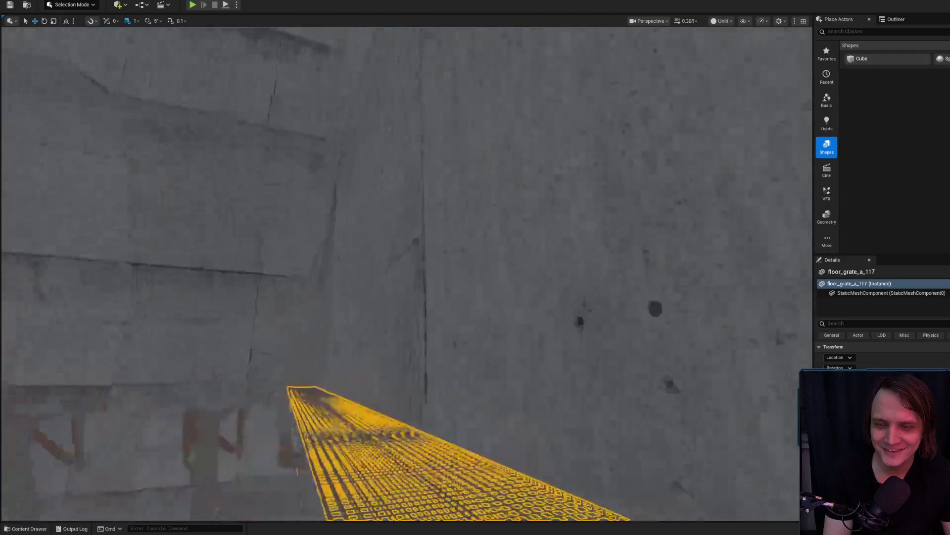
pyautogui.scroll(-2, 406, 272)
pyautogui.press('w')
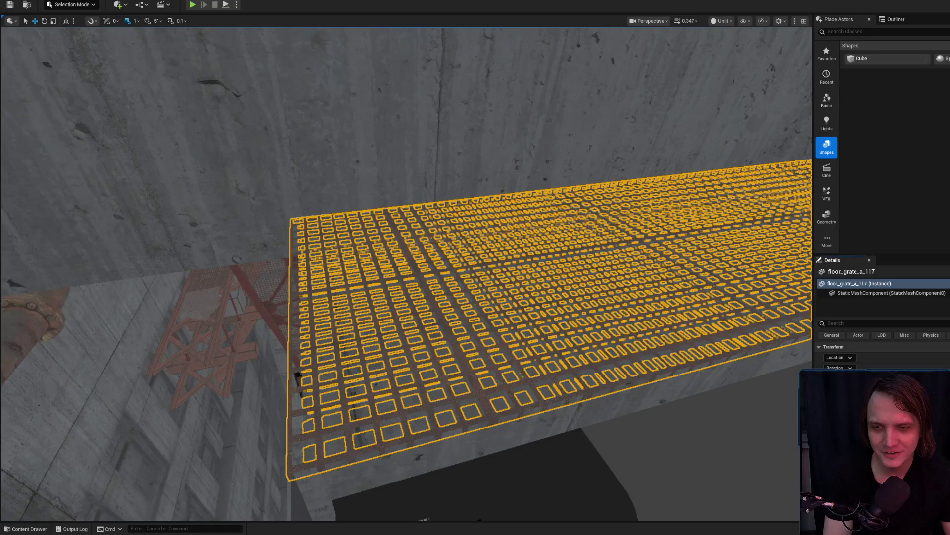
pyautogui.scroll(3, 406, 272)
pyautogui.press('s')
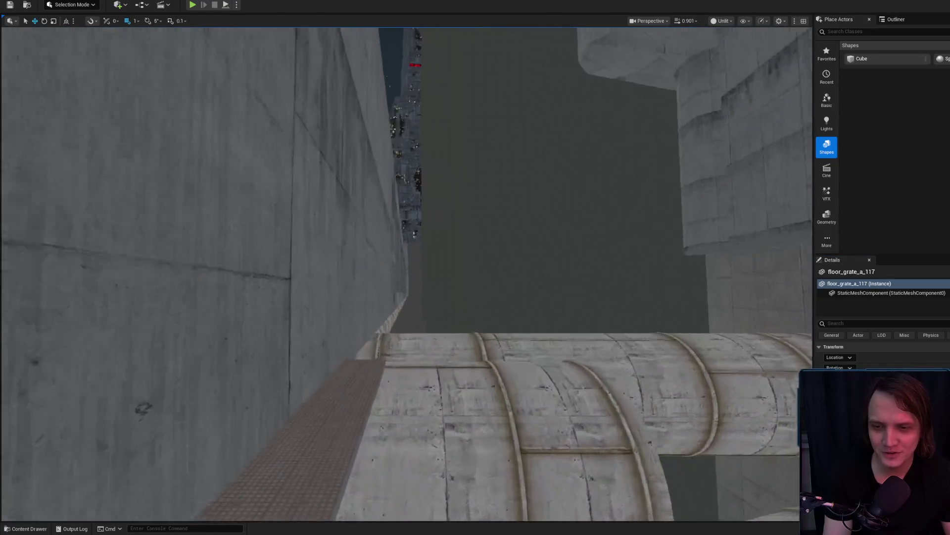
pyautogui.scroll(1, 406, 272)
pyautogui.moveTo(405, 226); pyautogui.dragTo(406, 226)
pyautogui.rightClick(499, 188)
pyautogui.click(535, 450)
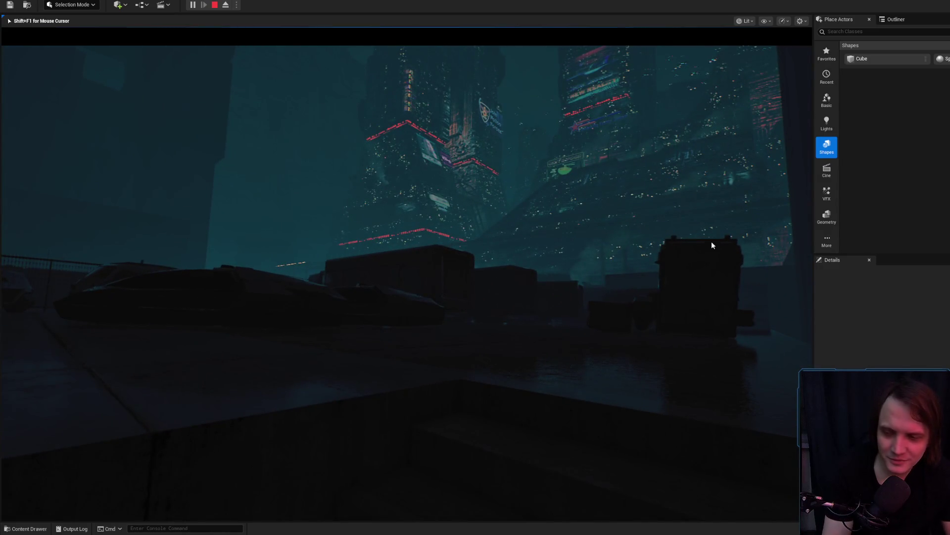
pyautogui.press('Escape')
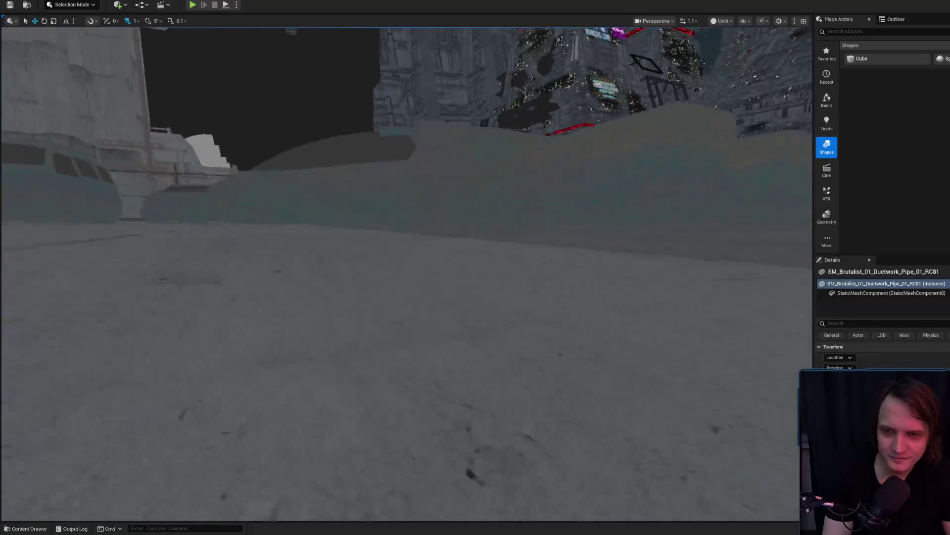
pyautogui.press('f')
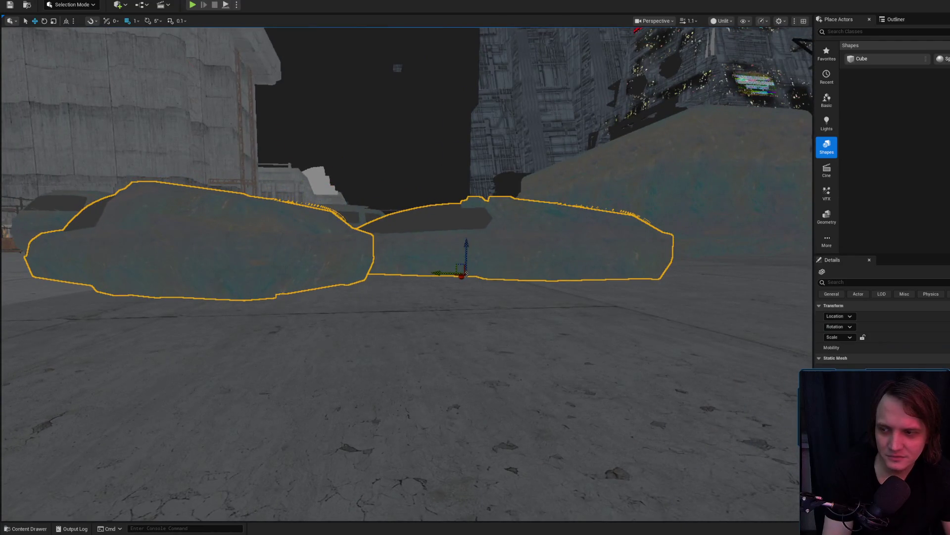
pyautogui.scroll(-2, 470, 248)
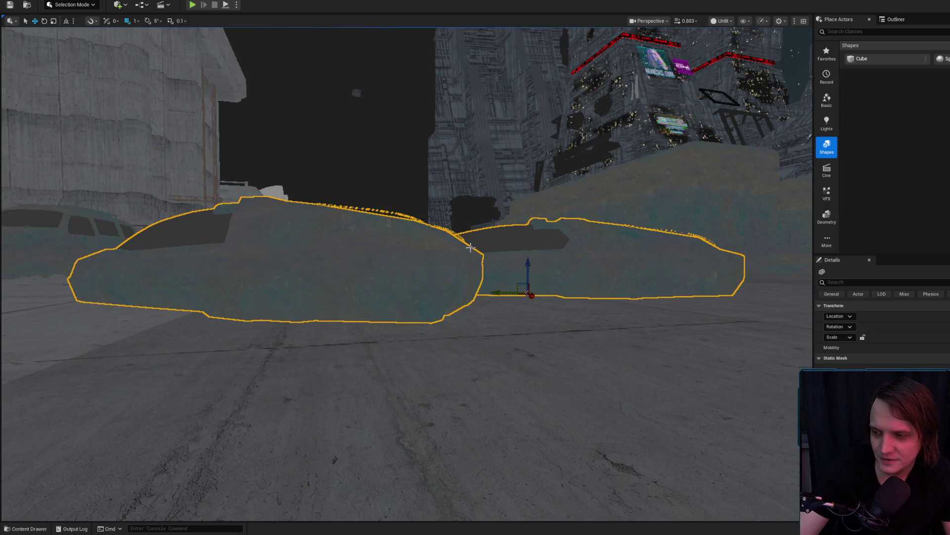
pyautogui.moveTo(517, 237)
pyautogui.mouseDown()
pyautogui.moveTo(347, 258)
pyautogui.moveTo(406, 267)
pyautogui.moveTo(523, 194)
pyautogui.mouseUp()
pyautogui.moveTo(435, 232)
pyautogui.mouseDown()
pyautogui.moveTo(411, 238)
pyautogui.moveTo(401, 213)
pyautogui.moveTo(396, 233)
pyautogui.moveTo(381, 213)
pyautogui.moveTo(394, 238)
pyautogui.moveTo(373, 234)
pyautogui.moveTo(371, 303)
pyautogui.moveTo(381, 292)
pyautogui.moveTo(367, 287)
pyautogui.moveTo(363, 267)
pyautogui.moveTo(401, 240)
pyautogui.mouseUp()
pyautogui.click(391, 238)
pyautogui.click(381, 297)
pyautogui.scroll(2, 368, 257)
pyautogui.click(721, 21)
pyautogui.click(736, 53)
pyautogui.moveTo(691, 84); pyautogui.dragTo(678, 99)
pyautogui.moveTo(445, 250); pyautogui.dragTo(452, 243)
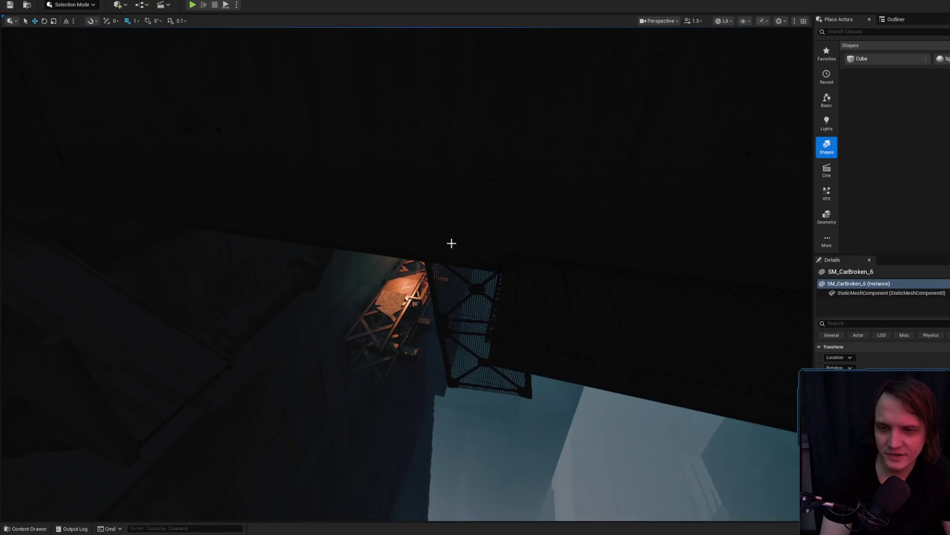
pyautogui.click(501, 306)
pyautogui.moveTo(501, 306); pyautogui.dragTo(512, 293)
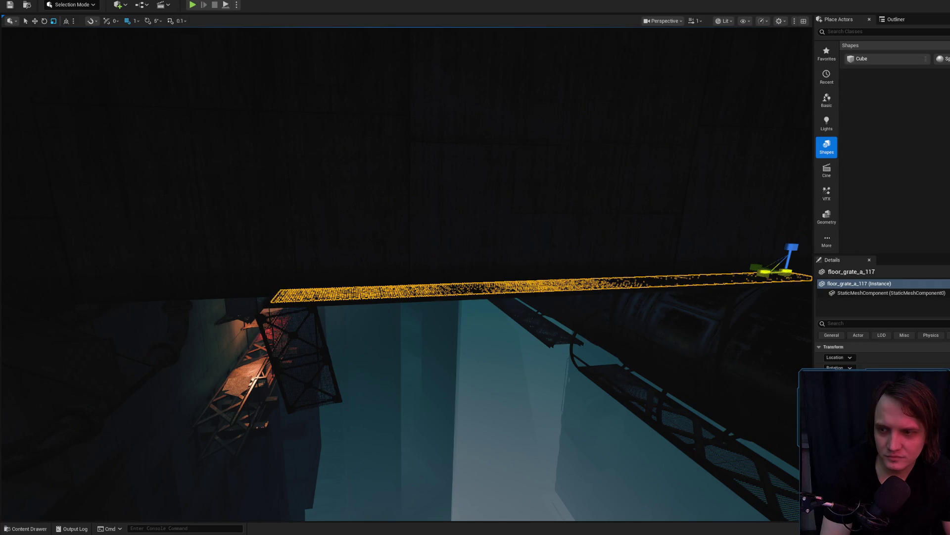
pyautogui.moveTo(409, 226); pyautogui.dragTo(607, 100)
pyautogui.click(727, 21)
pyautogui.click(738, 63)
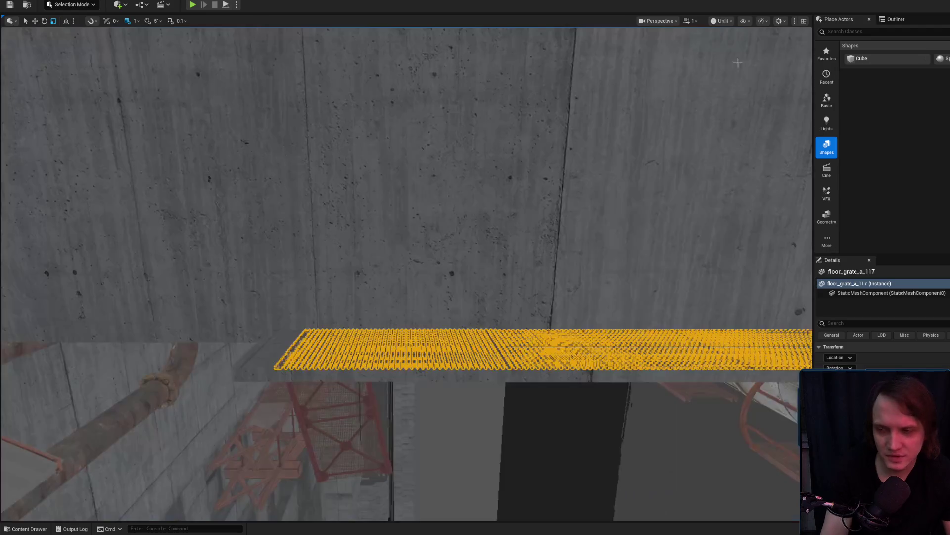
pyautogui.click(484, 375)
pyautogui.moveTo(484, 375); pyautogui.dragTo(481, 394)
pyautogui.moveTo(475, 359); pyautogui.dragTo(453, 374)
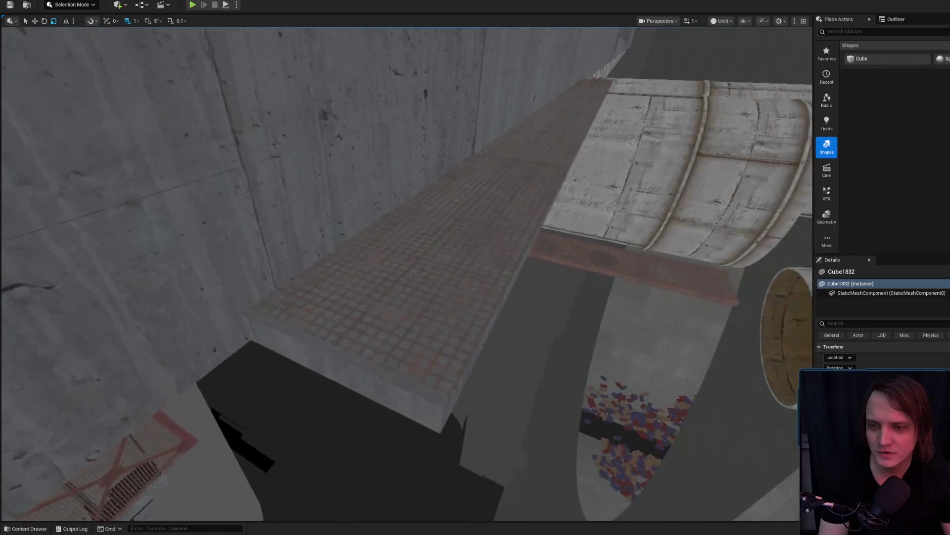
pyautogui.click(362, 322)
pyautogui.moveTo(361, 322); pyautogui.dragTo(351, 296)
pyautogui.press('w')
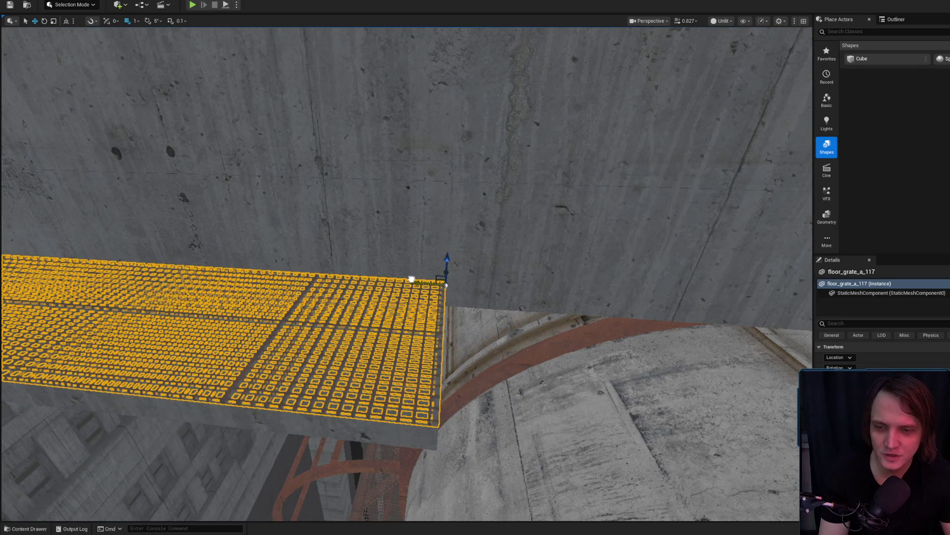
pyautogui.moveTo(446, 285); pyautogui.dragTo(395, 289)
pyautogui.scroll(1, 395, 290)
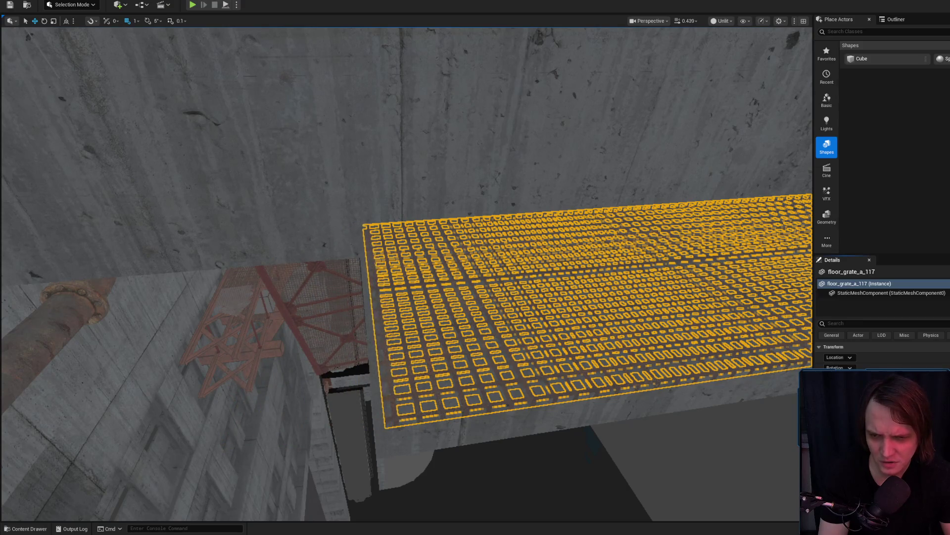
pyautogui.moveTo(395, 290)
pyautogui.mouseDown()
pyautogui.moveTo(488, 324)
pyautogui.moveTo(450, 376)
pyautogui.moveTo(435, 317)
pyautogui.moveTo(410, 297)
pyautogui.moveTo(431, 295)
pyautogui.moveTo(366, 430)
pyautogui.mouseUp()
pyautogui.click(406, 292)
pyautogui.scroll(8, 410, 297)
pyautogui.rightClick(366, 431)
pyautogui.press('Escape')
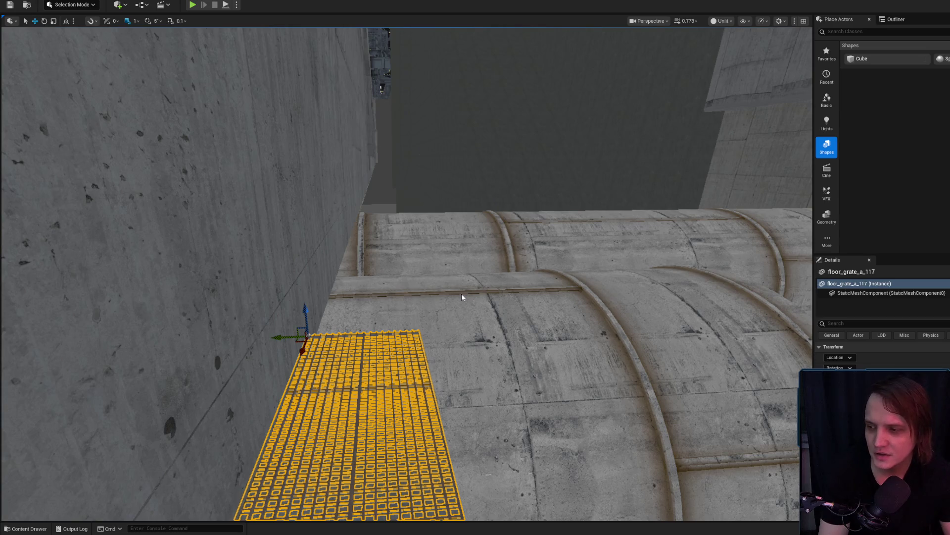
pyautogui.hotkey('alt', 'p')
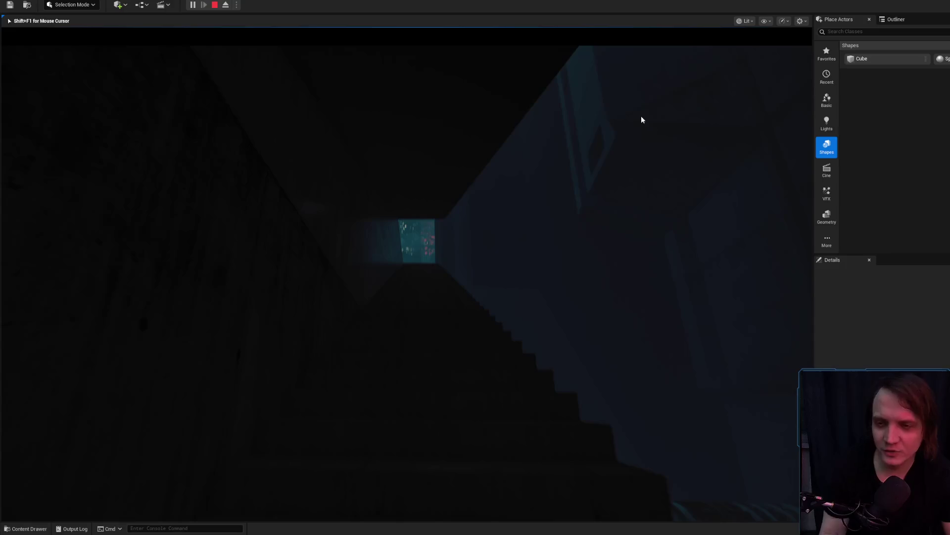
pyautogui.press('Escape')
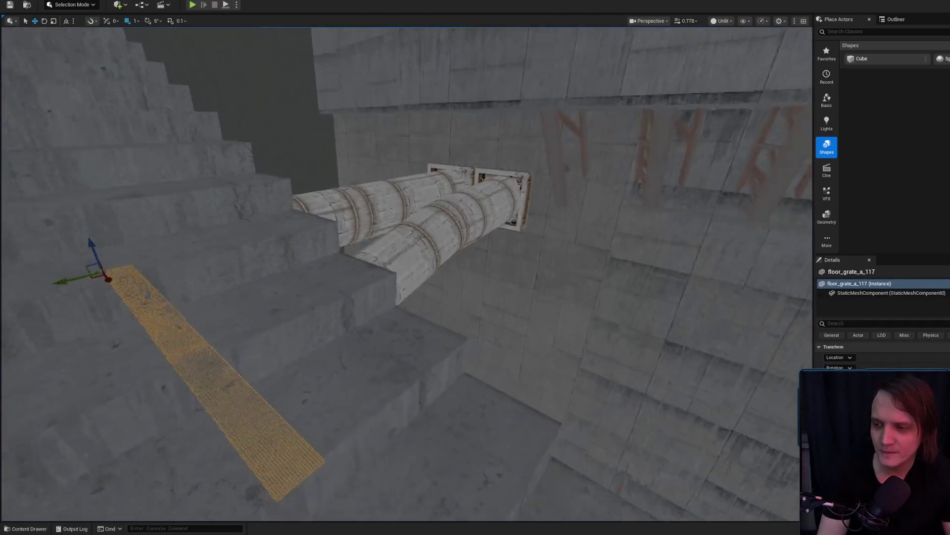
pyautogui.press('Escape')
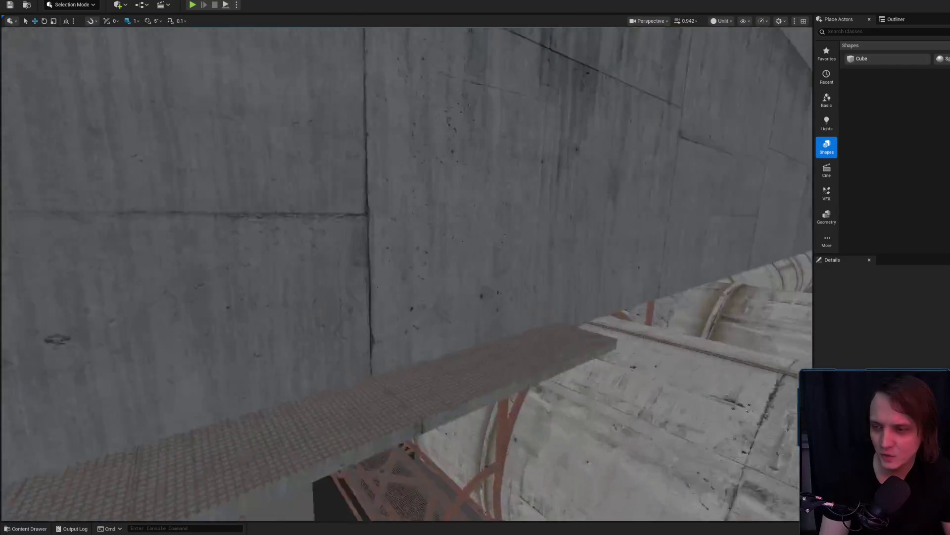
pyautogui.click(259, 347)
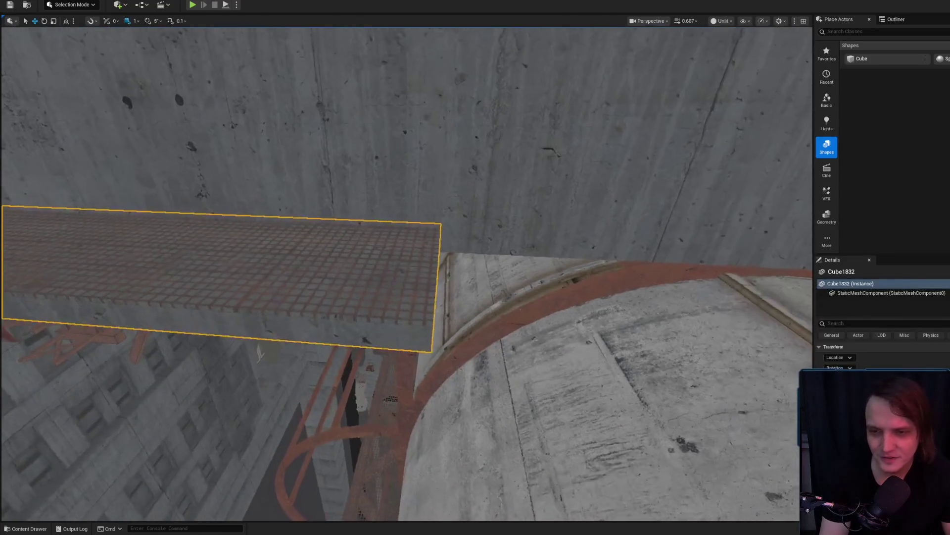
pyautogui.click(259, 317)
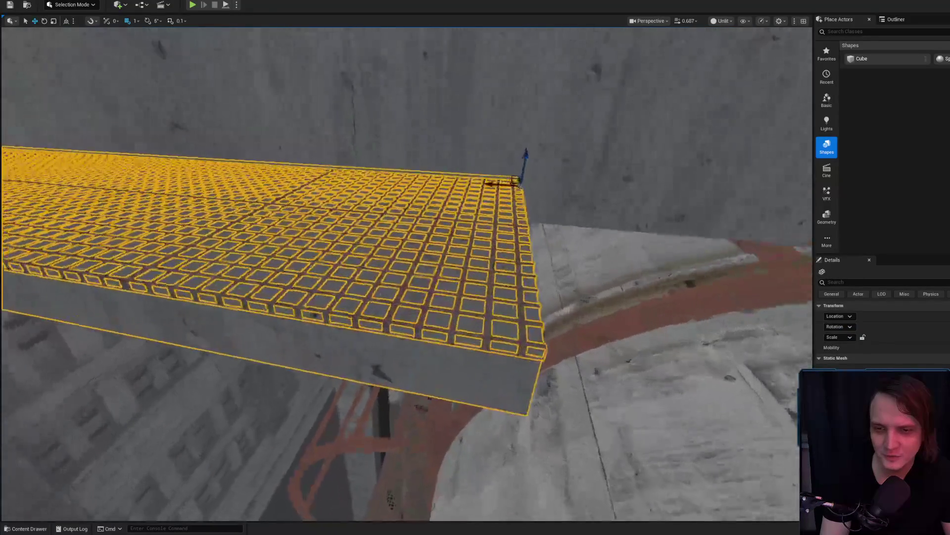
pyautogui.press('e')
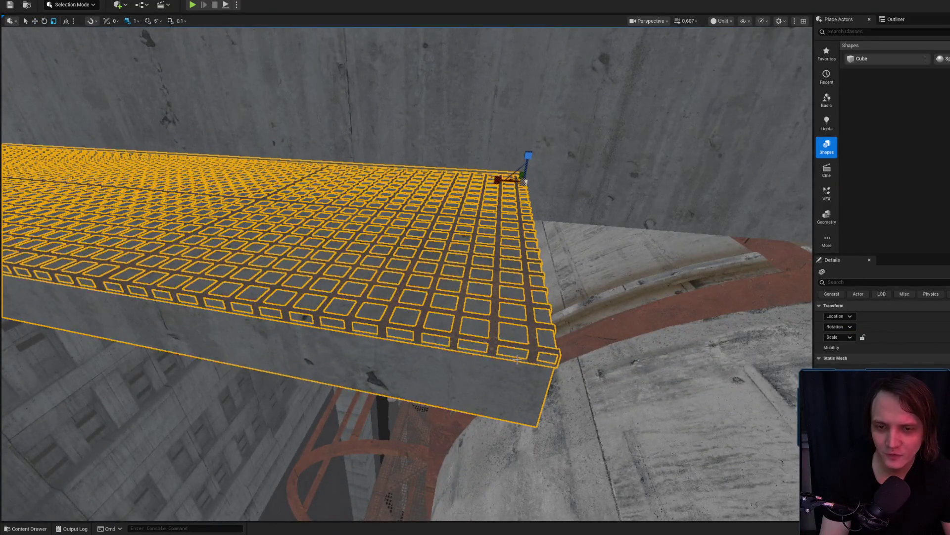
pyautogui.press('Escape')
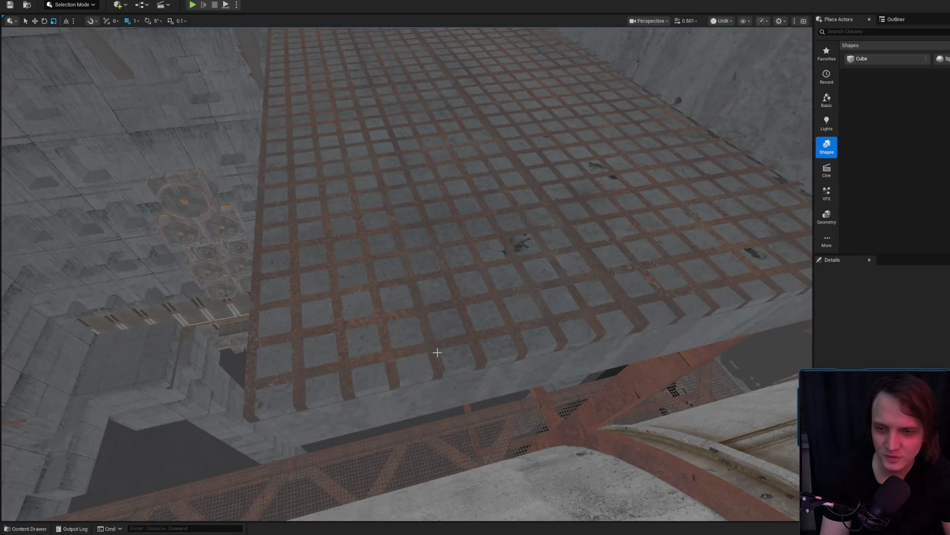
pyautogui.click(433, 349)
pyautogui.press('f')
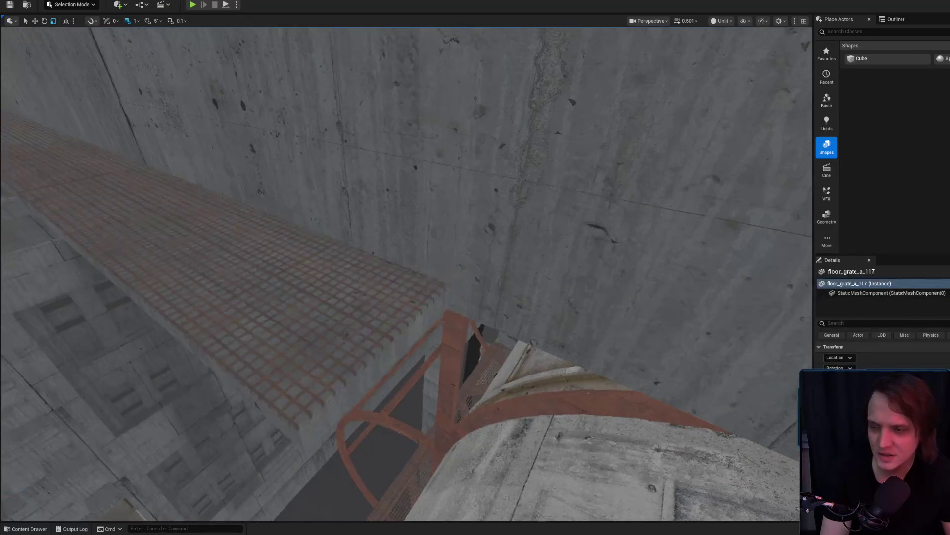
pyautogui.scroll(-2, 406, 273)
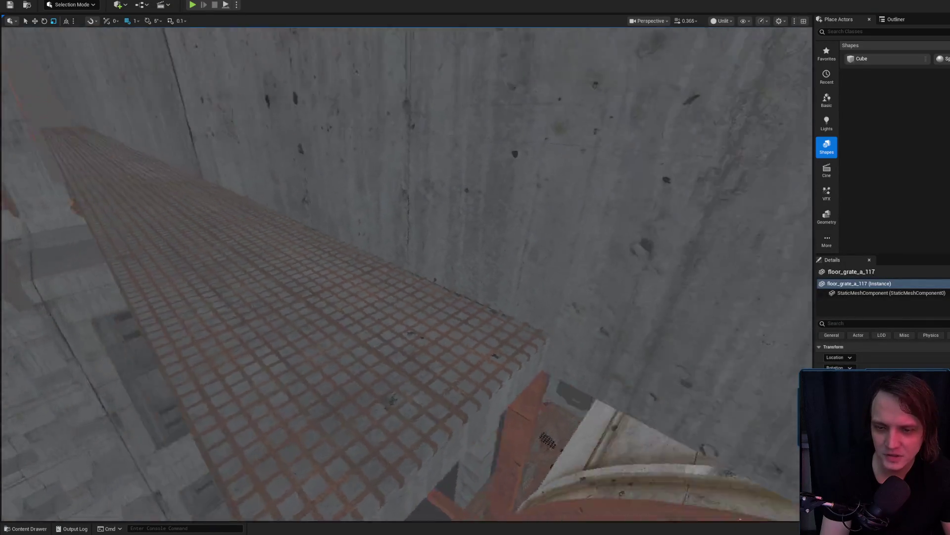
pyautogui.scroll(-1, 405, 272)
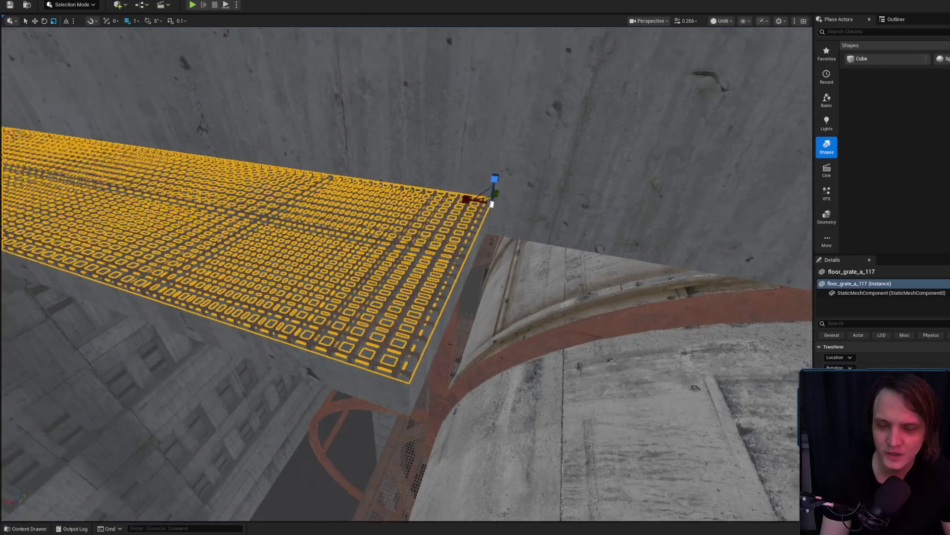
pyautogui.moveTo(405, 272); pyautogui.dragTo(336, 257)
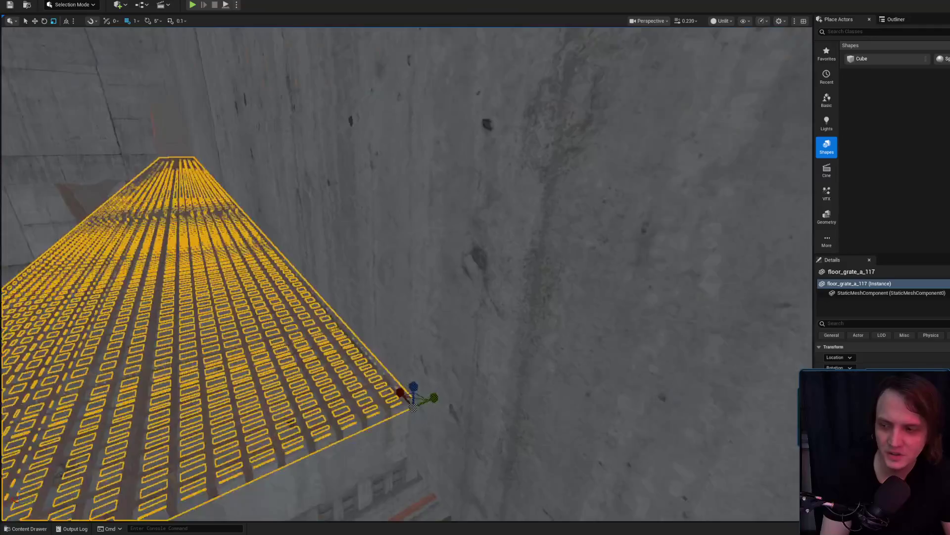
# Step: Orbit around the grate walkway over the pipes, then launch Google Chrome from the taskbar
pyautogui.scroll(3, 406, 272)
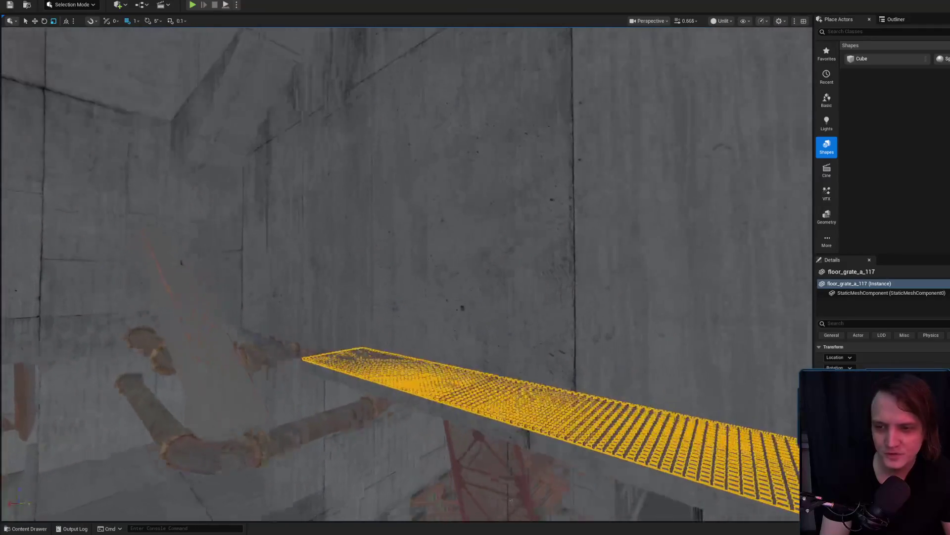
pyautogui.moveTo(382, 336)
pyautogui.mouseDown()
pyautogui.moveTo(325, 339)
pyautogui.moveTo(409, 271)
pyautogui.moveTo(409, 255)
pyautogui.mouseUp()
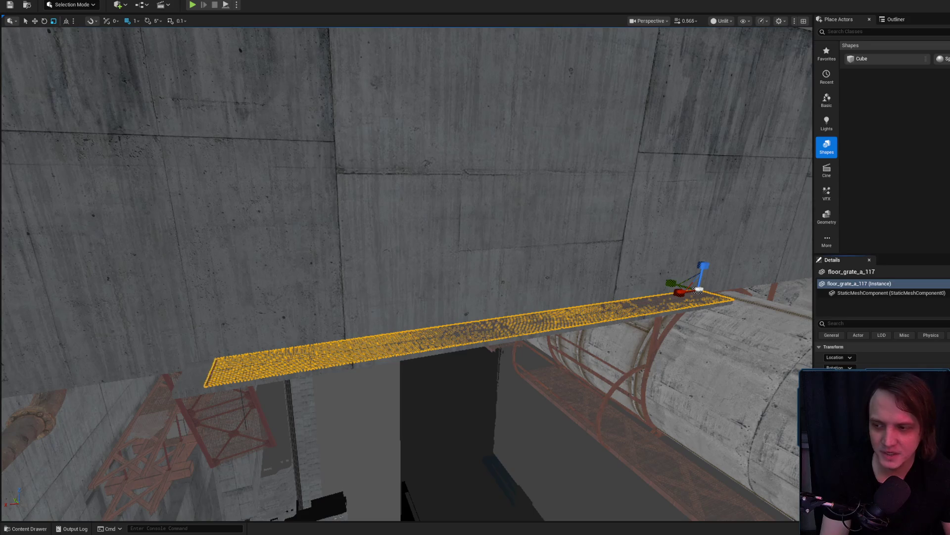
pyautogui.moveTo(680, 293); pyautogui.dragTo(633, 279)
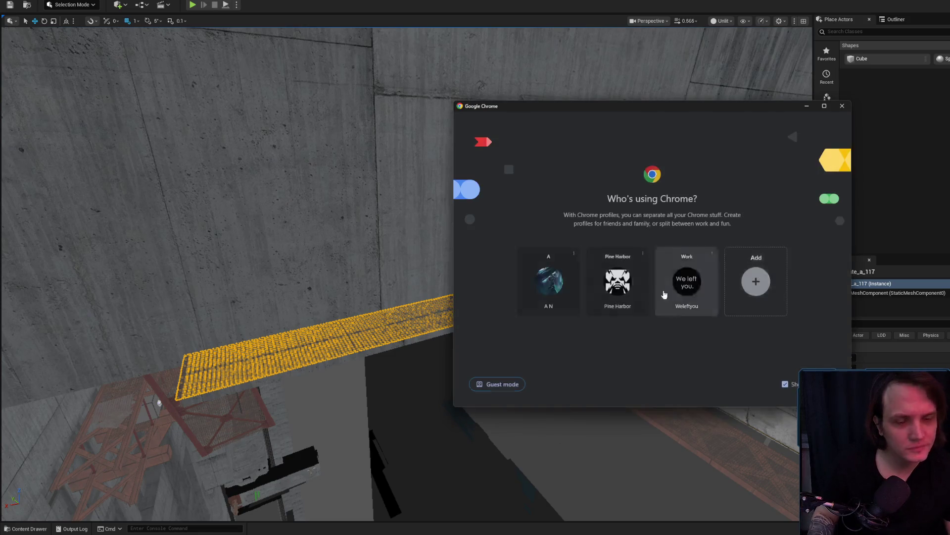
pyautogui.click(683, 277)
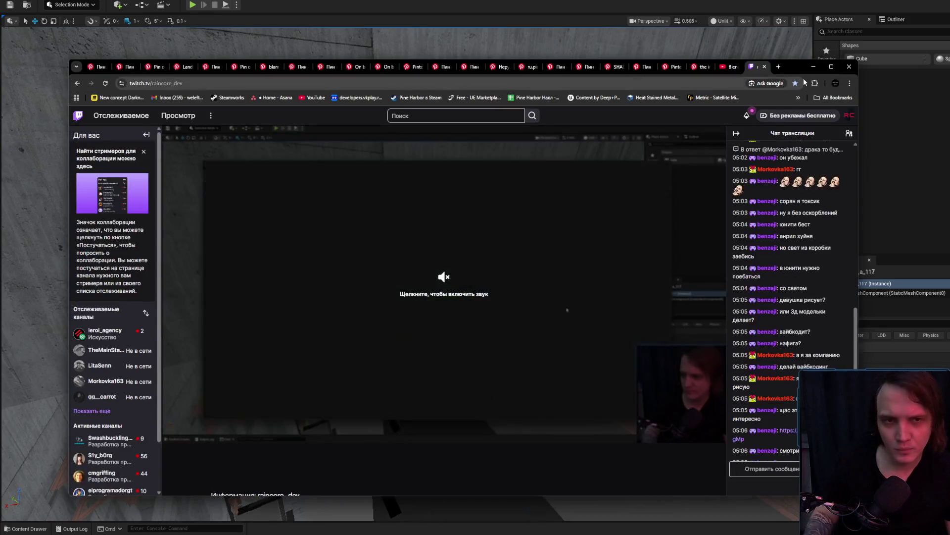
# Step: Connect the VPNtype extension from the Extensions menu and open the screenshot link in chat
pyautogui.click(819, 85)
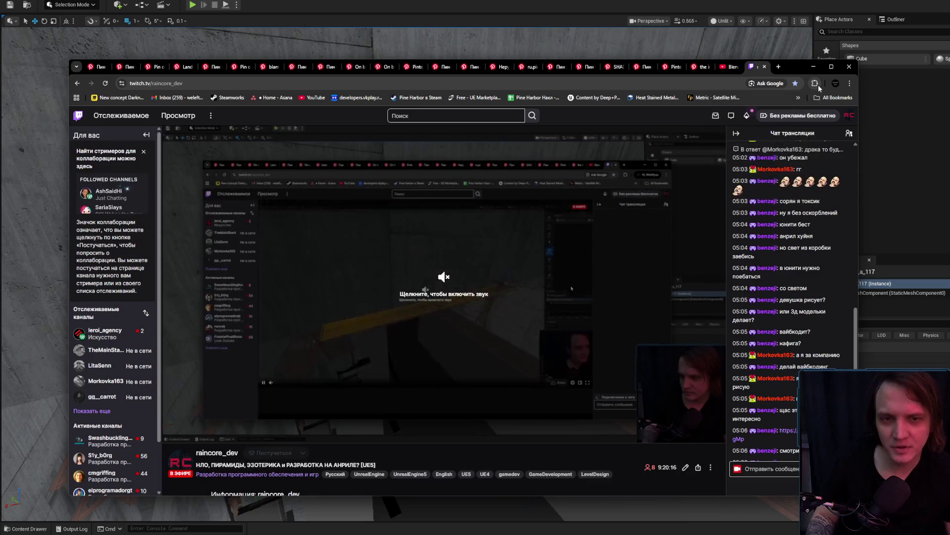
pyautogui.click(744, 182)
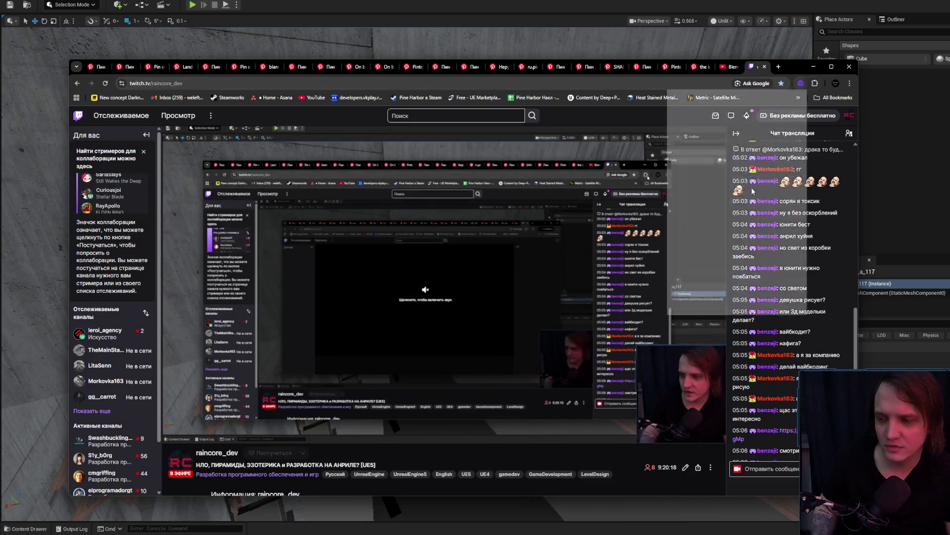
pyautogui.click(748, 186)
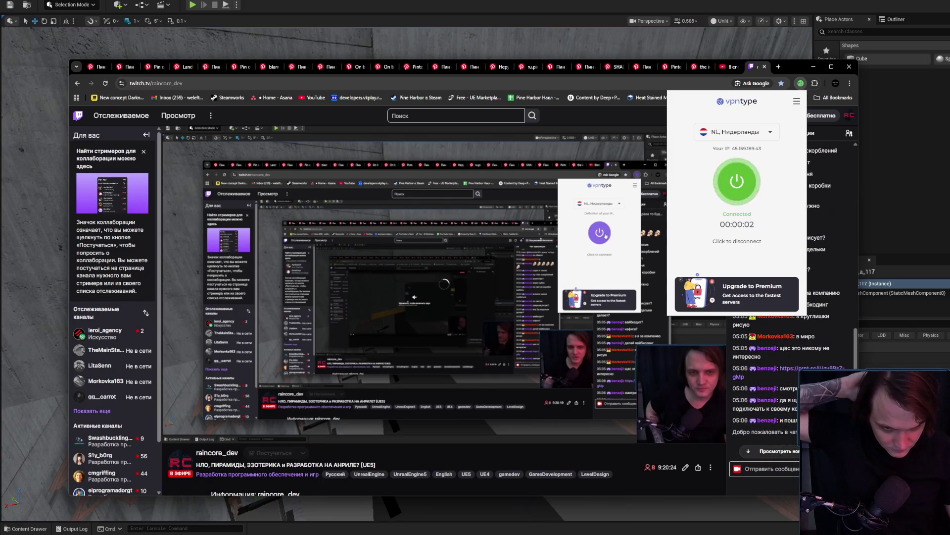
pyautogui.click(787, 391)
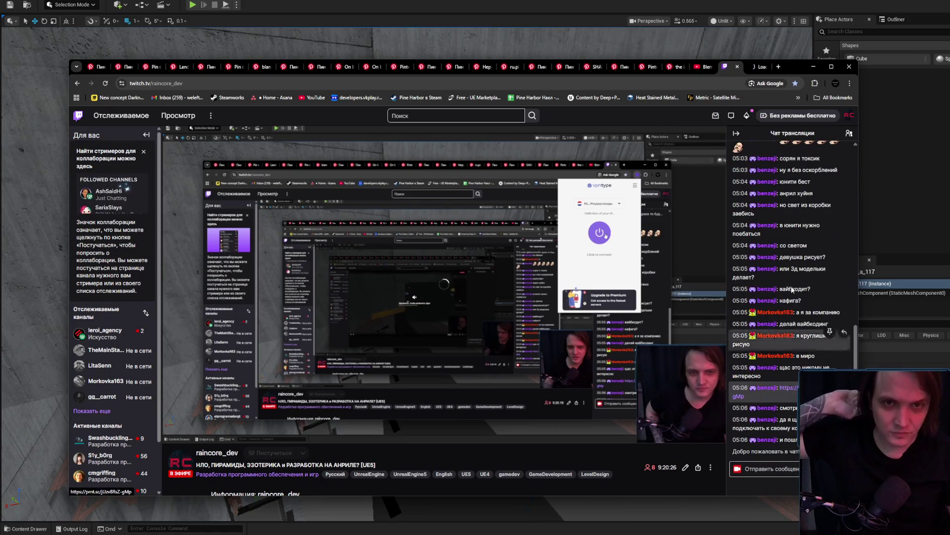
pyautogui.click(787, 391)
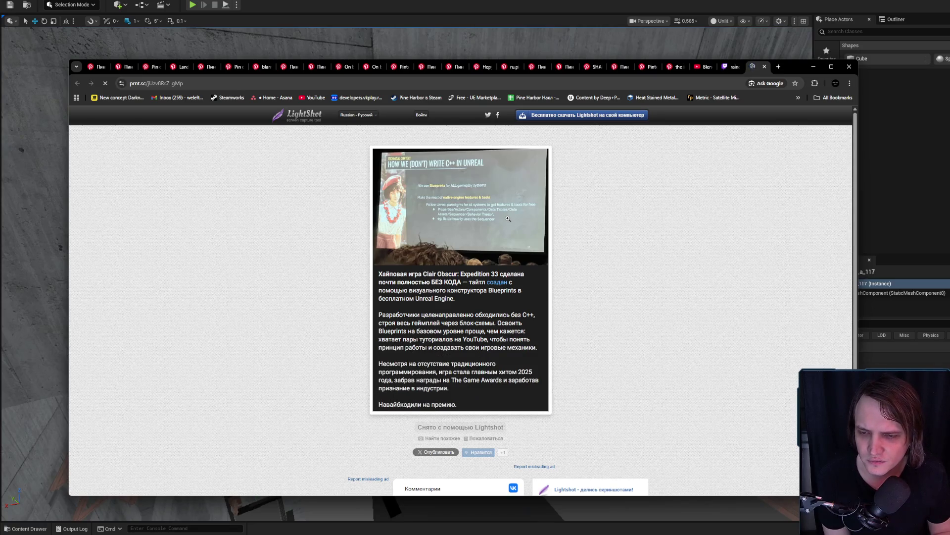
# Step: Close the Lightshot screenshot tab and minimize Chrome to return to Unreal
pyautogui.click(765, 66)
pyautogui.click(813, 66)
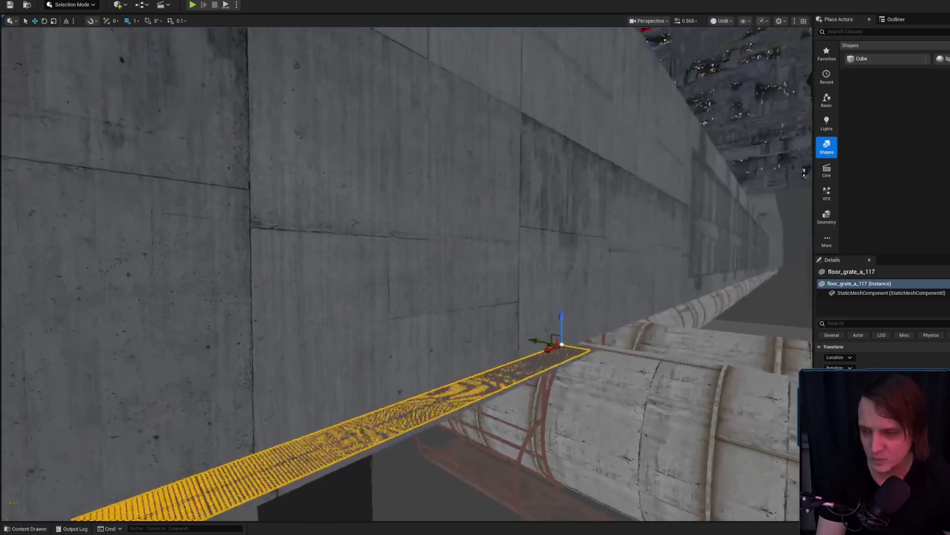
# Step: Select the Cube1832 slab and fly around it in rotate mode to check its placement
pyautogui.press('w')
pyautogui.scroll(-2, 462, 307)
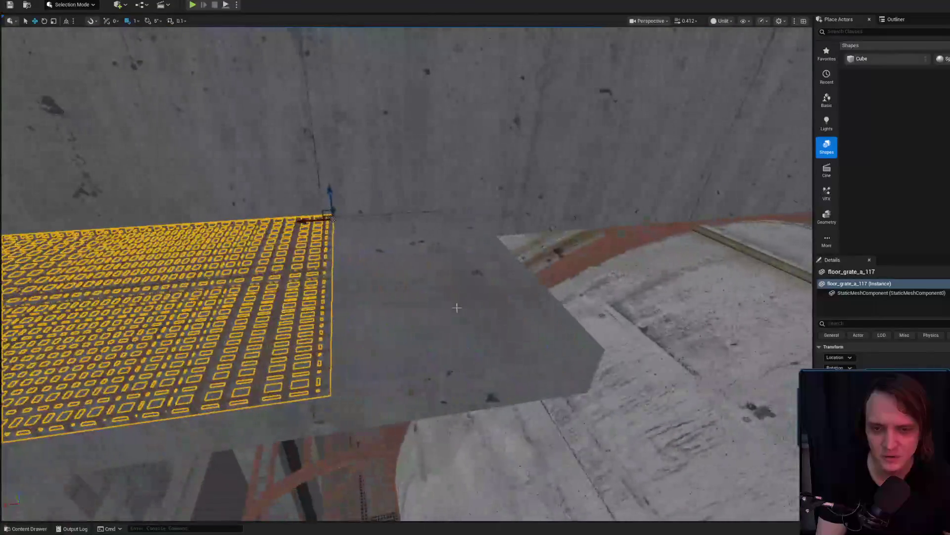
pyautogui.click(462, 308)
pyautogui.scroll(2, 462, 307)
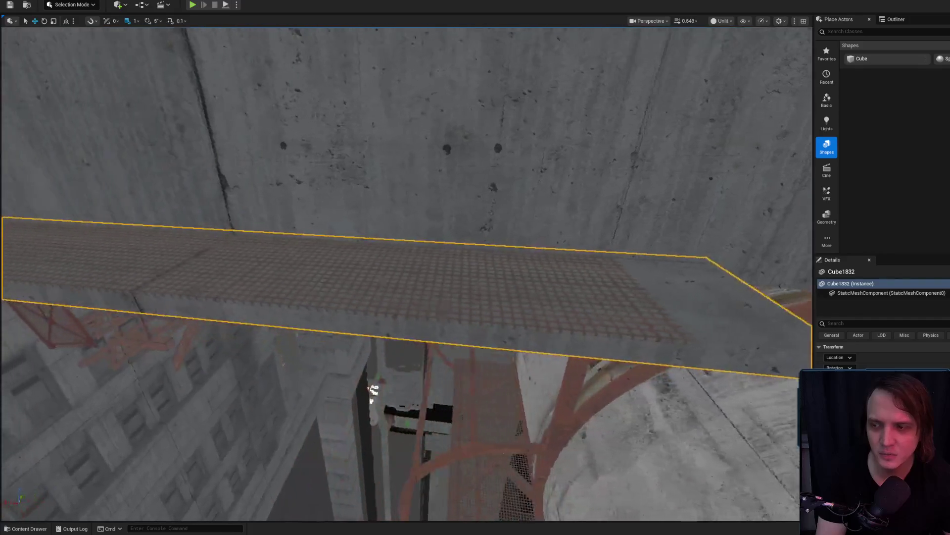
pyautogui.press('s')
pyautogui.scroll(1, 473, 279)
pyautogui.press('d')
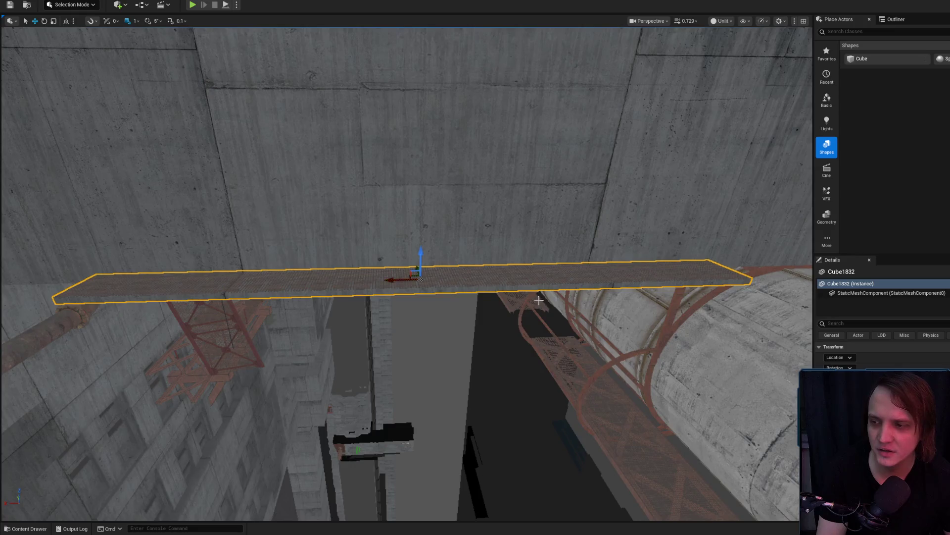
pyautogui.scroll(-3, 539, 301)
pyautogui.press('w')
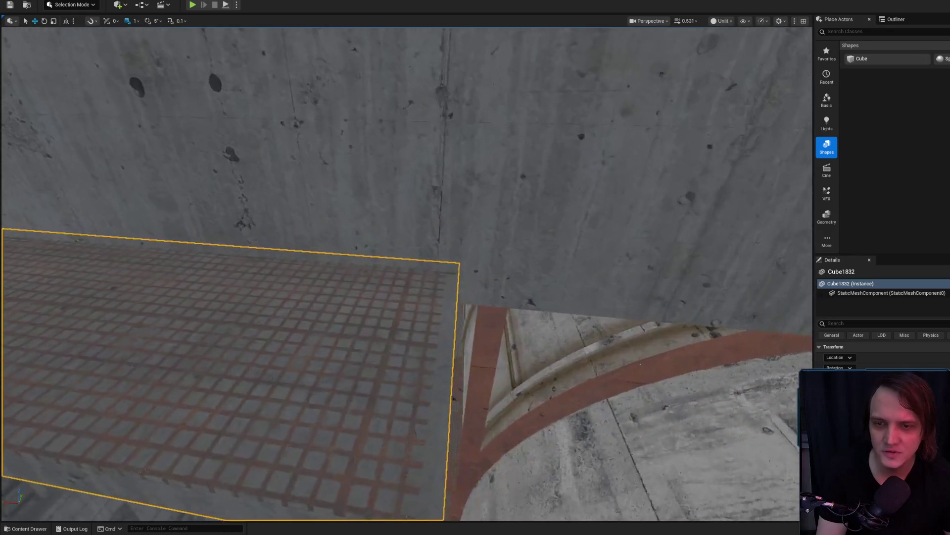
pyautogui.scroll(2, 400, 272)
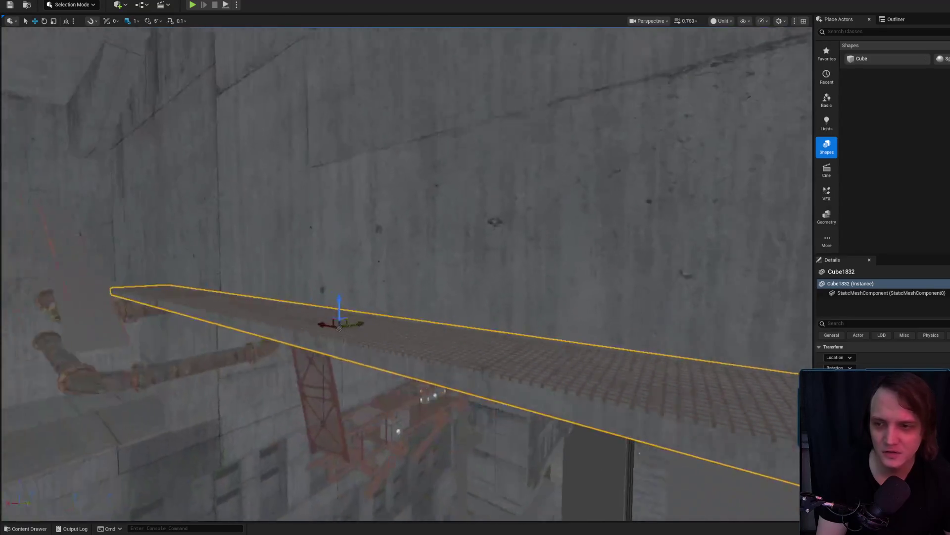
pyautogui.scroll(-3, 406, 272)
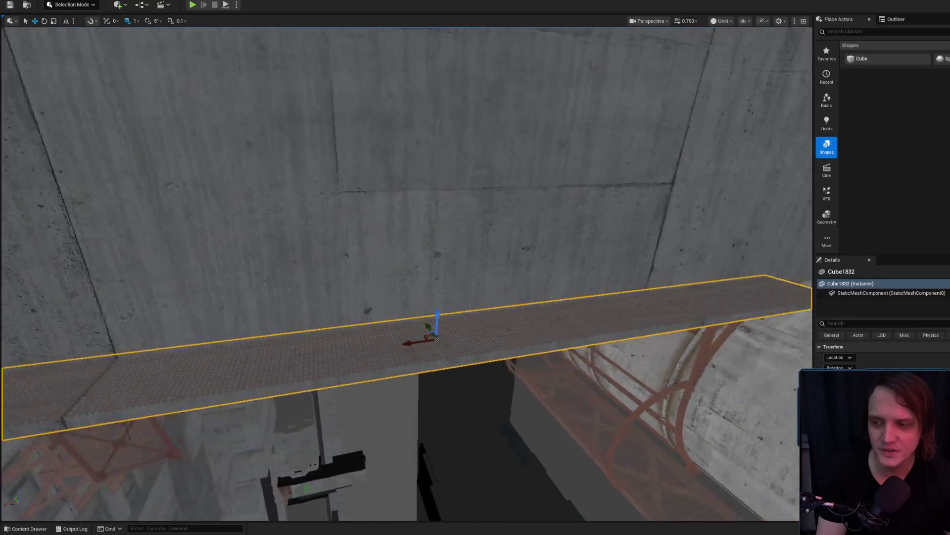
pyautogui.press('e')
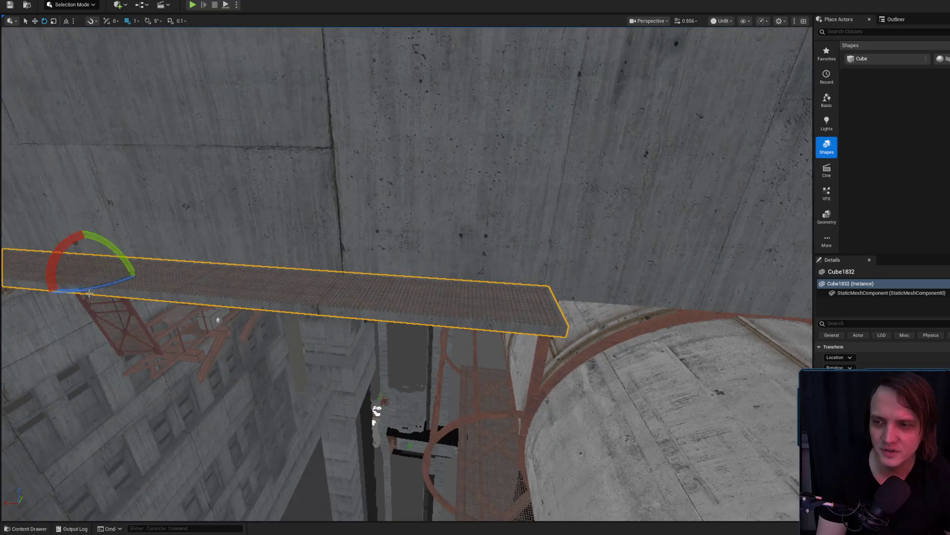
pyautogui.scroll(-2, 400, 272)
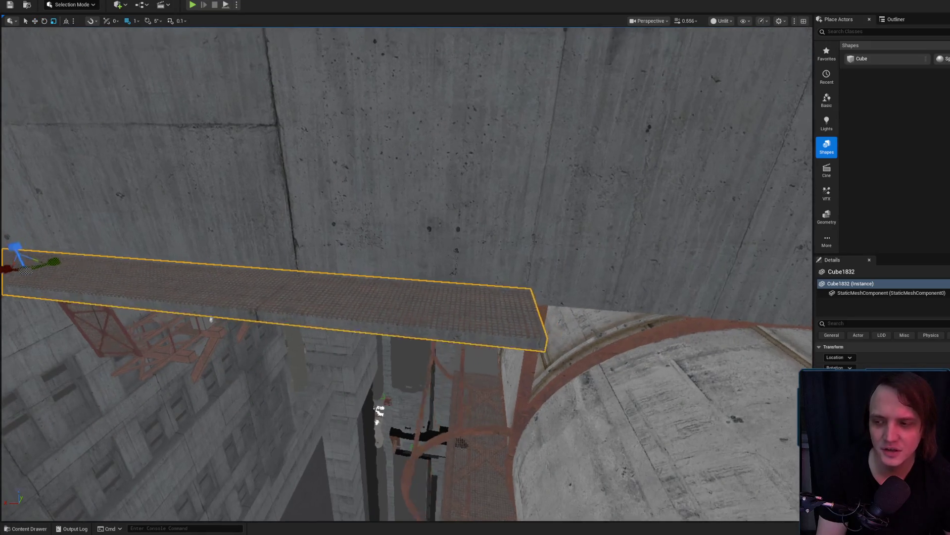
pyautogui.press('w')
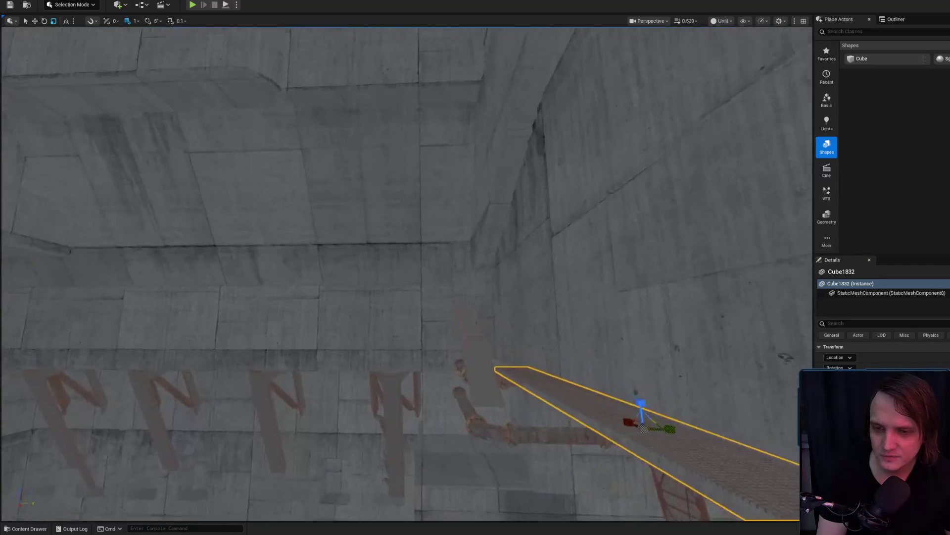
# Step: Reselect the grated Cube1832 slab and fly along it toward the pipes to inspect it
pyautogui.press('w')
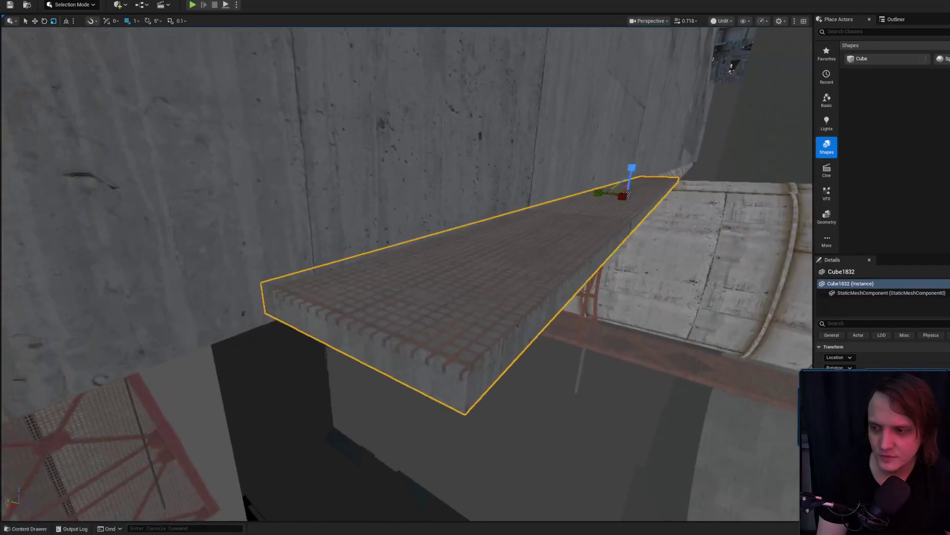
pyautogui.press('s')
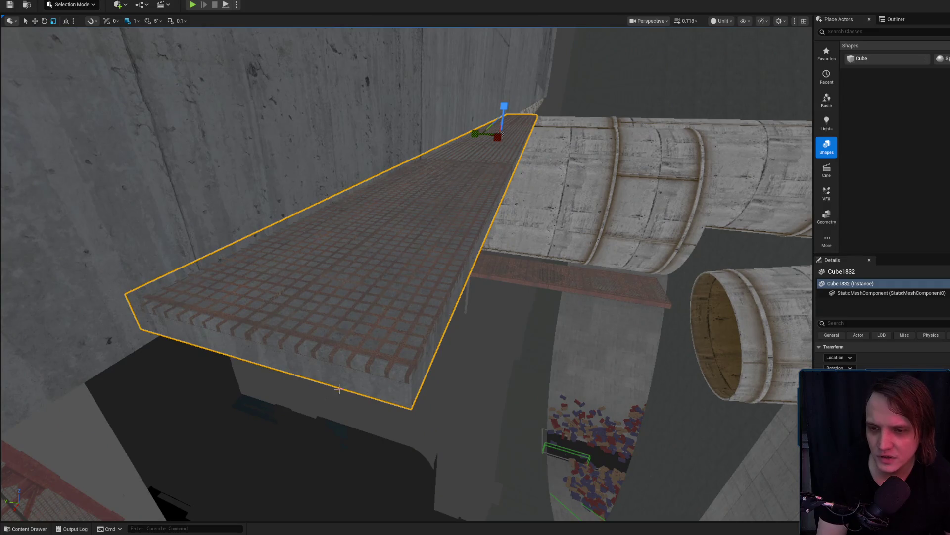
pyautogui.press('w')
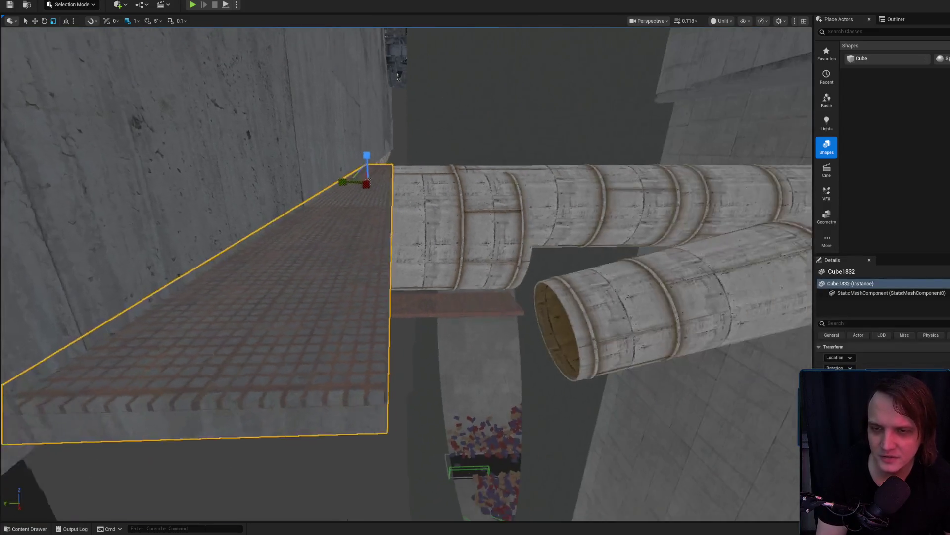
pyautogui.press('Escape')
pyautogui.click(370, 400)
pyautogui.press('w')
pyautogui.scroll(-2, 364, 399)
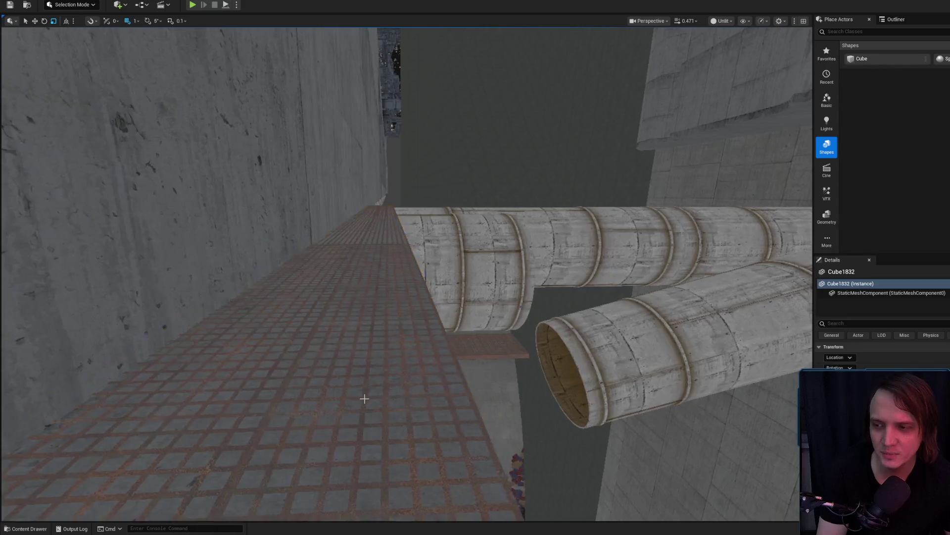
pyautogui.press('w')
pyautogui.scroll(2, 364, 399)
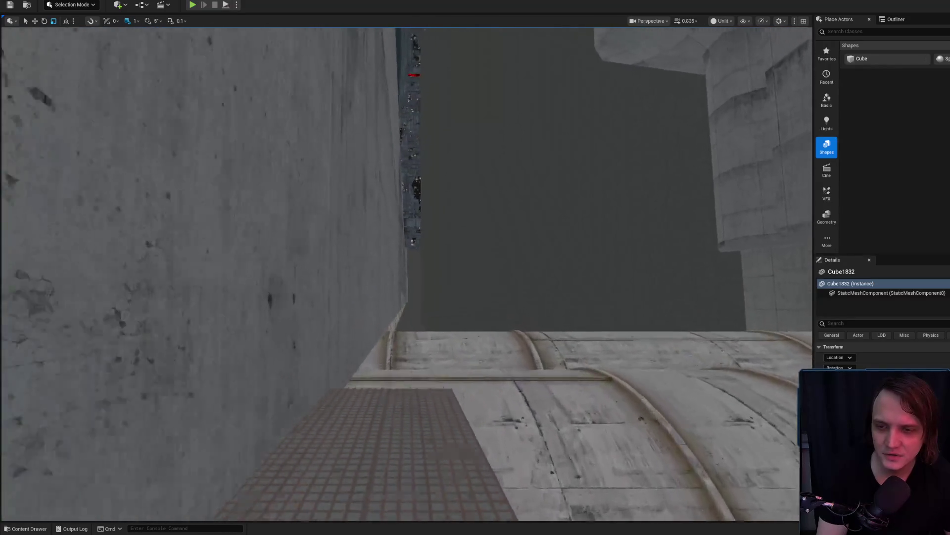
pyautogui.press('w')
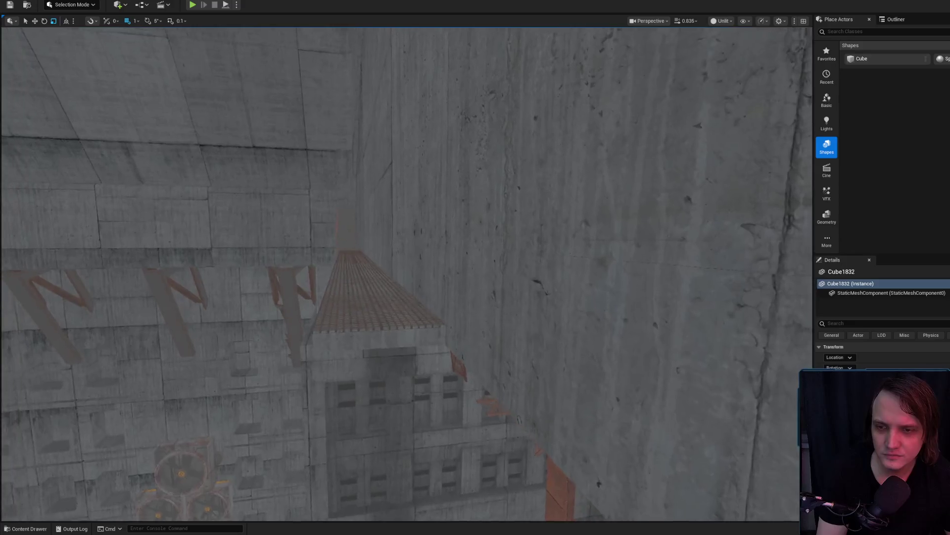
pyautogui.scroll(-1, 365, 399)
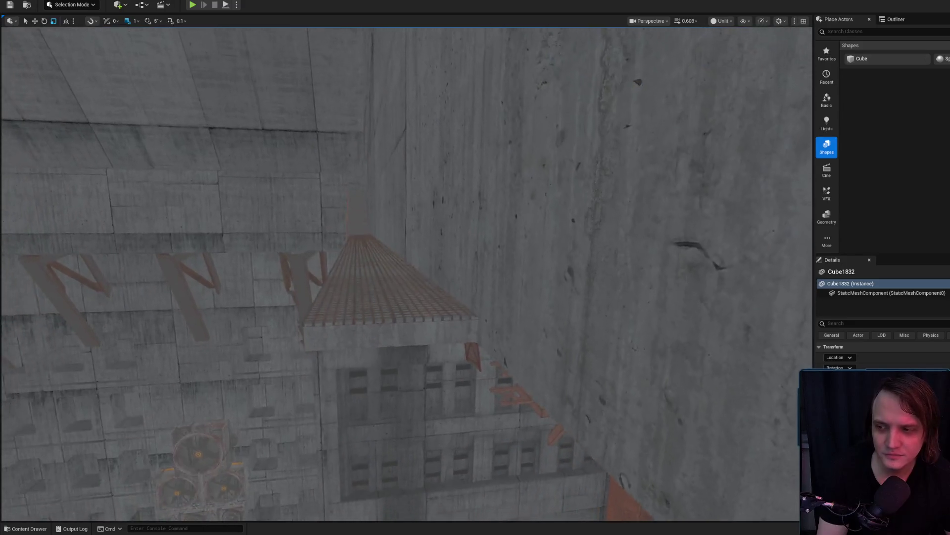
pyautogui.press('w')
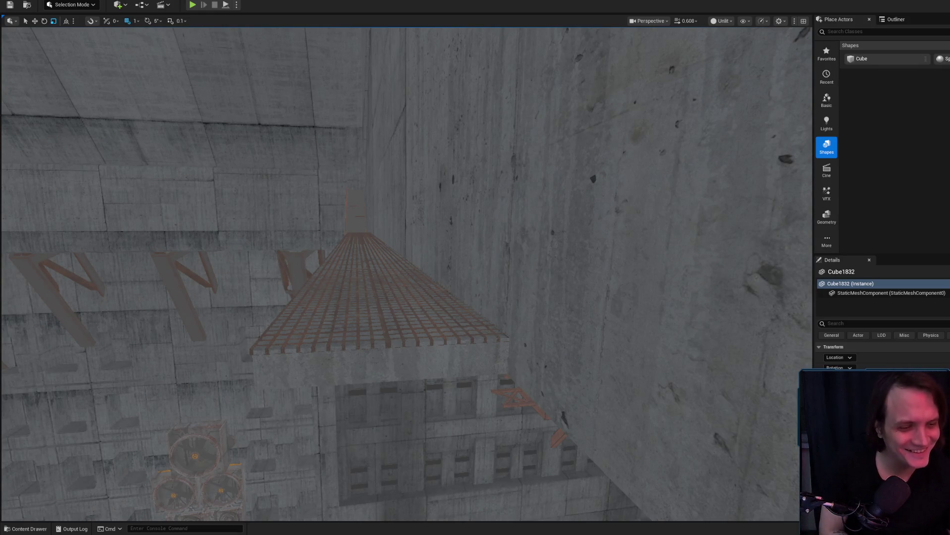
# Step: Save Level_3_Game with Ctrl+S, confirming the Save Content dialog
pyautogui.hotkey('ctrl', 's')
pyautogui.click(712, 344)
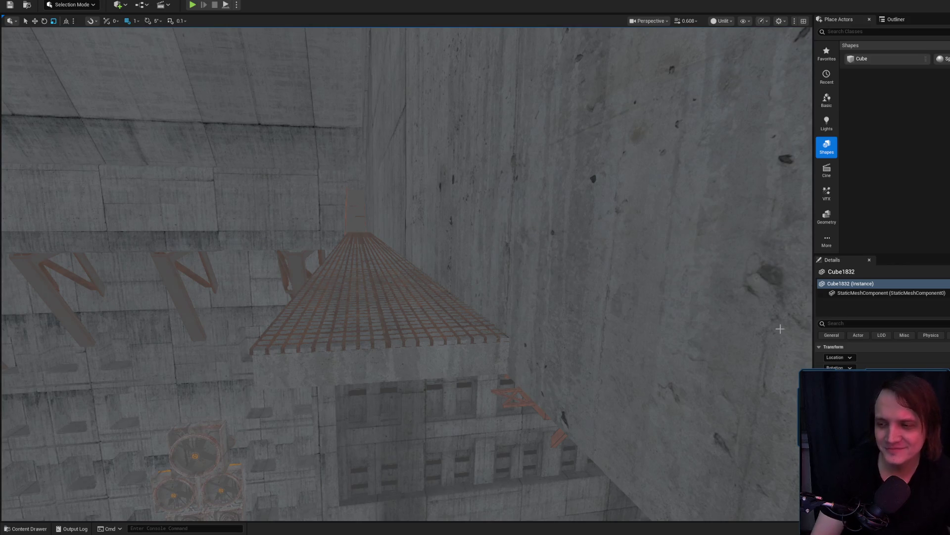
pyautogui.moveTo(560, 259)
pyautogui.mouseDown()
pyautogui.moveTo(549, 267)
pyautogui.moveTo(540, 243)
pyautogui.mouseUp()
# Step: Select the walkway and end pieces, place a step block below the back wall, then deselect
pyautogui.moveTo(463, 325)
pyautogui.mouseDown()
pyautogui.moveTo(458, 319)
pyautogui.moveTo(463, 325)
pyautogui.mouseUp()
pyautogui.click(391, 306)
pyautogui.press('f')
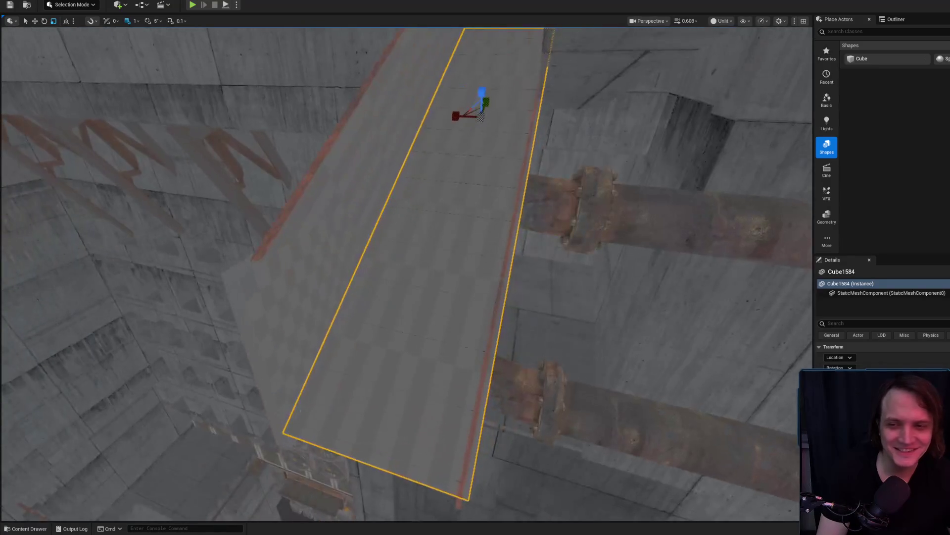
pyautogui.keyDown('ctrl'); pyautogui.click(312, 269); pyautogui.keyUp('ctrl')
pyautogui.moveTo(353, 168); pyautogui.dragTo(390, 290)
pyautogui.keyDown('ctrl'); pyautogui.click(363, 263); pyautogui.keyUp('ctrl')
pyautogui.moveTo(403, 259); pyautogui.dragTo(399, 237)
pyautogui.hotkey('ctrl', 'z')
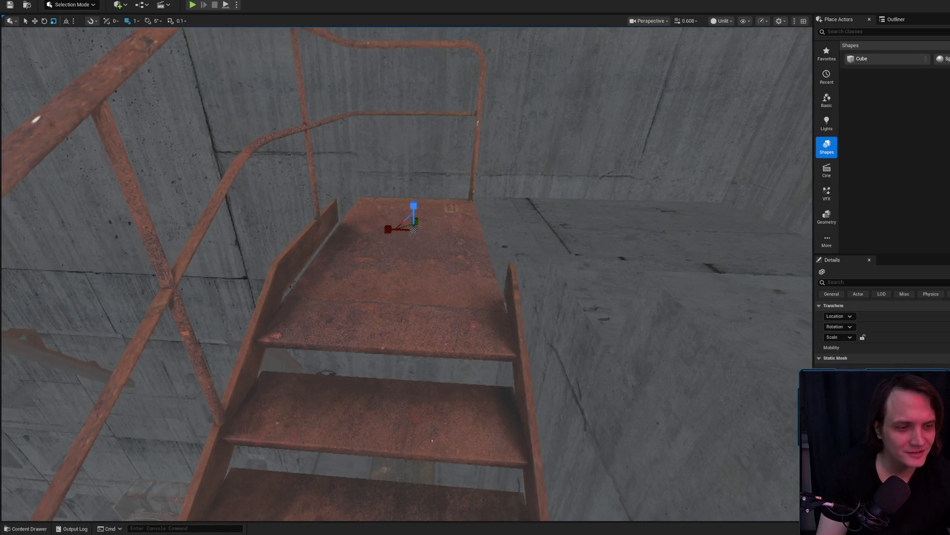
pyautogui.press('Escape')
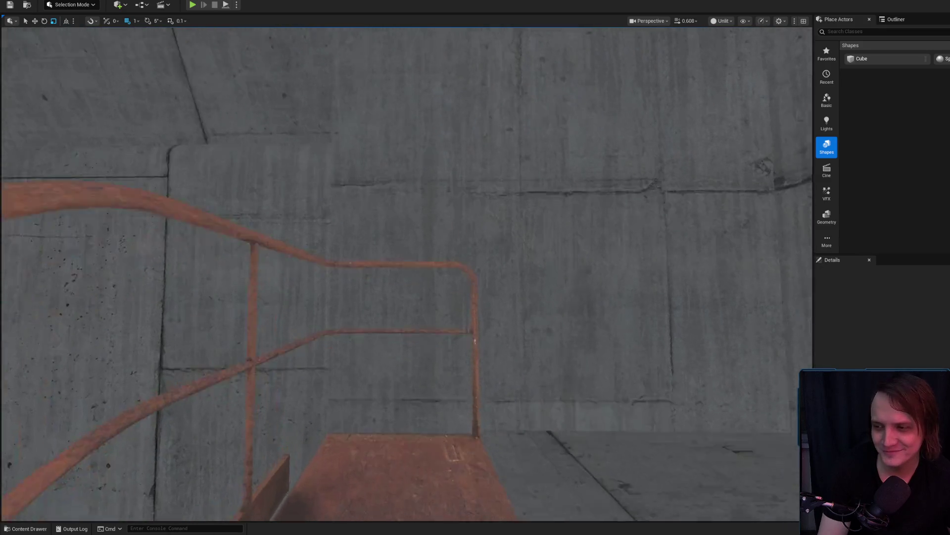
pyautogui.moveTo(525, 330)
pyautogui.mouseDown()
pyautogui.moveTo(505, 347)
pyautogui.moveTo(515, 351)
pyautogui.moveTo(507, 369)
pyautogui.mouseUp()
# Step: Select and inspect the floor cube by the stairs, then deselect it
pyautogui.click(297, 396)
pyautogui.moveTo(297, 396)
pyautogui.mouseDown()
pyautogui.moveTo(292, 381)
pyautogui.moveTo(297, 409)
pyautogui.moveTo(320, 238)
pyautogui.moveTo(333, 238)
pyautogui.moveTo(336, 257)
pyautogui.moveTo(346, 257)
pyautogui.moveTo(347, 239)
pyautogui.mouseUp()
pyautogui.press('Escape')
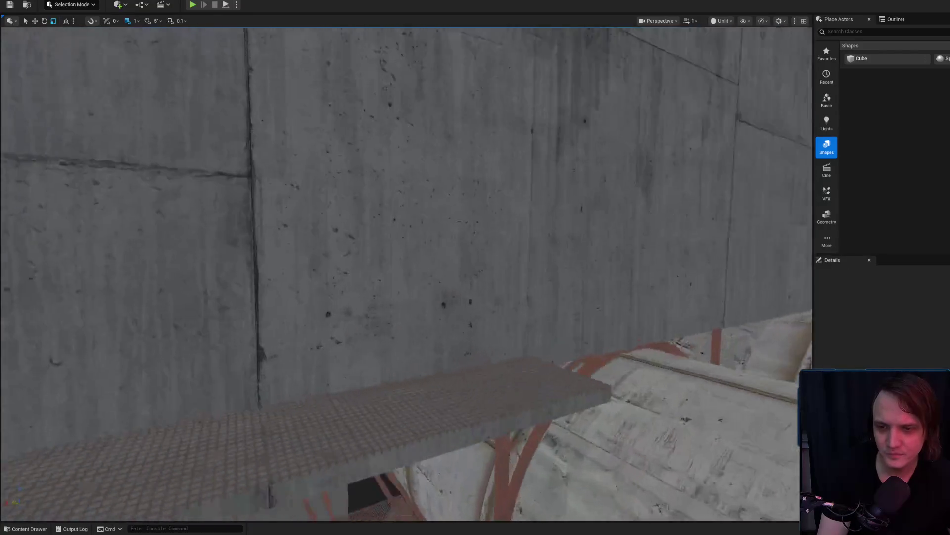
pyautogui.moveTo(346, 239)
pyautogui.mouseDown()
pyautogui.moveTo(357, 240)
pyautogui.moveTo(356, 198)
pyautogui.mouseUp()
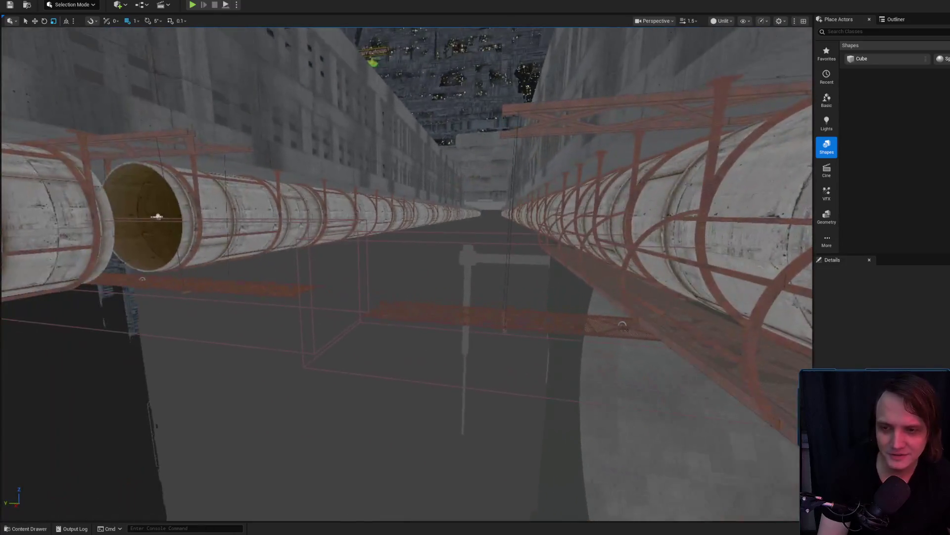
pyautogui.moveTo(156, 216); pyautogui.dragTo(375, 270)
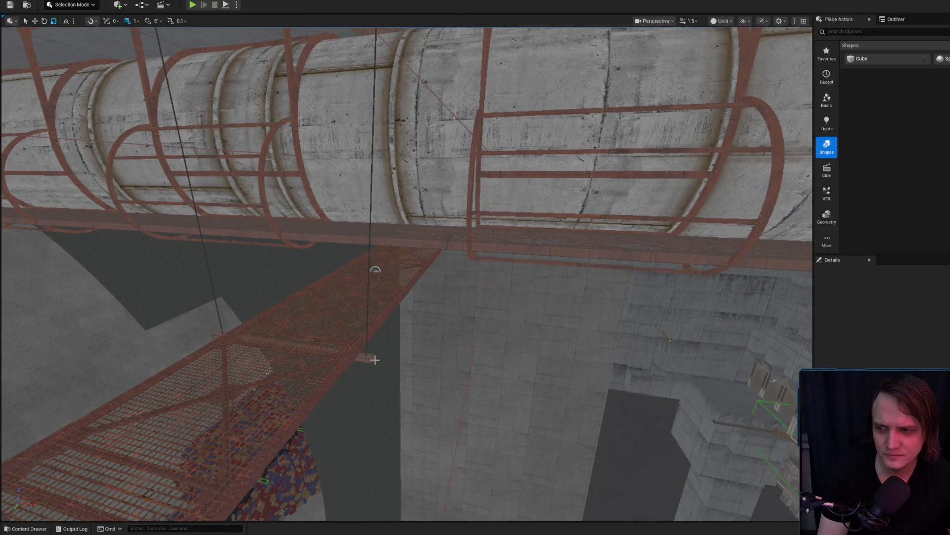
# Step: Select the rope bridge catwalk and look around it up to the concrete ceiling
pyautogui.click(352, 356)
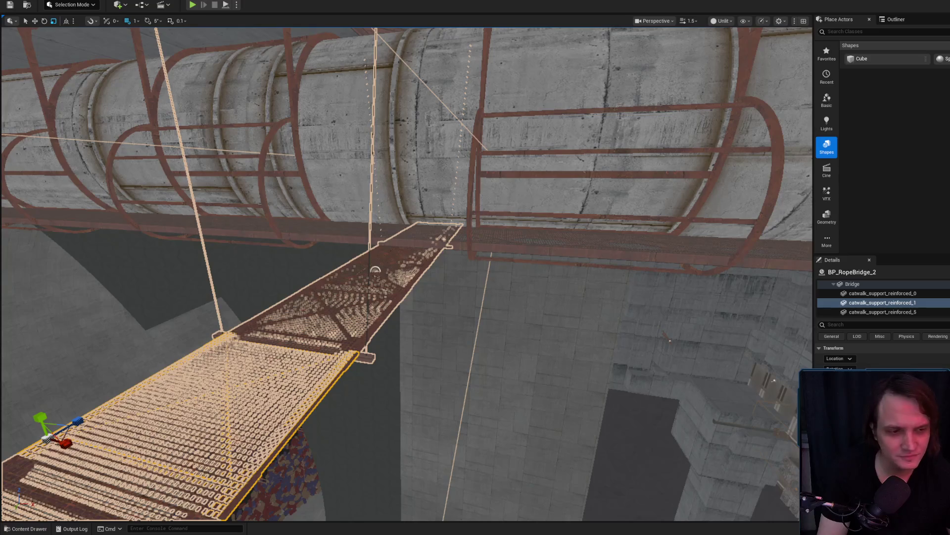
pyautogui.hotkey('ctrl', 'space')
pyautogui.moveTo(669, 339); pyautogui.dragTo(755, 220)
pyautogui.moveTo(475, 268); pyautogui.dragTo(475, 347)
pyautogui.moveTo(156, 452)
pyautogui.mouseDown()
pyautogui.moveTo(91, 488)
pyautogui.moveTo(135, 153)
pyautogui.moveTo(109, 418)
pyautogui.moveTo(47, 484)
pyautogui.moveTo(100, 454)
pyautogui.moveTo(114, 426)
pyautogui.moveTo(99, 455)
pyautogui.mouseUp()
pyautogui.moveTo(461, 255); pyautogui.dragTo(461, 255)
# Step: Select floor_grate_a_117 and browse the Content Drawer to Packs > IndustrialCatwalks > models
pyautogui.click(405, 292)
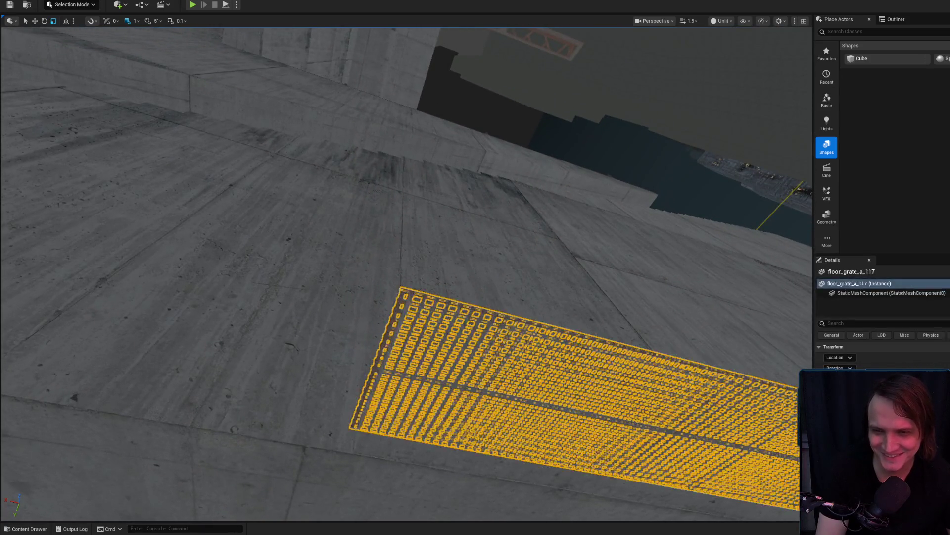
pyautogui.scroll(-3, 406, 268)
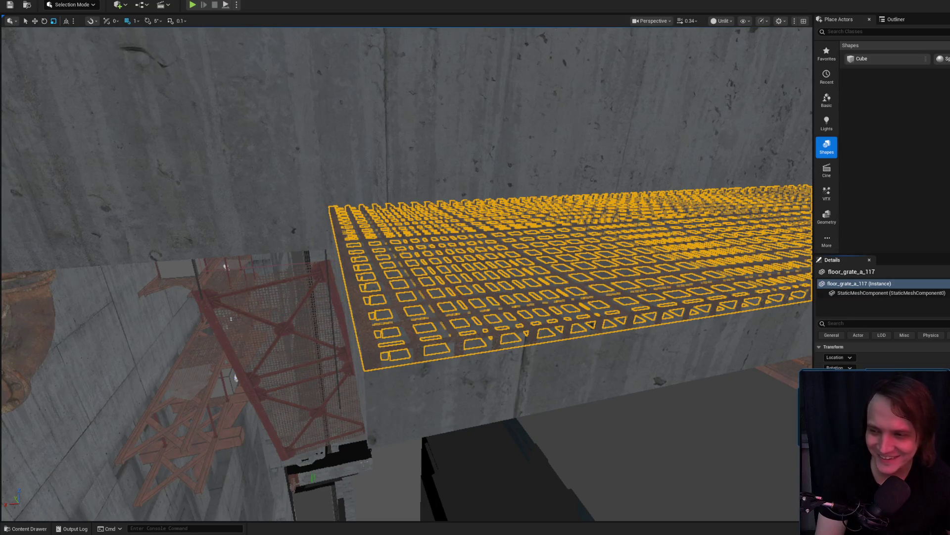
pyautogui.scroll(2, 385, 404)
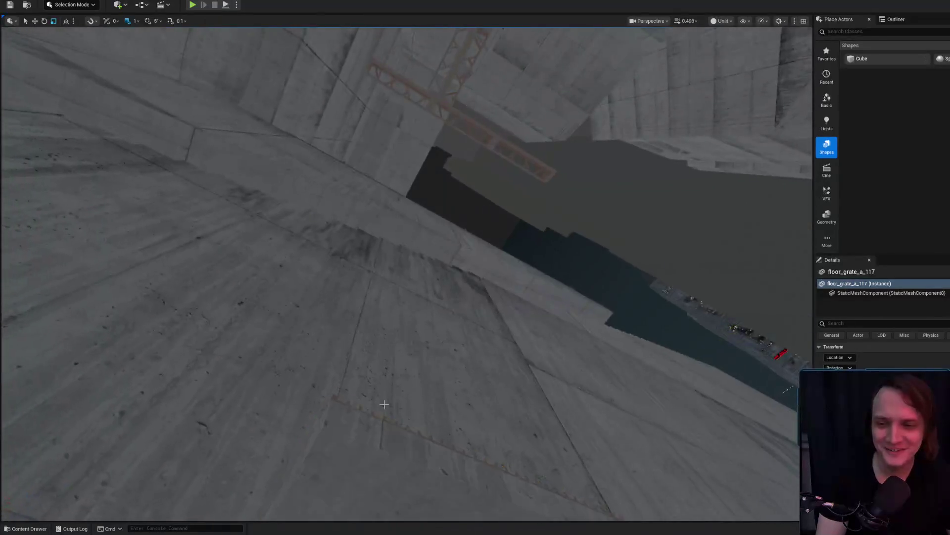
pyautogui.moveTo(384, 404); pyautogui.dragTo(384, 404)
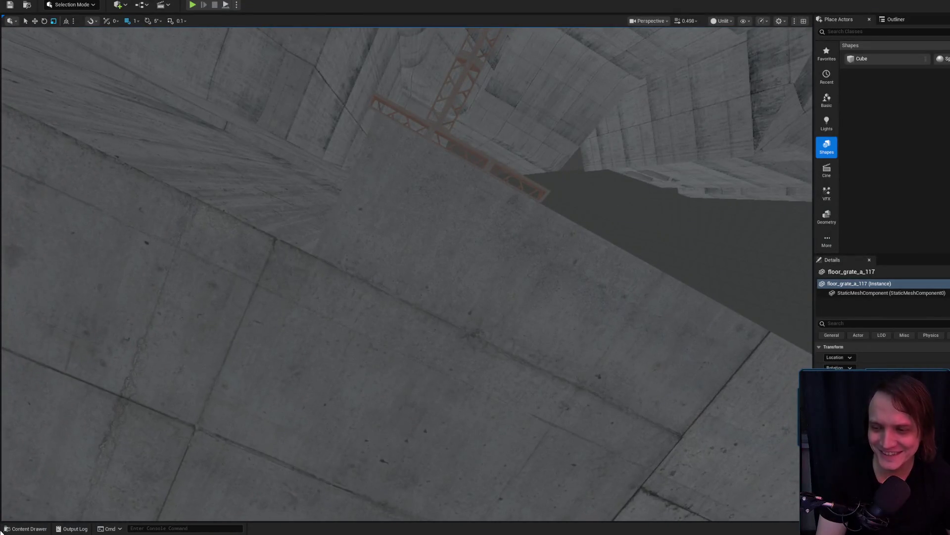
pyautogui.click(25, 528)
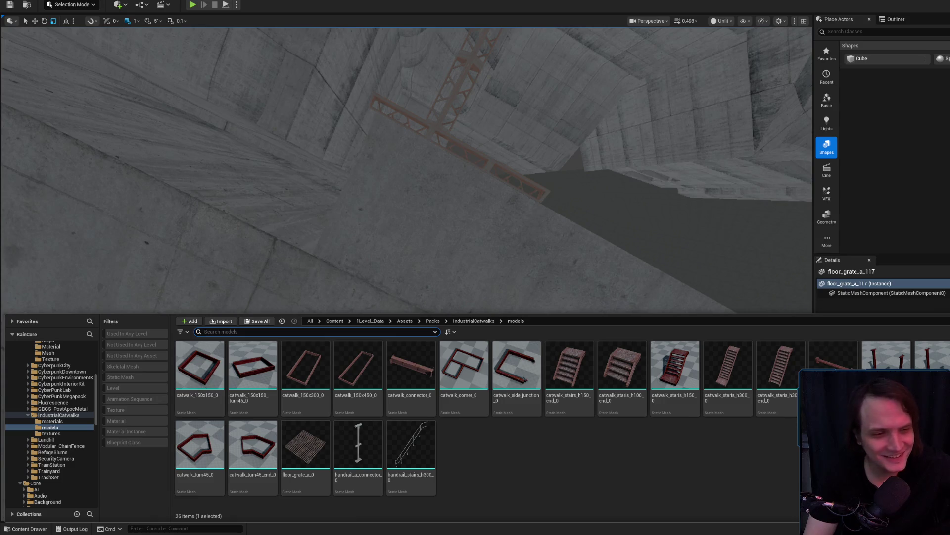
# Step: Drop a catwalk_support_reinforced into the level and rotate it into orientation
pyautogui.click(451, 265)
pyautogui.moveTo(416, 285); pyautogui.dragTo(416, 285)
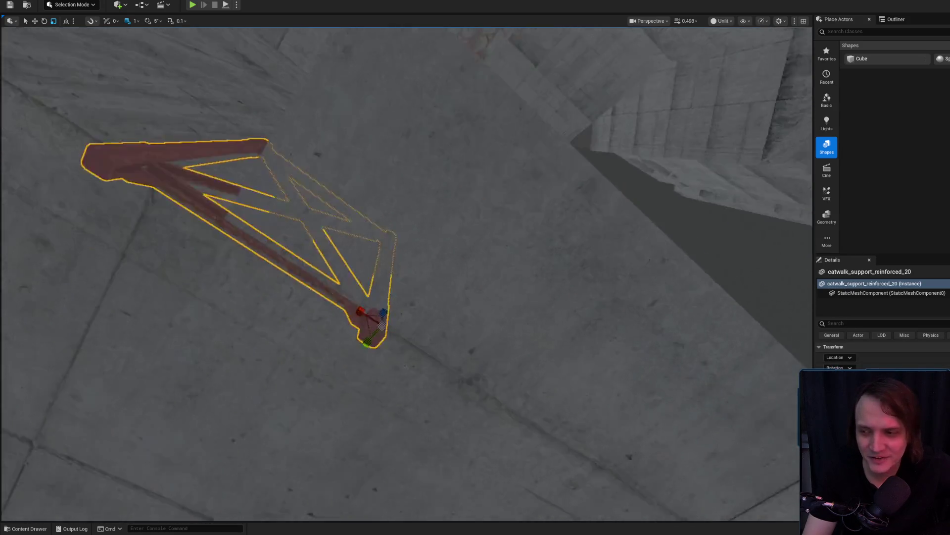
pyautogui.moveTo(389, 167)
pyautogui.mouseDown()
pyautogui.moveTo(403, 127)
pyautogui.moveTo(377, 130)
pyautogui.moveTo(386, 178)
pyautogui.mouseUp()
pyautogui.hotkey('ctrl', 'z')
pyautogui.moveTo(445, 268); pyautogui.dragTo(426, 326)
# Step: Position the support beneath the grated slab Cube1832 and check its underside
pyautogui.moveTo(474, 169)
pyautogui.mouseDown()
pyautogui.moveTo(509, 186)
pyautogui.moveTo(548, 186)
pyautogui.moveTo(547, 223)
pyautogui.moveTo(519, 228)
pyautogui.moveTo(470, 188)
pyautogui.mouseUp()
pyautogui.press('w')
pyautogui.scroll(5, 547, 187)
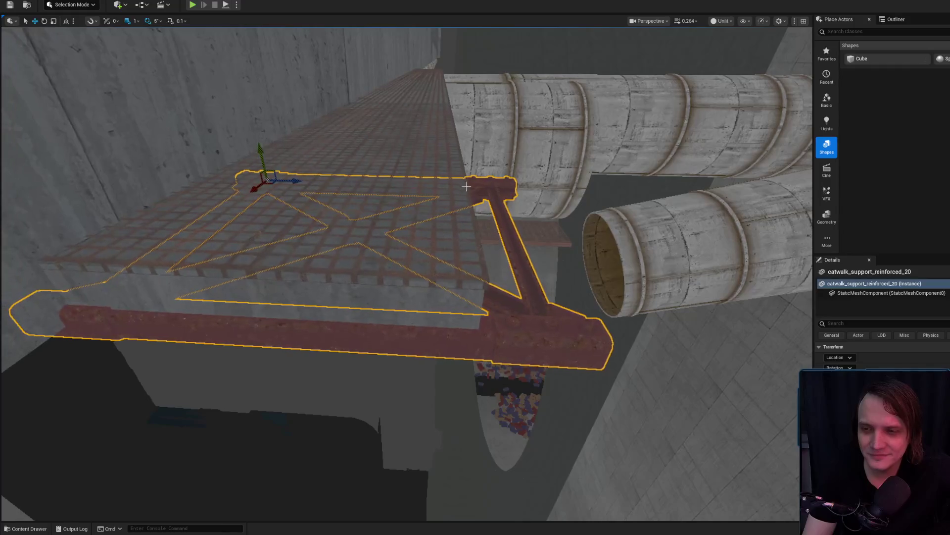
pyautogui.moveTo(267, 176)
pyautogui.mouseDown()
pyautogui.moveTo(270, 119)
pyautogui.moveTo(287, 179)
pyautogui.moveTo(282, 141)
pyautogui.mouseUp()
pyautogui.moveTo(267, 173); pyautogui.dragTo(261, 230)
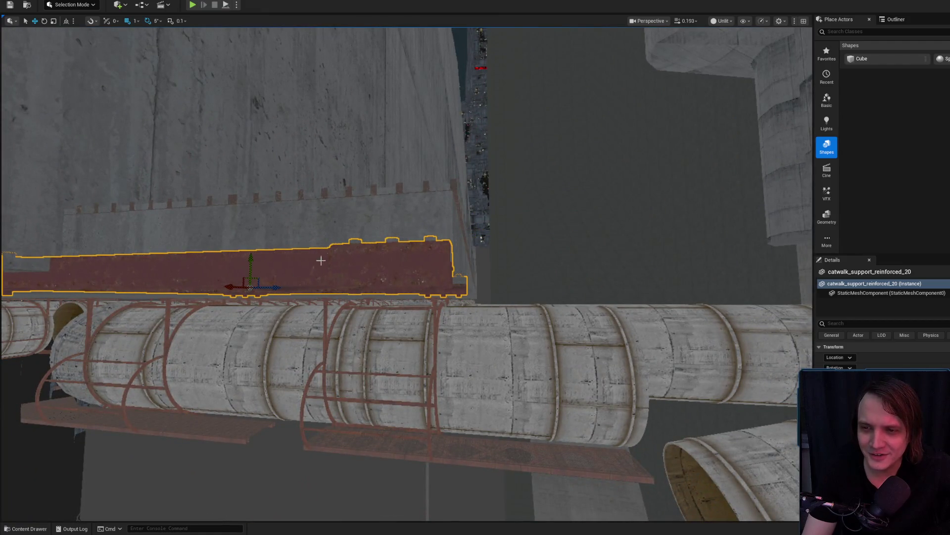
pyautogui.scroll(2, 316, 262)
pyautogui.moveTo(289, 302); pyautogui.dragTo(296, 300)
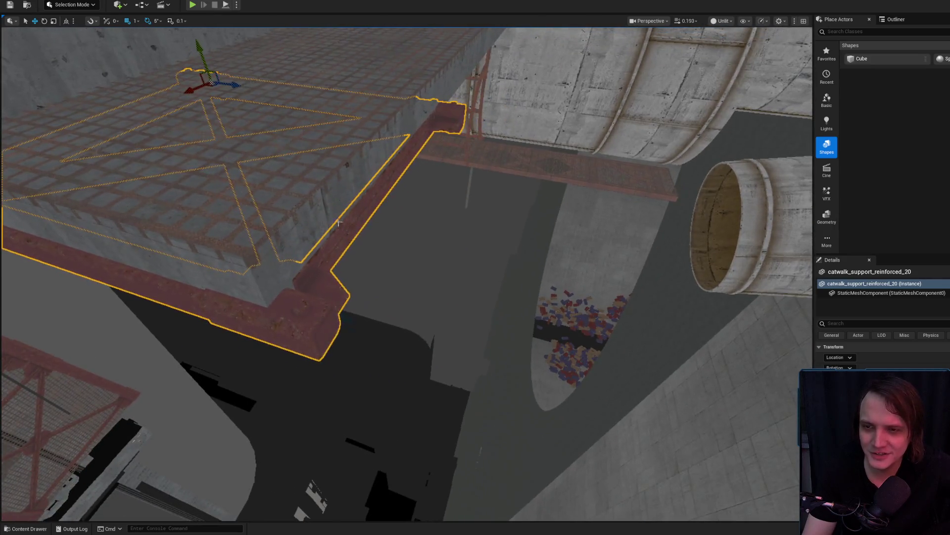
pyautogui.click(346, 193)
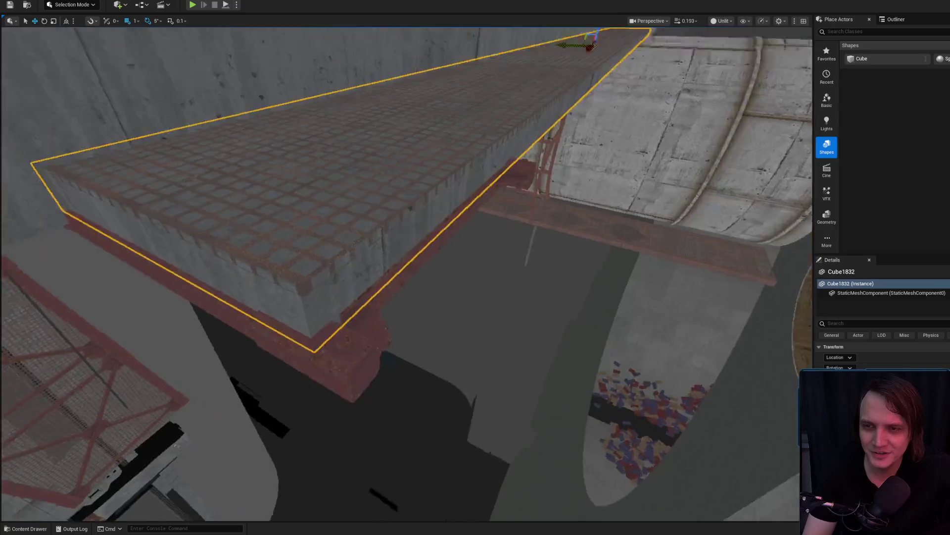
pyautogui.moveTo(426, 307)
pyautogui.mouseDown()
pyautogui.moveTo(436, 248)
pyautogui.moveTo(426, 277)
pyautogui.moveTo(357, 287)
pyautogui.mouseUp()
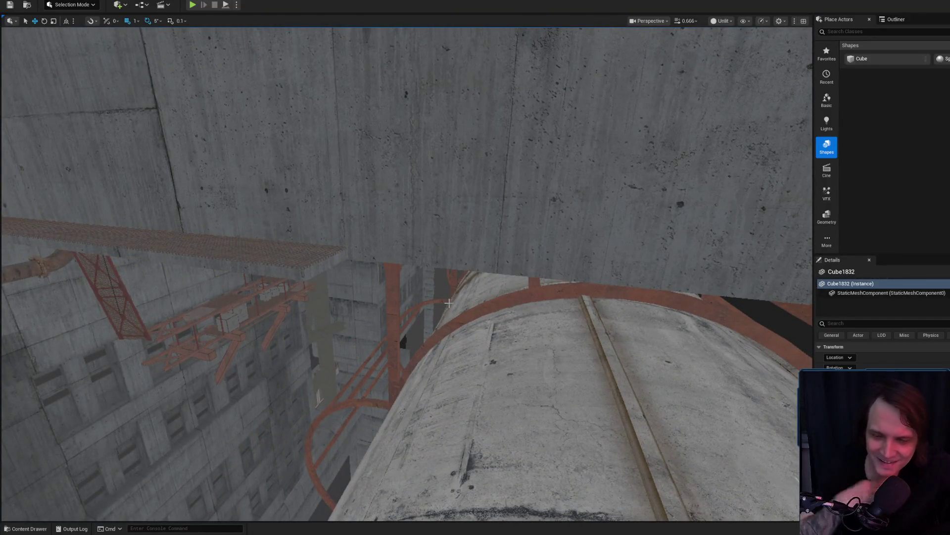
# Step: Fly toward the wall and the large ductwork pipe beside the walkway
pyautogui.moveTo(476, 312)
pyautogui.mouseDown()
pyautogui.moveTo(445, 302)
pyautogui.moveTo(204, 297)
pyautogui.moveTo(462, 201)
pyautogui.moveTo(202, 312)
pyautogui.moveTo(101, 297)
pyautogui.moveTo(198, 297)
pyautogui.moveTo(178, 322)
pyautogui.moveTo(159, 327)
pyautogui.mouseUp()
pyautogui.scroll(1, 101, 297)
pyautogui.rightClick(587, 441)
pyautogui.press('Escape')
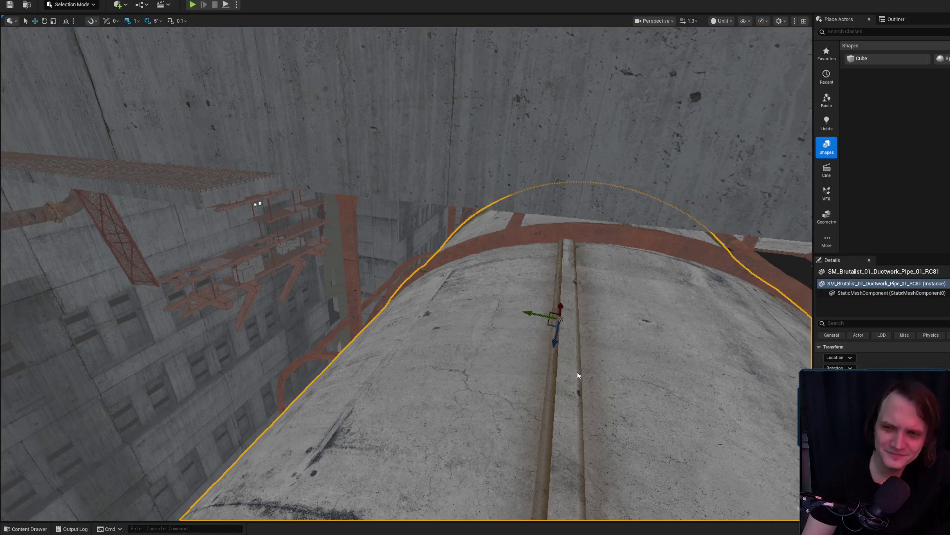
# Step: Run a quick play test, return to editing, and select the catwalk support under the walkway
pyautogui.hotkey('alt', 'p')
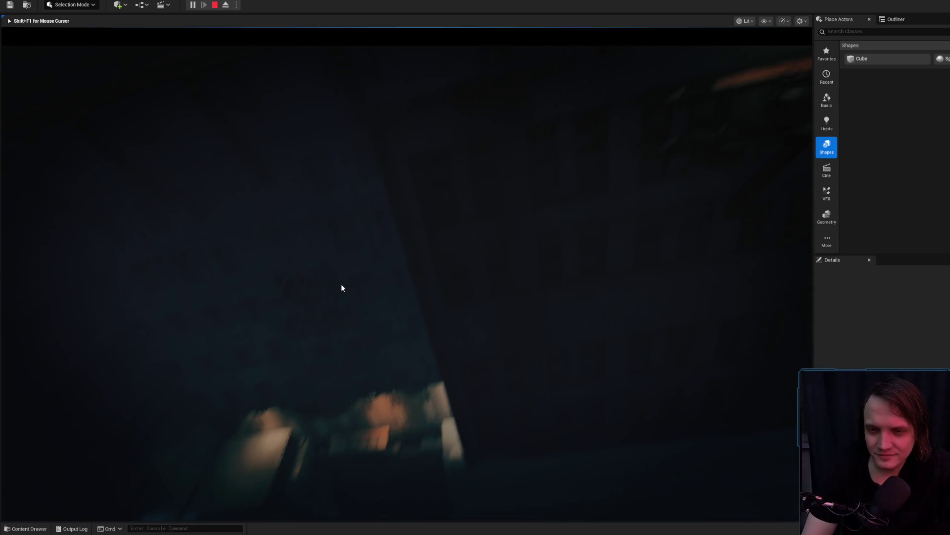
pyautogui.press('Escape')
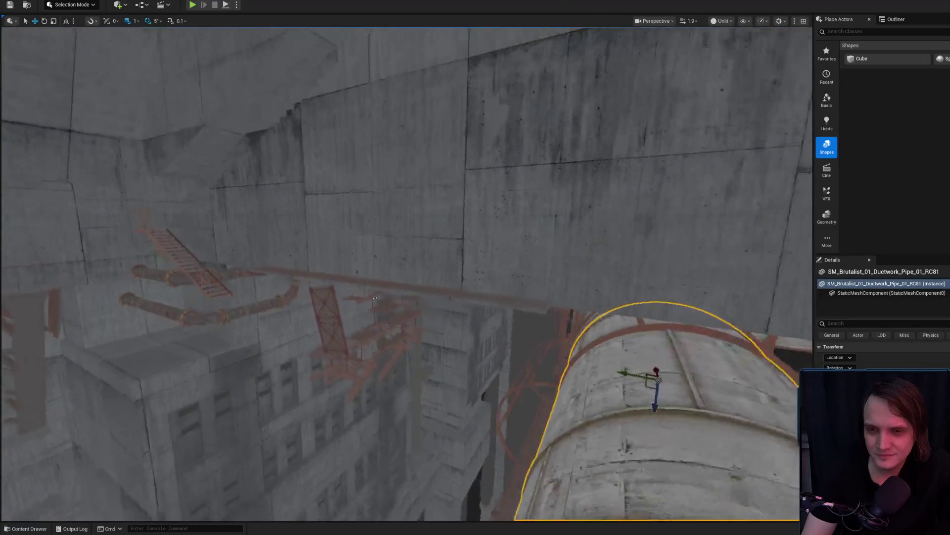
pyautogui.press('Escape')
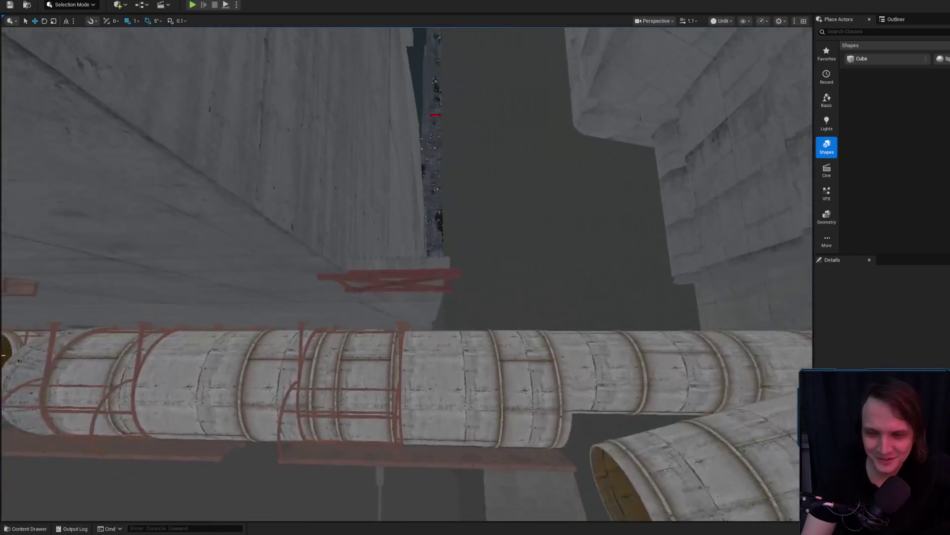
pyautogui.click(417, 282)
# Step: Frame and lower the support, briefly hiding Cube1832 to check its placement
pyautogui.press('f')
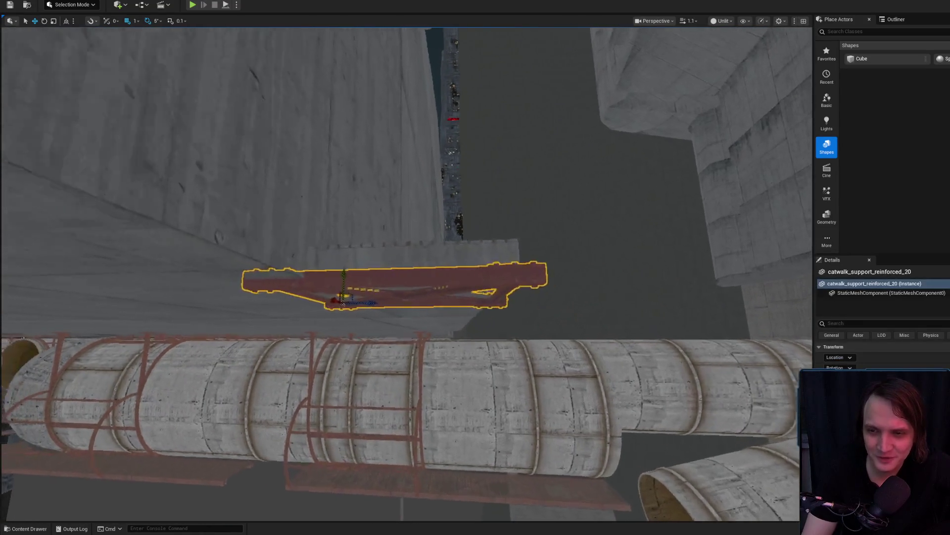
pyautogui.moveTo(324, 291); pyautogui.dragTo(277, 210)
pyautogui.click(299, 244)
pyautogui.press('f')
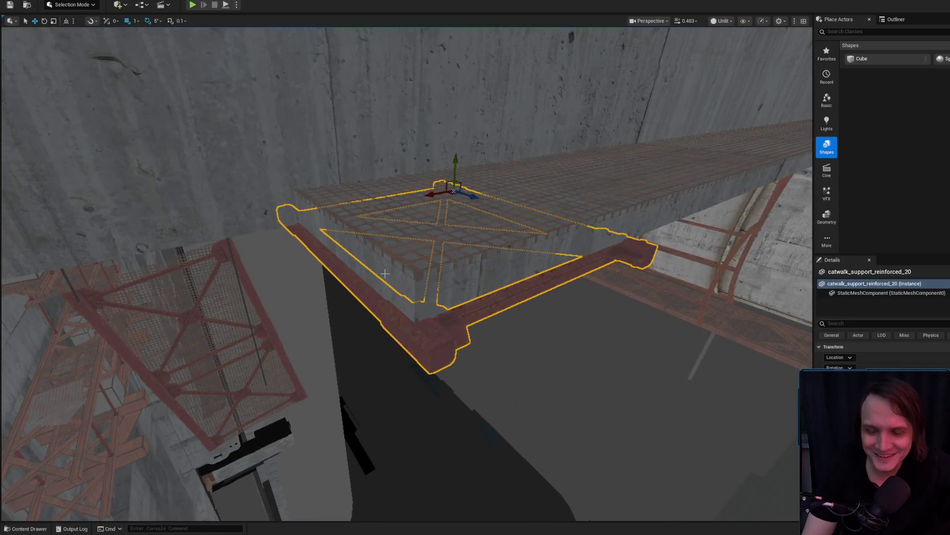
pyautogui.press('h')
pyautogui.hotkey('ctrl', 'h')
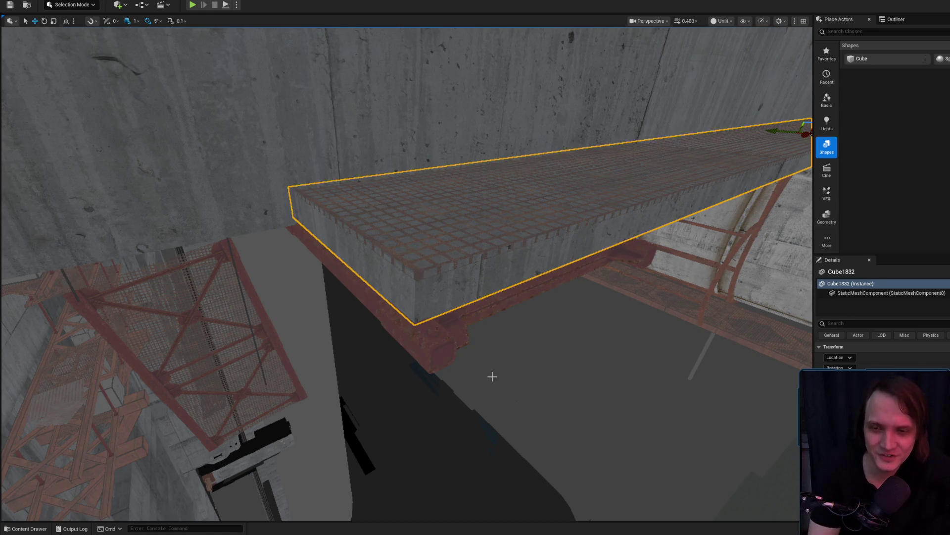
# Step: Slide catwalk_support_reinforced_20 left and raise it under the walkway's edge
pyautogui.click(520, 292)
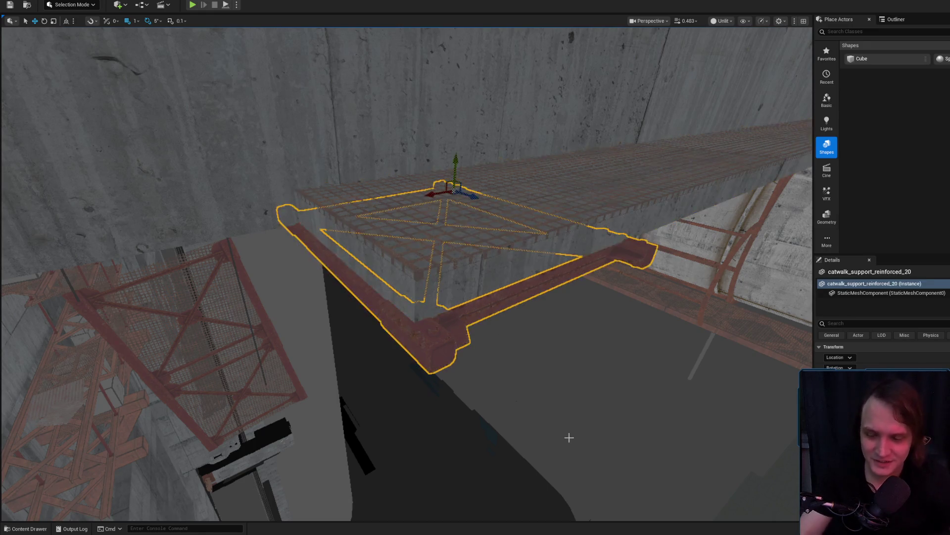
pyautogui.moveTo(569, 437); pyautogui.dragTo(575, 310)
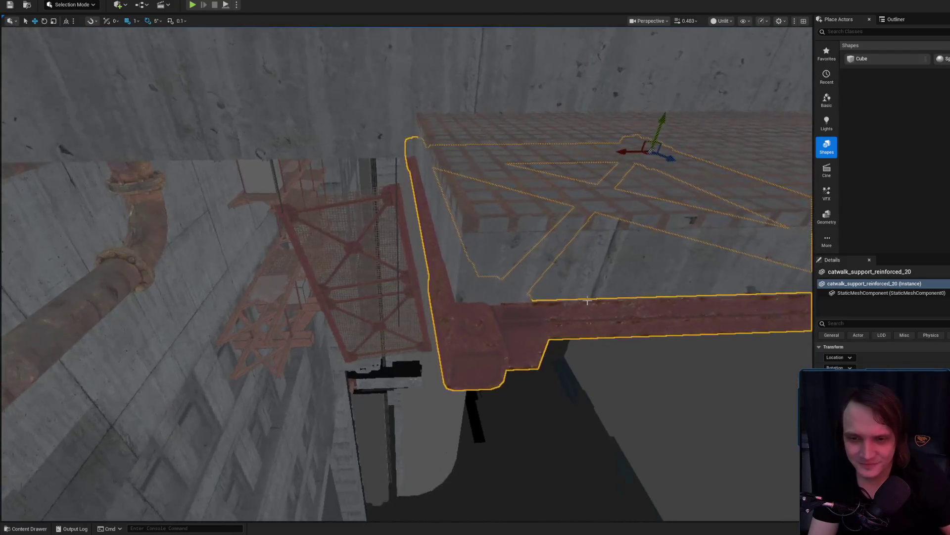
pyautogui.moveTo(629, 149); pyautogui.dragTo(612, 152)
pyautogui.moveTo(652, 118); pyautogui.dragTo(646, 111)
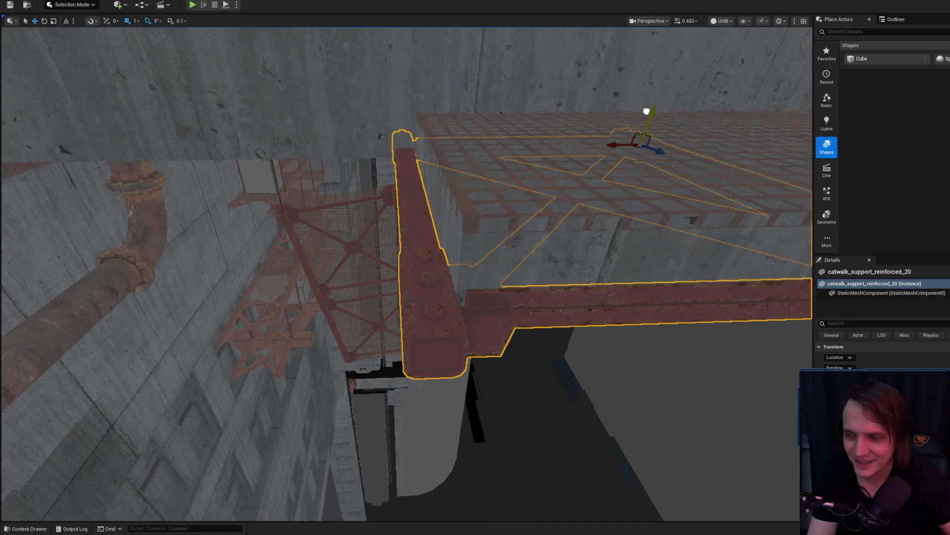
pyautogui.press('f')
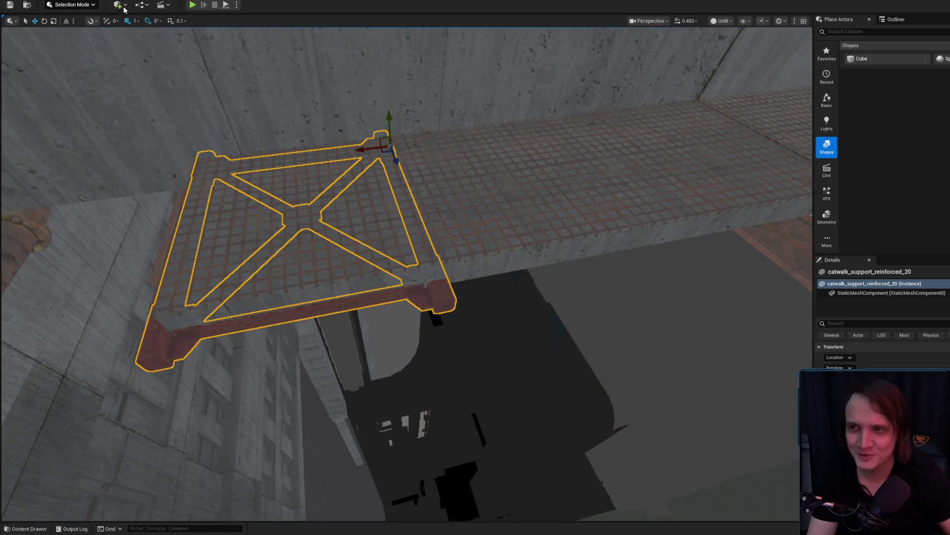
# Step: Set movement snapping to 1 and Alt-drag a duplicate support further along the catwalk
pyautogui.click(135, 22)
pyautogui.click(153, 64)
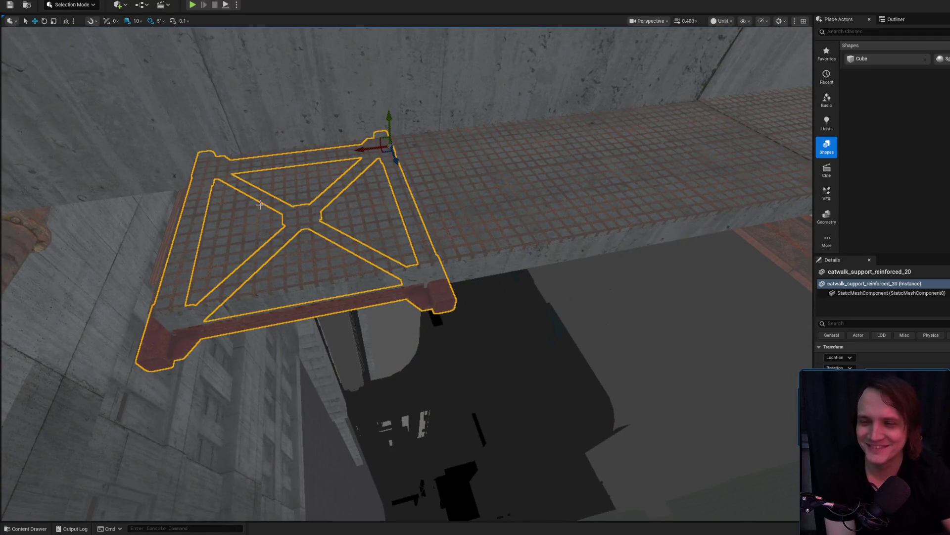
pyautogui.moveTo(361, 149); pyautogui.dragTo(562, 162)
pyautogui.scroll(-5, 563, 161)
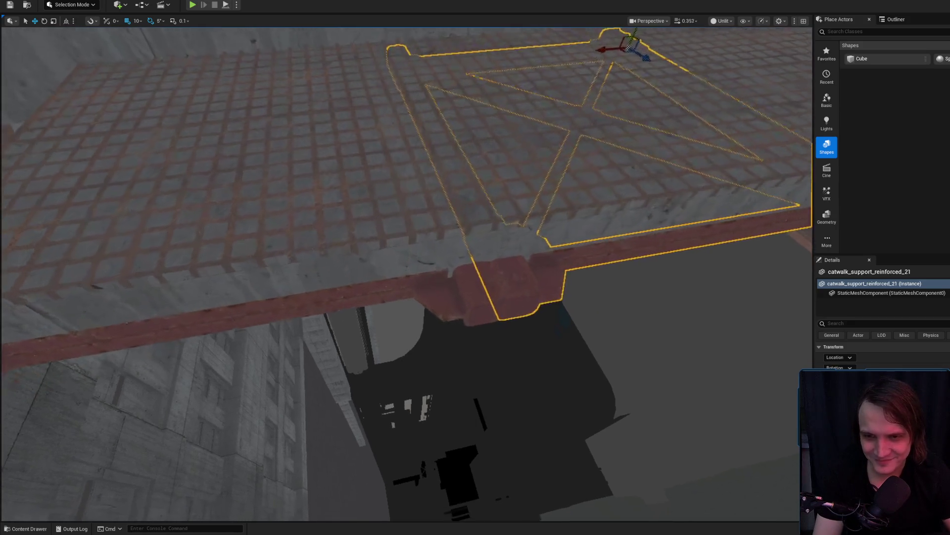
# Step: Shift the new support 21 right along the catwalk with snapping at 1
pyautogui.click(137, 20)
pyautogui.click(145, 40)
pyautogui.scroll(5, 510, 143)
pyautogui.moveTo(513, 126)
pyautogui.mouseDown()
pyautogui.moveTo(575, 121)
pyautogui.moveTo(565, 124)
pyautogui.mouseUp()
pyautogui.press('f')
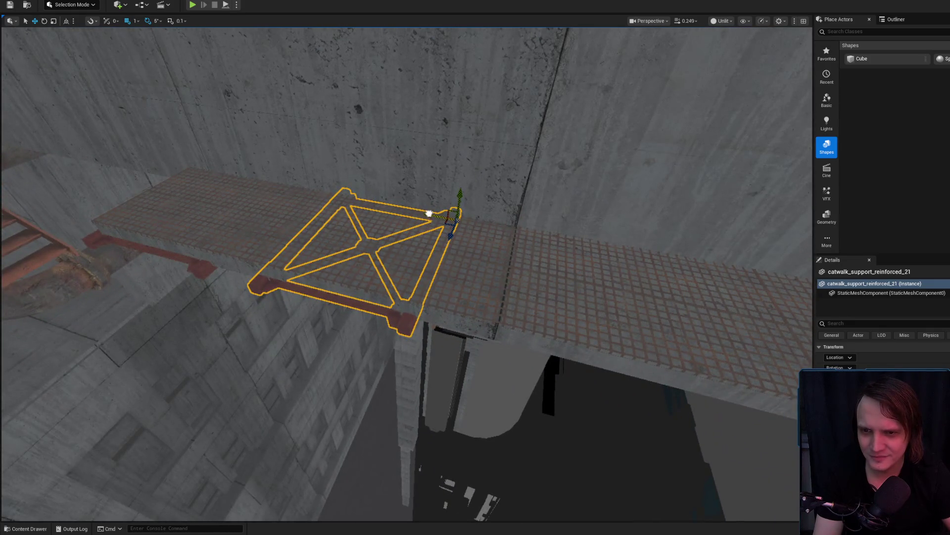
pyautogui.moveTo(428, 213); pyautogui.dragTo(438, 214)
pyautogui.click(136, 21)
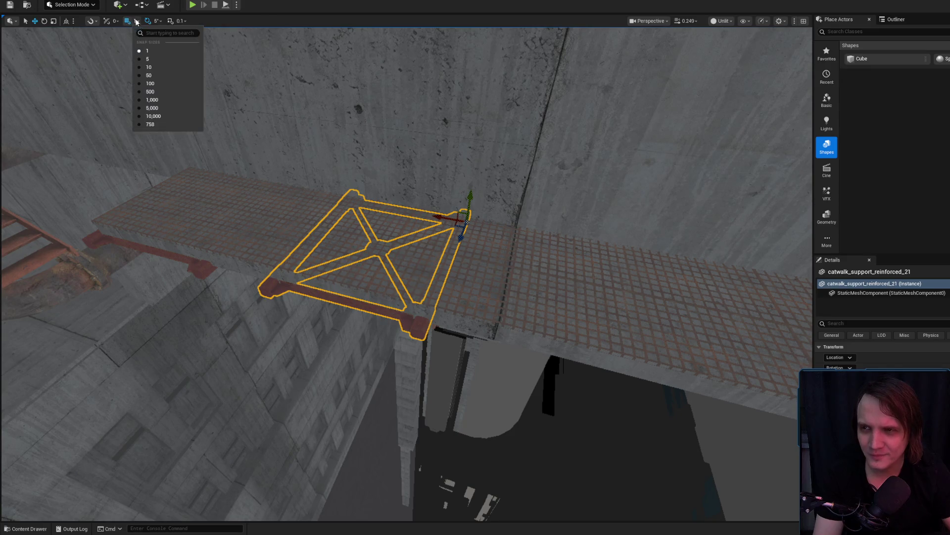
# Step: Set snapping to 10, undo the last placement, and delete the extra support
pyautogui.click(163, 66)
pyautogui.moveTo(438, 219)
pyautogui.mouseDown()
pyautogui.moveTo(303, 177)
pyautogui.moveTo(399, 171)
pyautogui.mouseUp()
pyautogui.hotkey('ctrl', 'z')
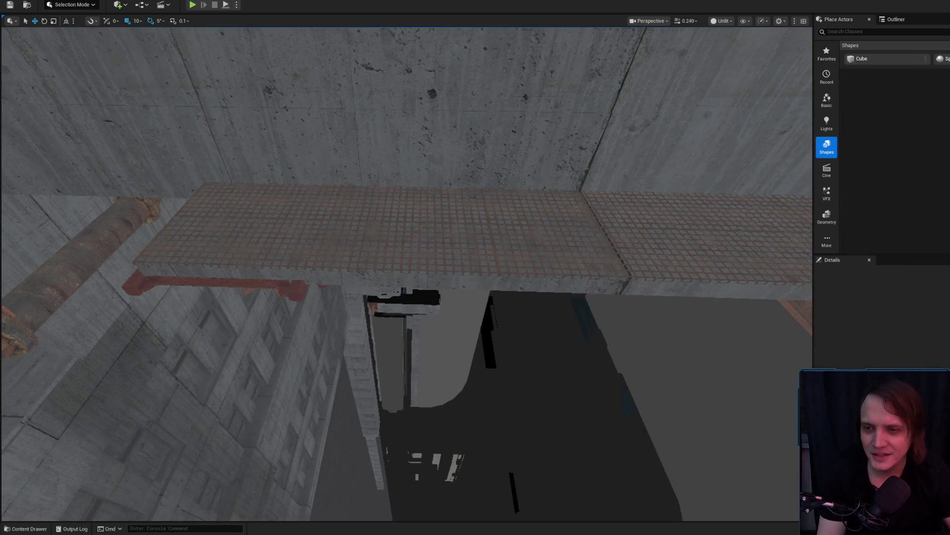
pyautogui.moveTo(312, 186); pyautogui.dragTo(508, 191)
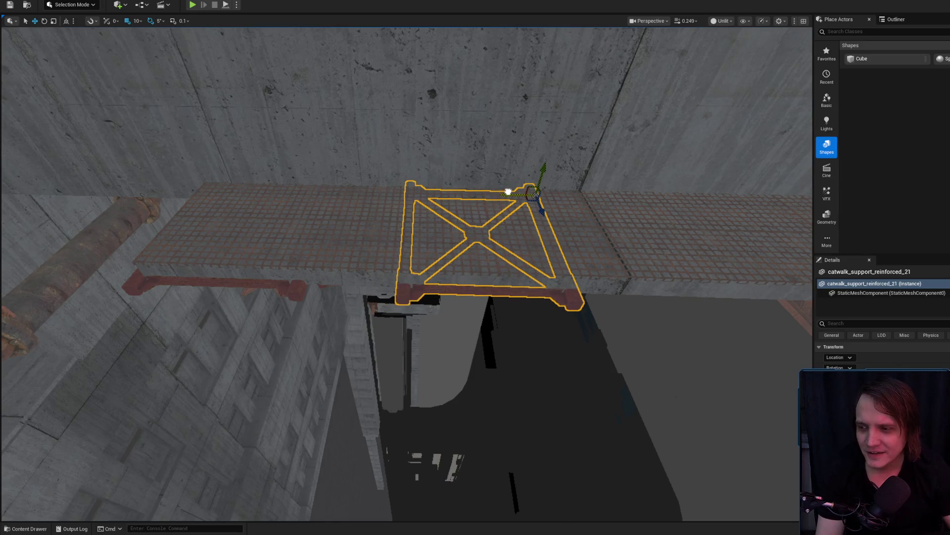
pyautogui.press('d')
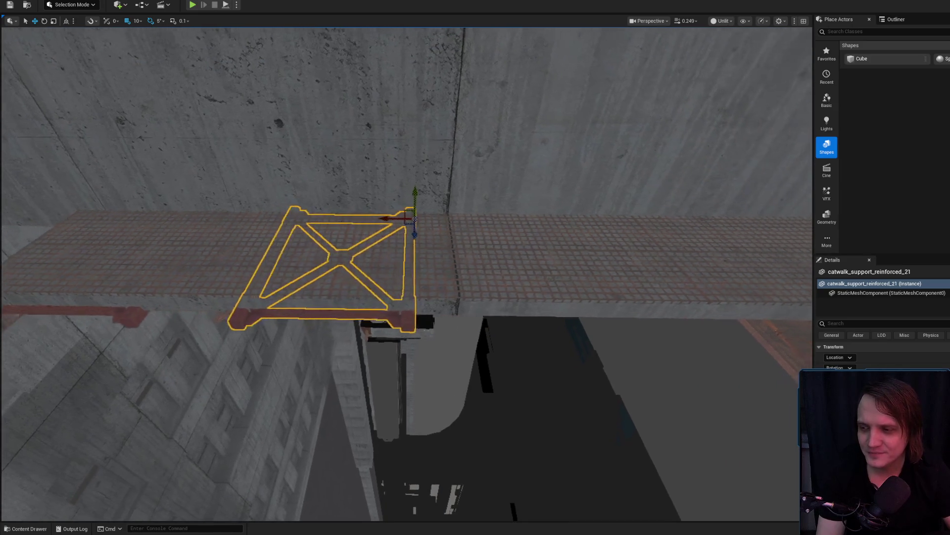
pyautogui.press('a')
pyautogui.press('Delete')
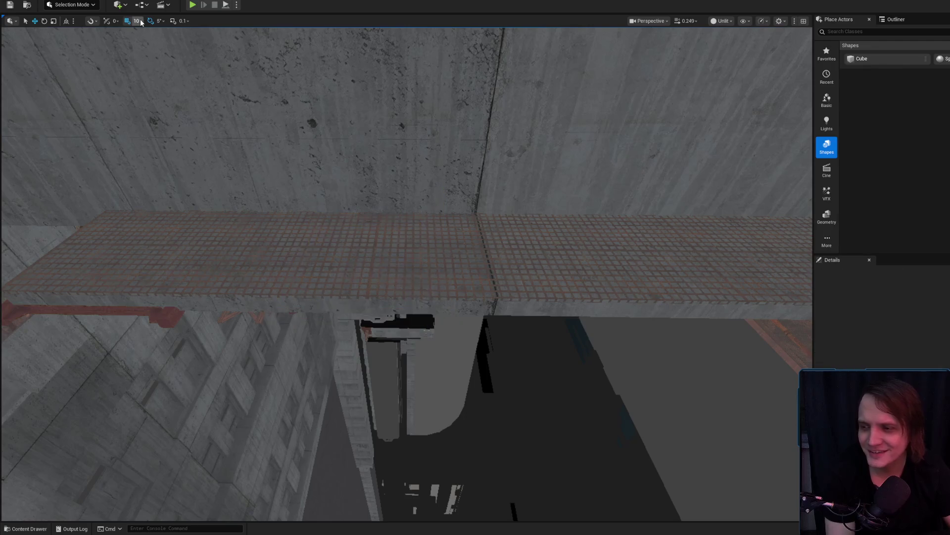
# Step: Set movement snapping to 100 and Alt-drag a support copy one step along the catwalk
pyautogui.click(138, 21)
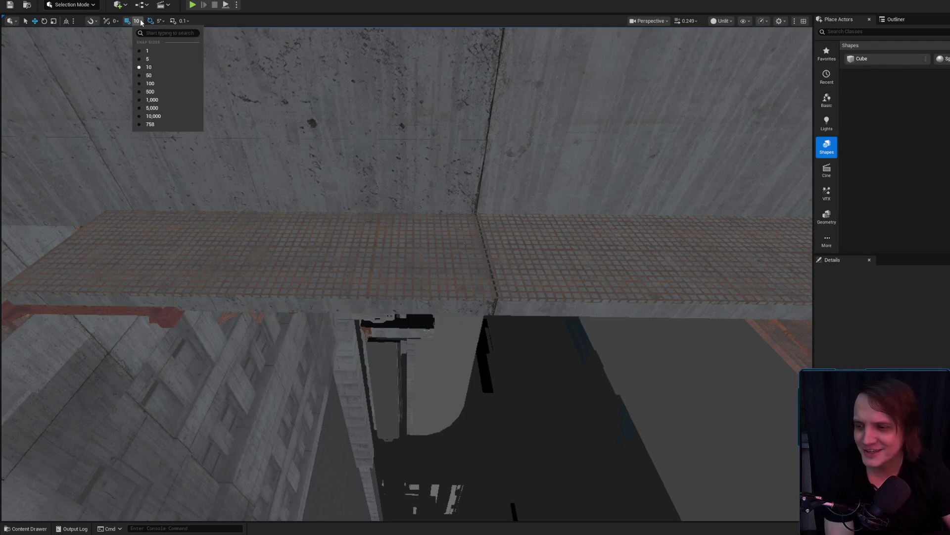
pyautogui.click(177, 83)
pyautogui.click(206, 247)
pyautogui.moveTo(220, 211); pyautogui.dragTo(412, 224)
# Step: Navigate to the newest support and select catwalk_support_reinforced_21
pyautogui.moveTo(349, 261)
pyautogui.mouseDown()
pyautogui.moveTo(544, 227)
pyautogui.moveTo(396, 228)
pyautogui.moveTo(583, 225)
pyautogui.moveTo(600, 206)
pyautogui.moveTo(441, 223)
pyautogui.moveTo(391, 212)
pyautogui.moveTo(418, 219)
pyautogui.moveTo(400, 247)
pyautogui.mouseUp()
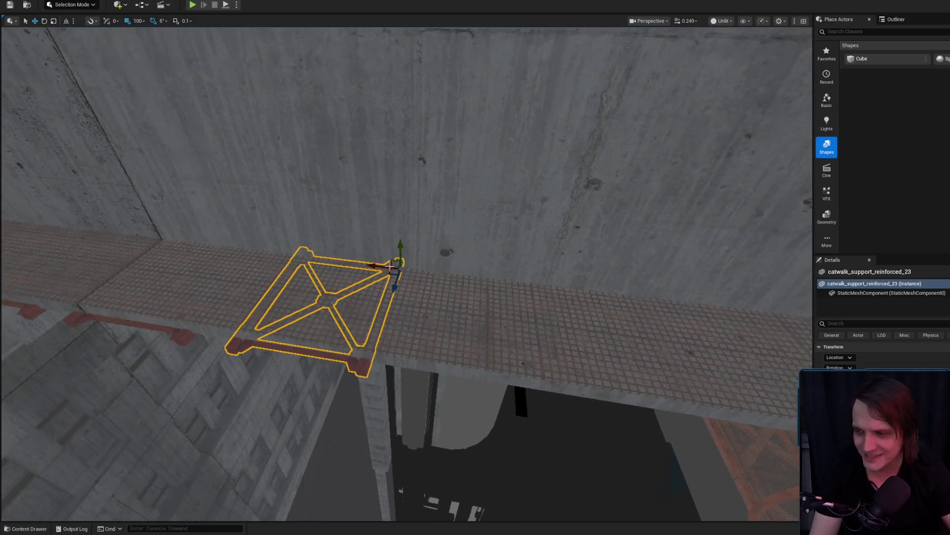
pyautogui.moveTo(342, 296)
pyautogui.mouseDown()
pyautogui.moveTo(476, 293)
pyautogui.moveTo(402, 265)
pyautogui.moveTo(528, 329)
pyautogui.mouseUp()
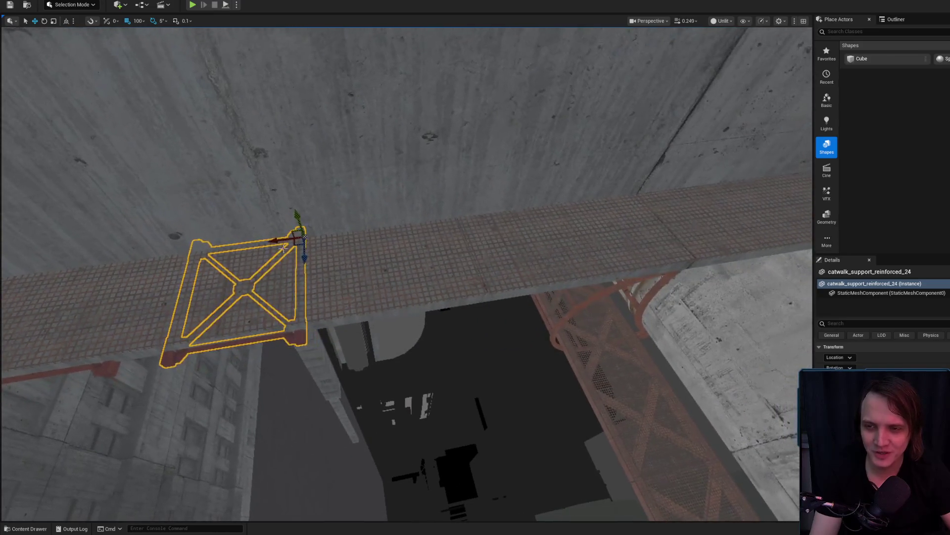
pyautogui.scroll(2, 339, 238)
pyautogui.scroll(1, 408, 273)
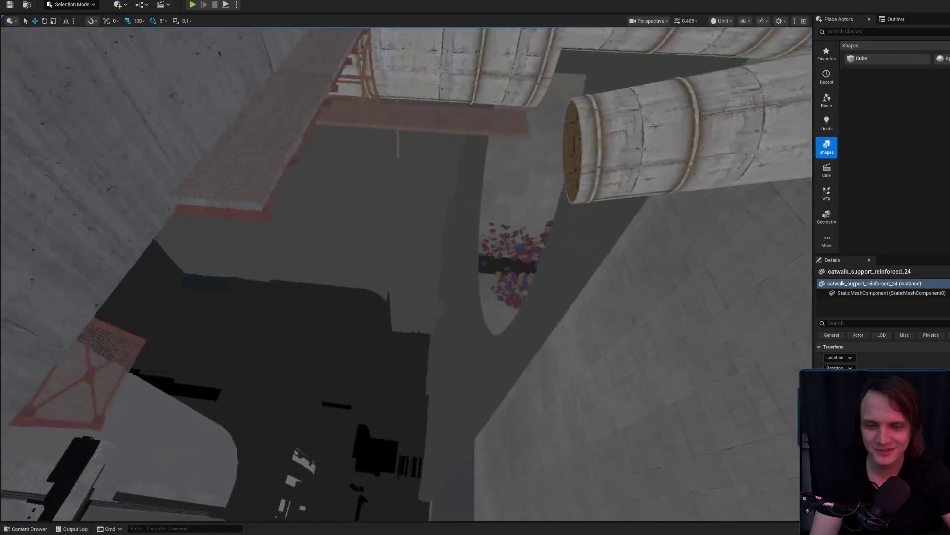
pyautogui.press('w')
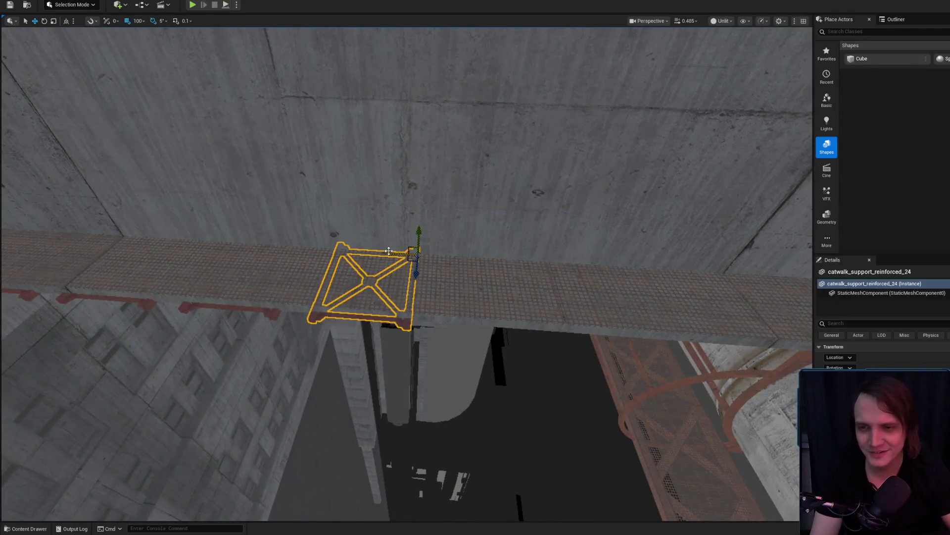
pyautogui.press('a')
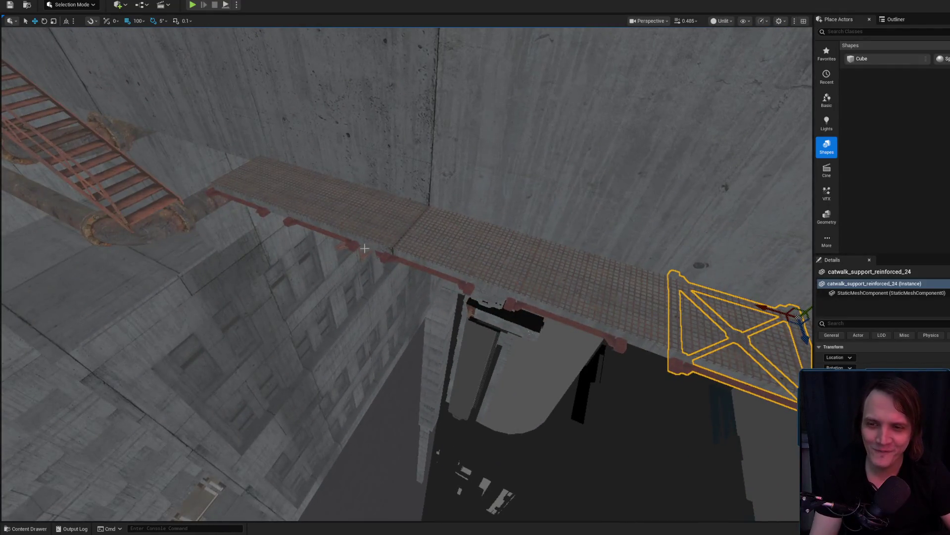
pyautogui.click(63, 223)
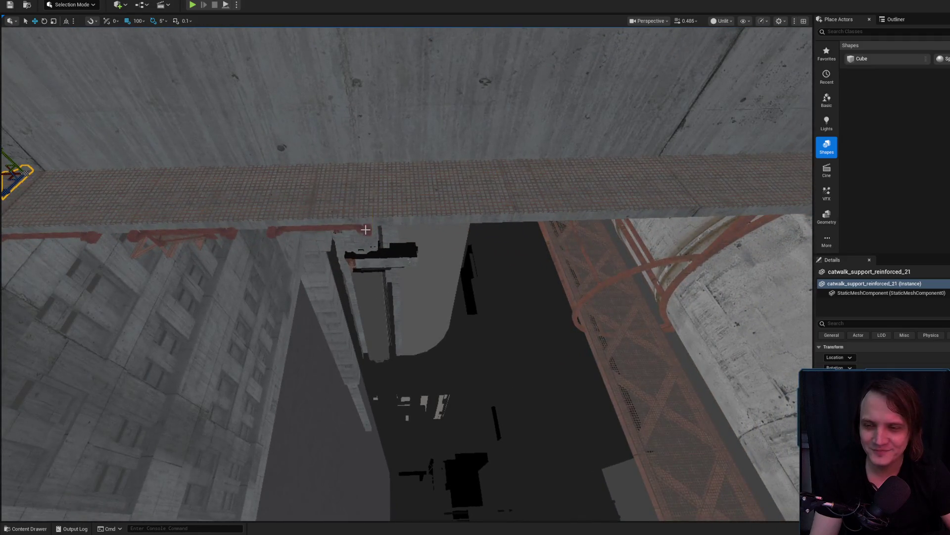
# Step: Move in over the end support at the walkway's far end and set snapping back to 1
pyautogui.moveTo(444, 183)
pyautogui.mouseDown()
pyautogui.moveTo(369, 238)
pyautogui.moveTo(362, 232)
pyautogui.mouseUp()
pyautogui.moveTo(451, 232); pyautogui.dragTo(365, 234)
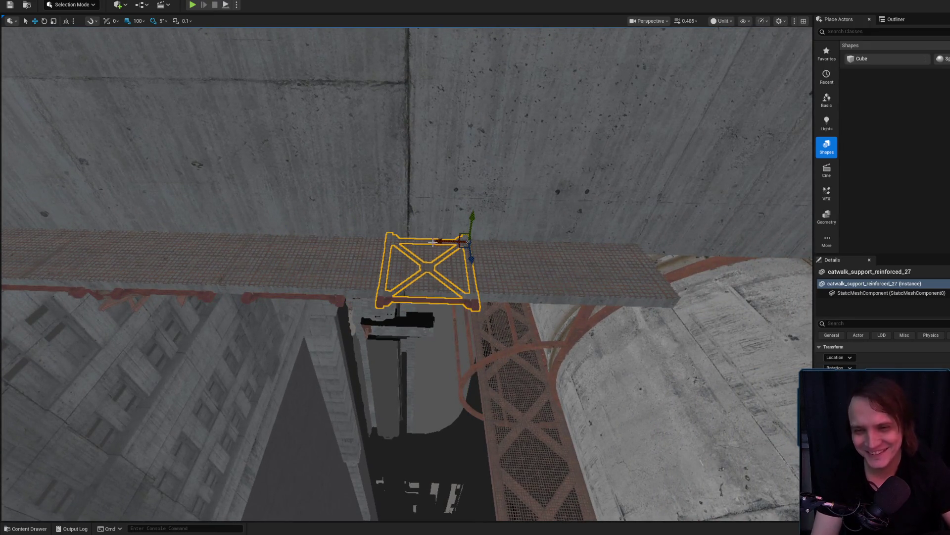
pyautogui.moveTo(473, 231); pyautogui.dragTo(445, 258)
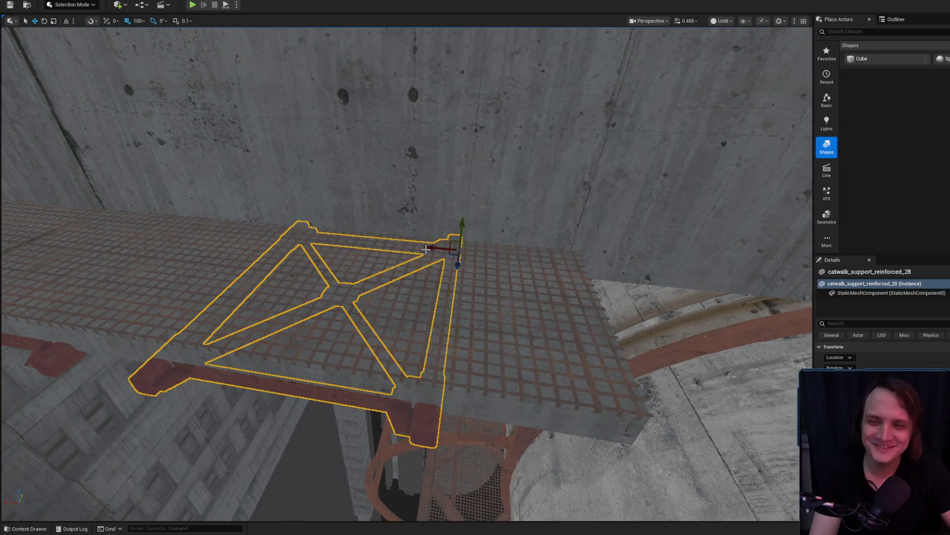
pyautogui.moveTo(157, 59)
pyautogui.mouseDown()
pyautogui.moveTo(159, 79)
pyautogui.moveTo(158, 66)
pyautogui.mouseUp()
pyautogui.press('[')
pyautogui.press('[')
pyautogui.press('[')
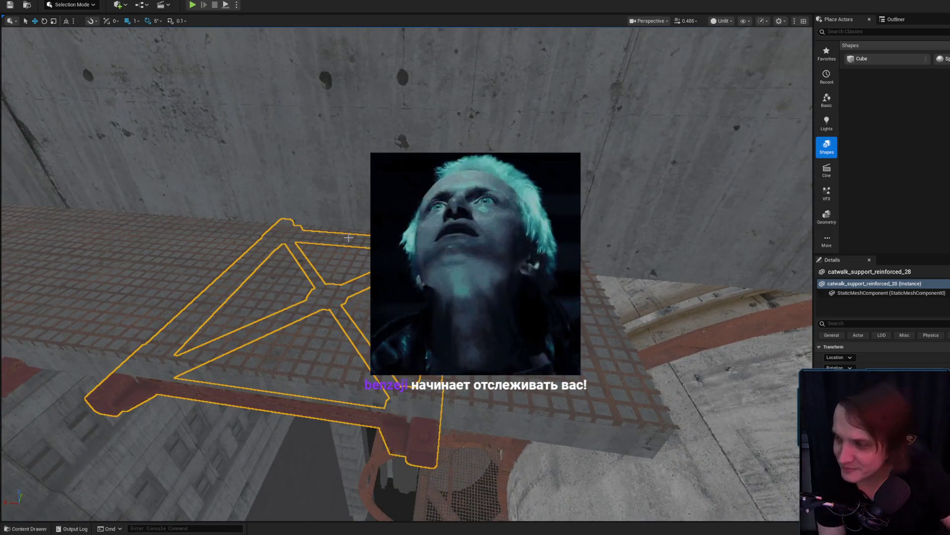
pyautogui.moveTo(349, 237)
pyautogui.mouseDown()
pyautogui.moveTo(351, 369)
pyautogui.moveTo(352, 242)
pyautogui.moveTo(363, 236)
pyautogui.moveTo(264, 292)
pyautogui.moveTo(444, 446)
pyautogui.moveTo(450, 357)
pyautogui.moveTo(327, 158)
pyautogui.mouseUp()
pyautogui.scroll(3, 357, 241)
pyautogui.scroll(1, 337, 251)
pyautogui.scroll(-2, 309, 331)
pyautogui.scroll(-1, 447, 401)
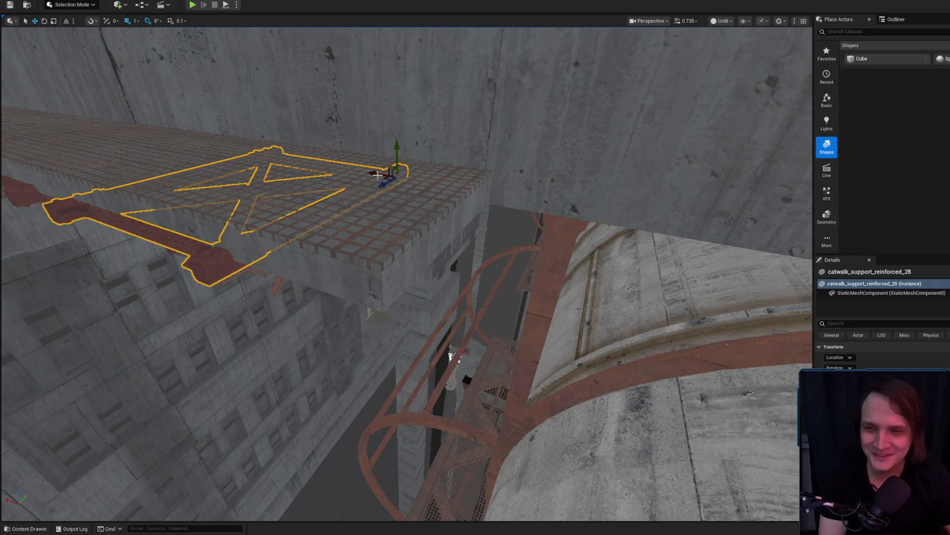
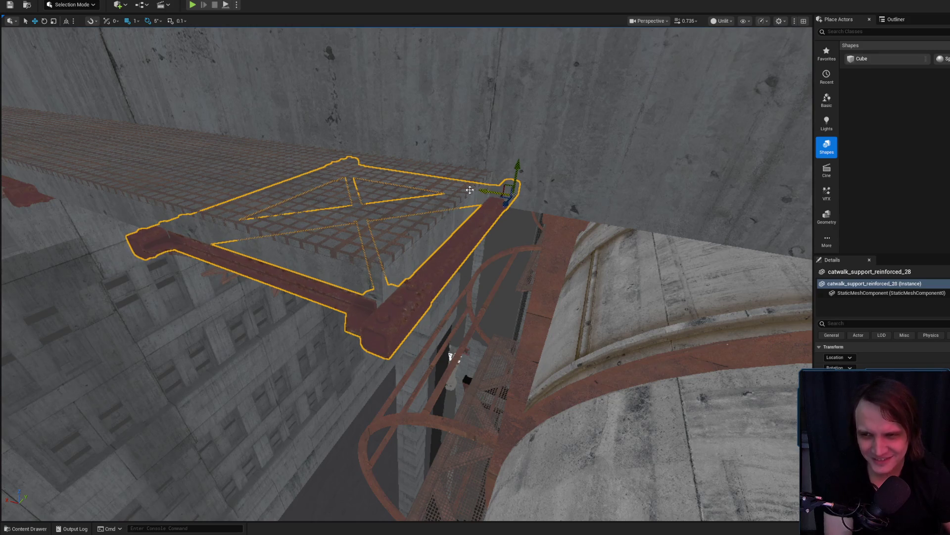
# Step: Select the middle catwalk support and set grid snapping to 50
pyautogui.moveTo(471, 189); pyautogui.dragTo(475, 193)
pyautogui.click(276, 224)
pyautogui.moveTo(276, 224); pyautogui.dragTo(283, 217)
pyautogui.scroll(1, 280, 212)
pyautogui.click(135, 21)
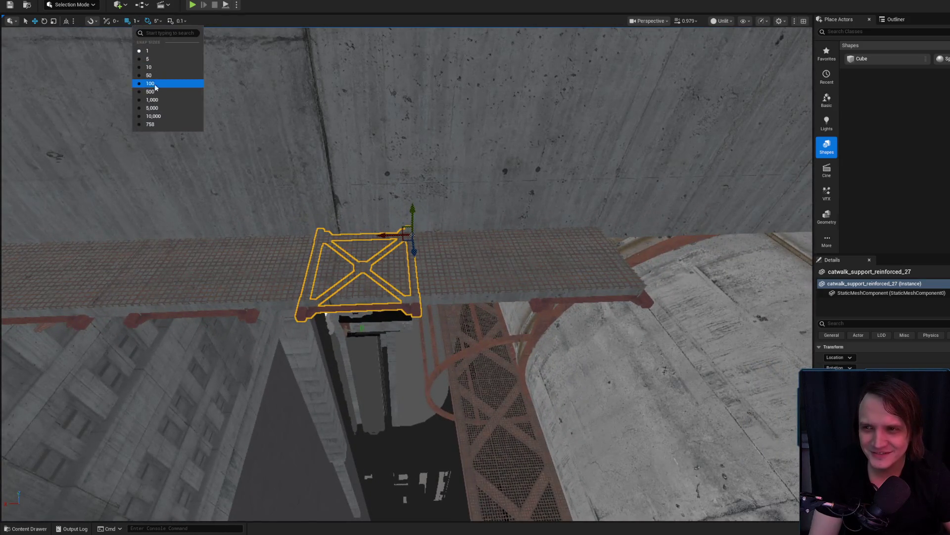
pyautogui.click(149, 75)
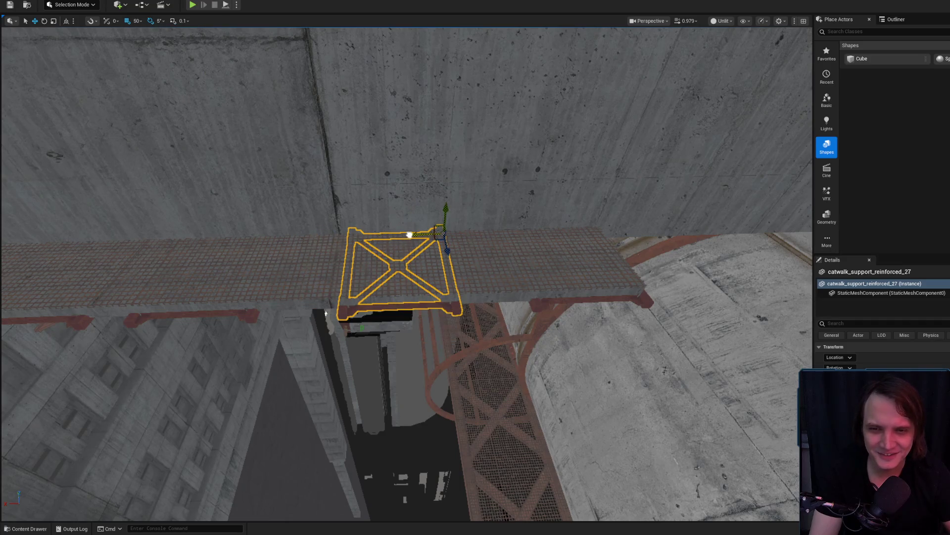
# Step: Frame the support, try sliding it right and left along the catwalk, then undo
pyautogui.moveTo(326, 312); pyautogui.dragTo(292, 309)
pyautogui.scroll(1, 307, 311)
pyautogui.press('f')
pyautogui.scroll(2, 190, 242)
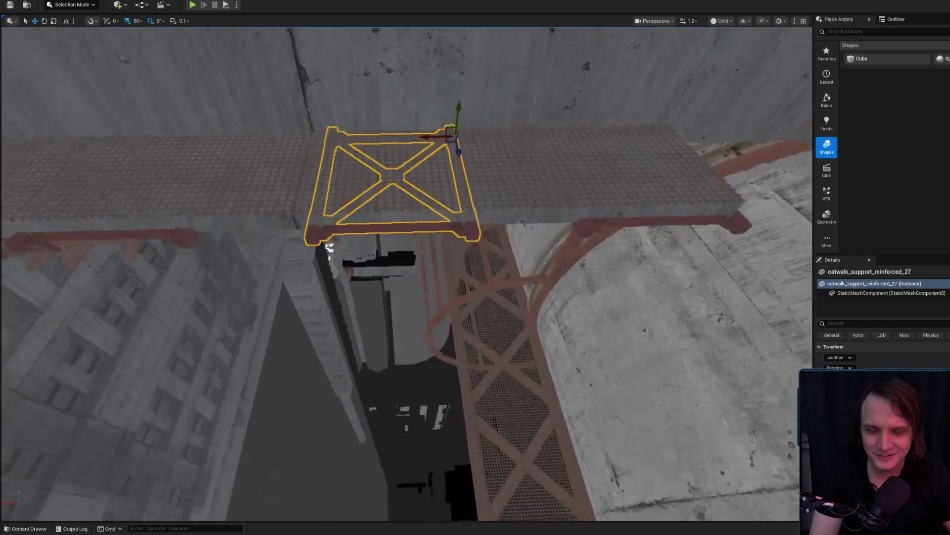
pyautogui.scroll(-3, 190, 242)
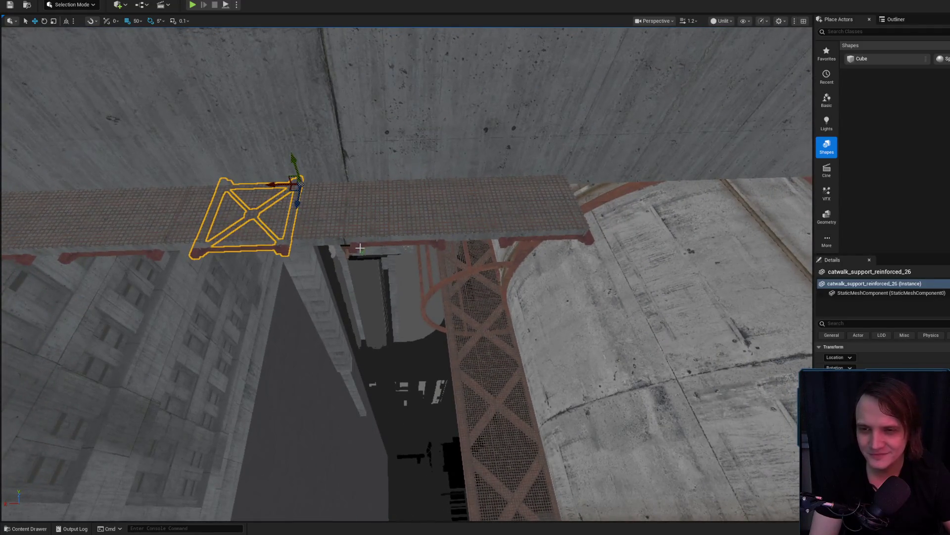
pyautogui.moveTo(418, 181); pyautogui.dragTo(461, 184)
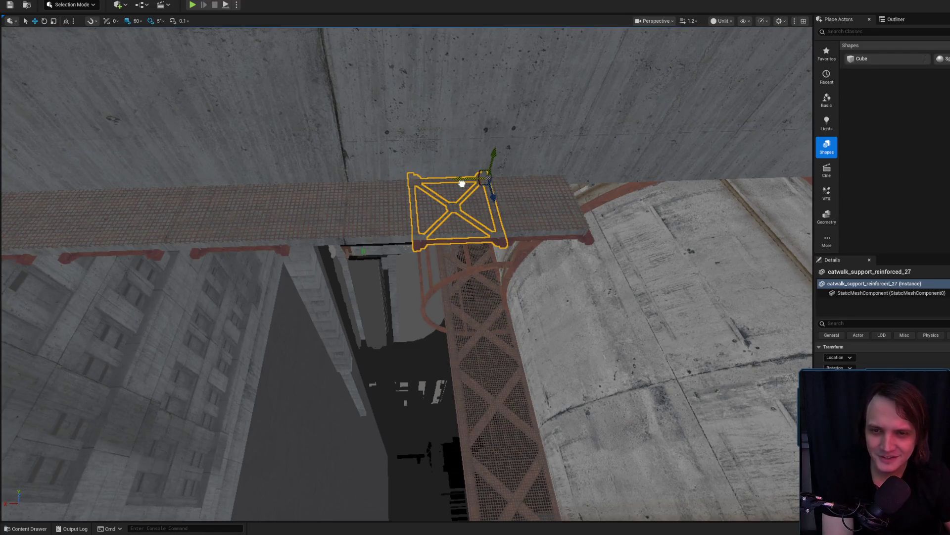
pyautogui.scroll(3, 453, 184)
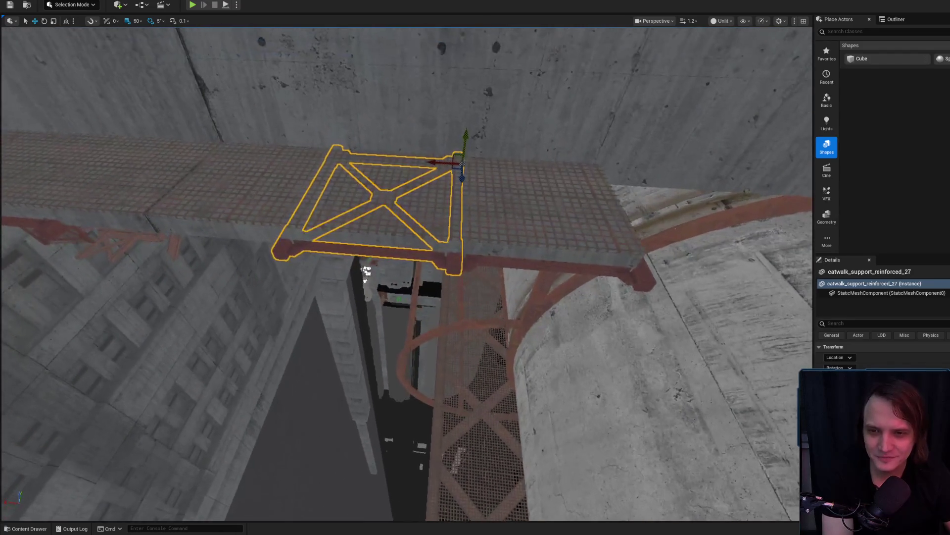
pyautogui.moveTo(439, 162)
pyautogui.mouseDown()
pyautogui.moveTo(333, 152)
pyautogui.moveTo(373, 247)
pyautogui.moveTo(402, 247)
pyautogui.mouseUp()
pyautogui.hotkey('ctrl', 'z')
# Step: Delete the support further left, then undo to restore it
pyautogui.click(373, 248)
pyautogui.click(378, 240)
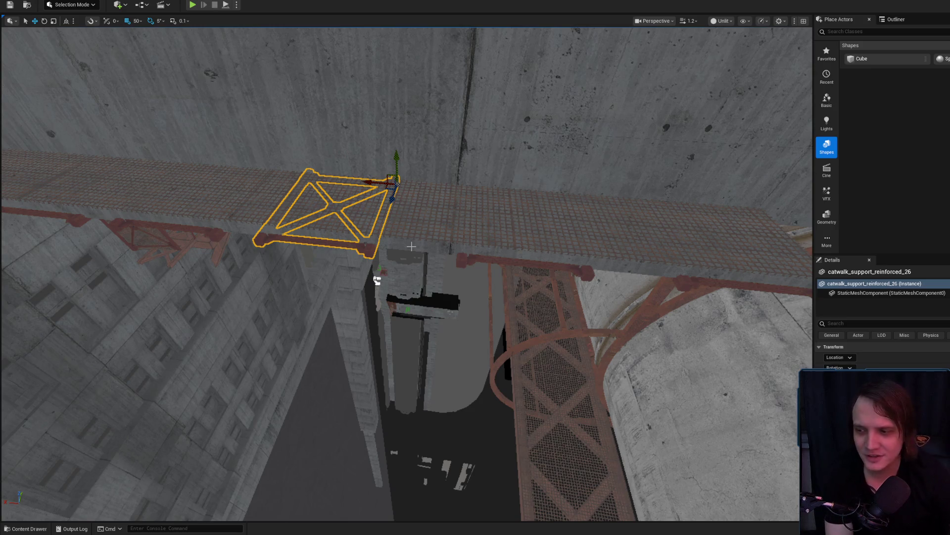
pyautogui.press('Delete')
pyautogui.moveTo(500, 229); pyautogui.dragTo(391, 239)
pyautogui.hotkey('ctrl', 'z')
# Step: Alt-drag a support copy along the catwalk, then undo back to the original support layout
pyautogui.moveTo(273, 357)
pyautogui.mouseDown()
pyautogui.moveTo(371, 317)
pyautogui.moveTo(406, 317)
pyautogui.moveTo(329, 254)
pyautogui.moveTo(410, 336)
pyautogui.moveTo(346, 307)
pyautogui.moveTo(465, 287)
pyautogui.mouseUp()
pyautogui.press('Delete')
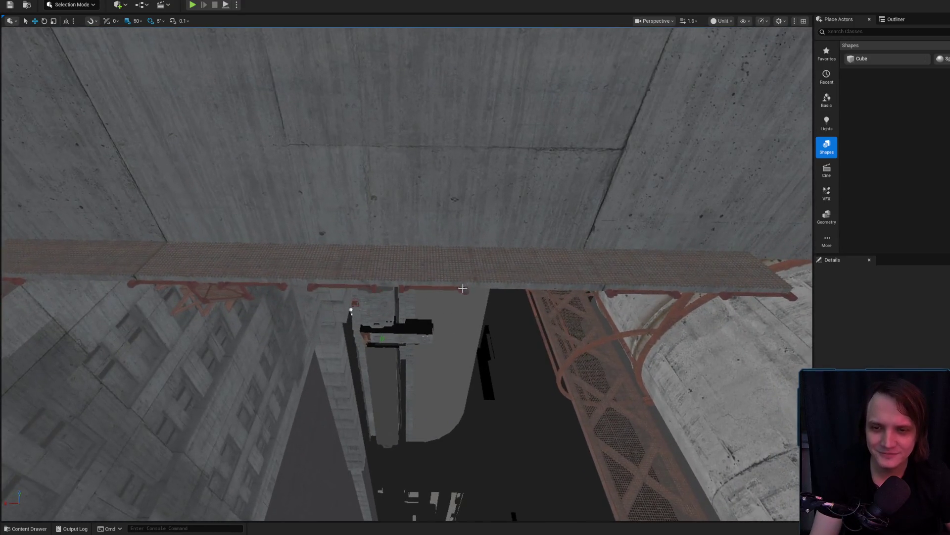
pyautogui.hotkey('ctrl', 'z')
pyautogui.moveTo(399, 287); pyautogui.dragTo(280, 290)
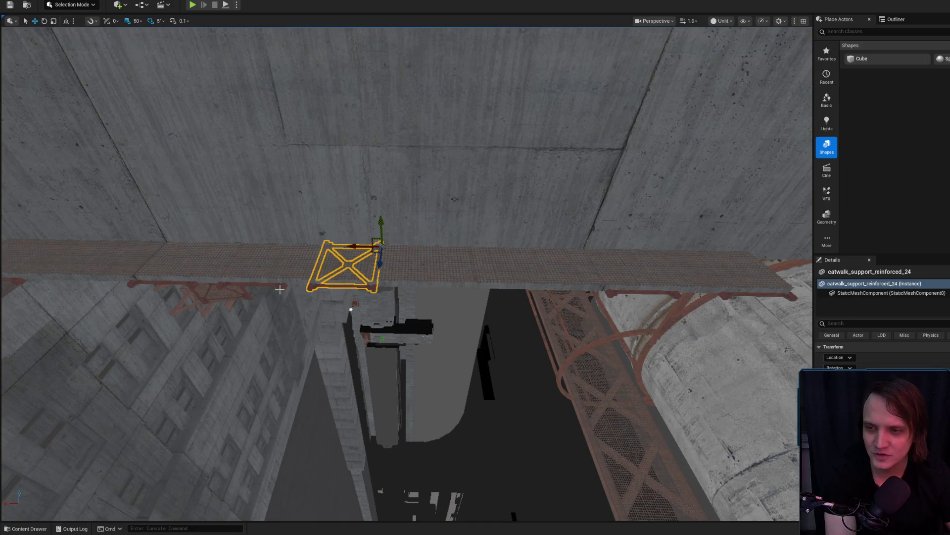
pyautogui.hotkey('ctrl', 'z')
pyautogui.hotkey('ctrl', 'z')
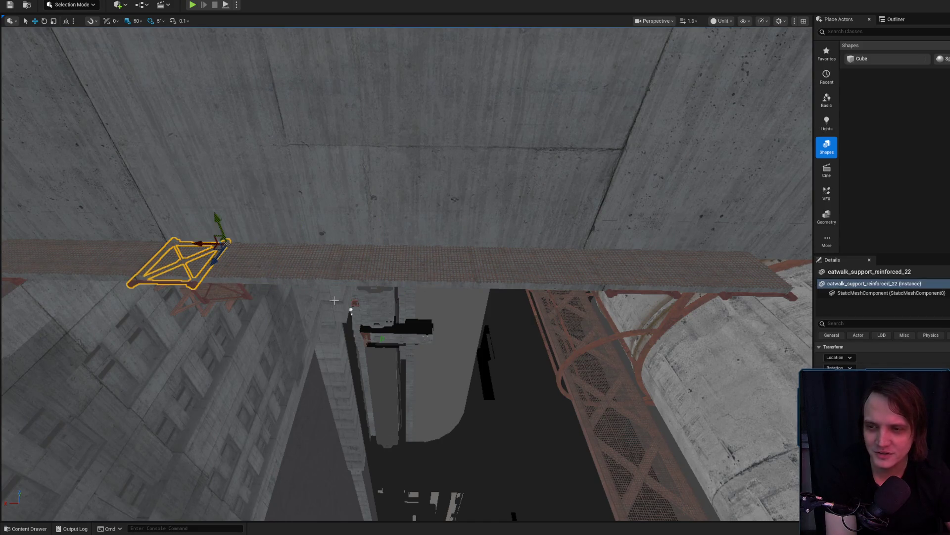
pyautogui.hotkey('ctrl', 'z')
pyautogui.hotkey('ctrl', 'z')
pyautogui.press('f')
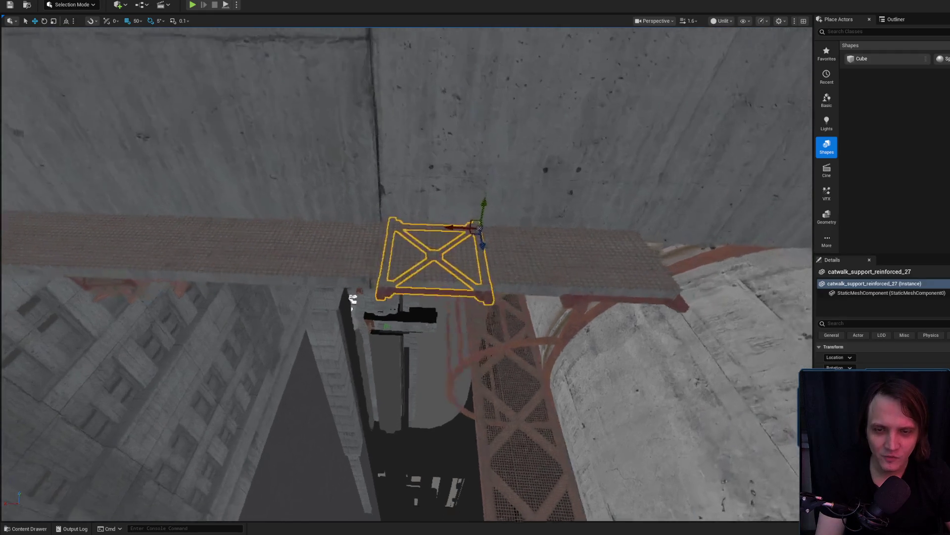
# Step: Duplicate a support to the right, then Alt-drag a copy of the right-end support out left
pyautogui.moveTo(447, 232)
pyautogui.mouseDown()
pyautogui.moveTo(615, 244)
pyautogui.moveTo(583, 234)
pyautogui.mouseUp()
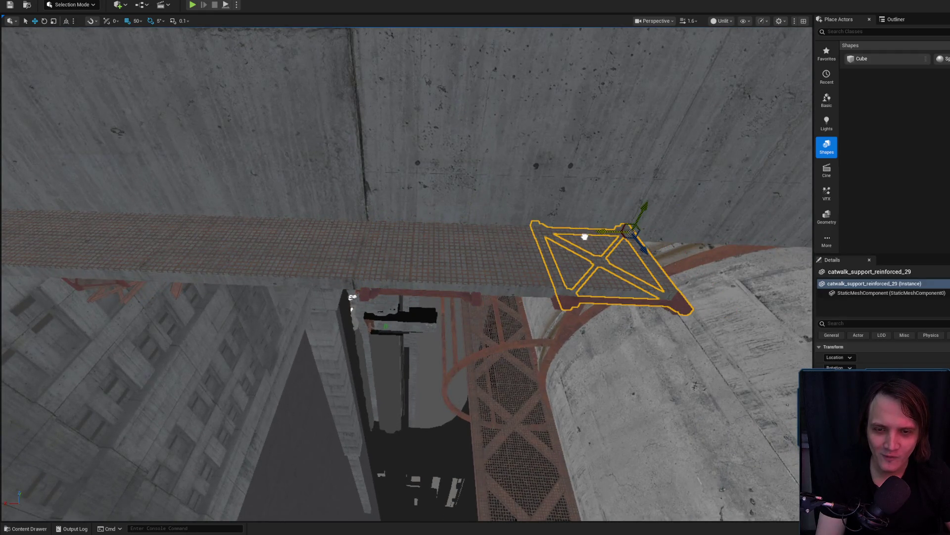
pyautogui.press('f')
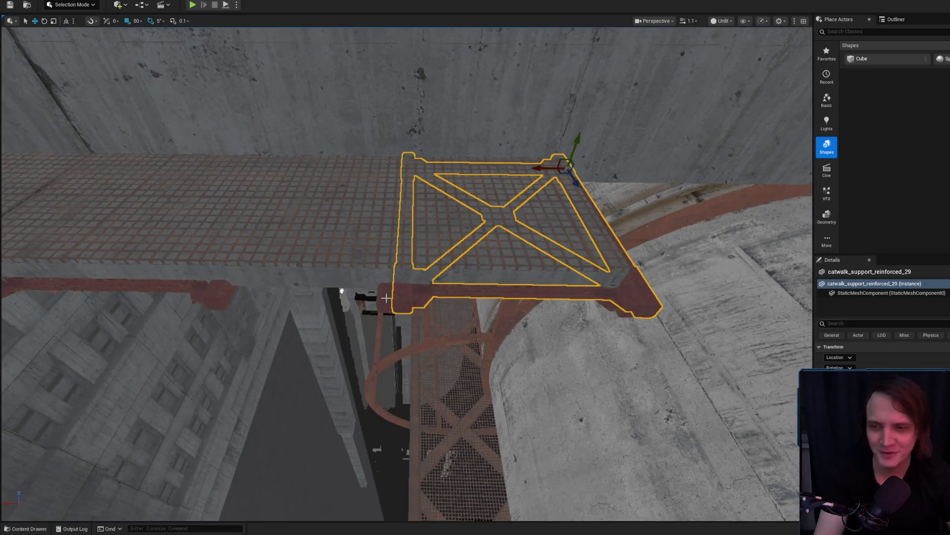
pyautogui.click(386, 298)
pyautogui.click(198, 213)
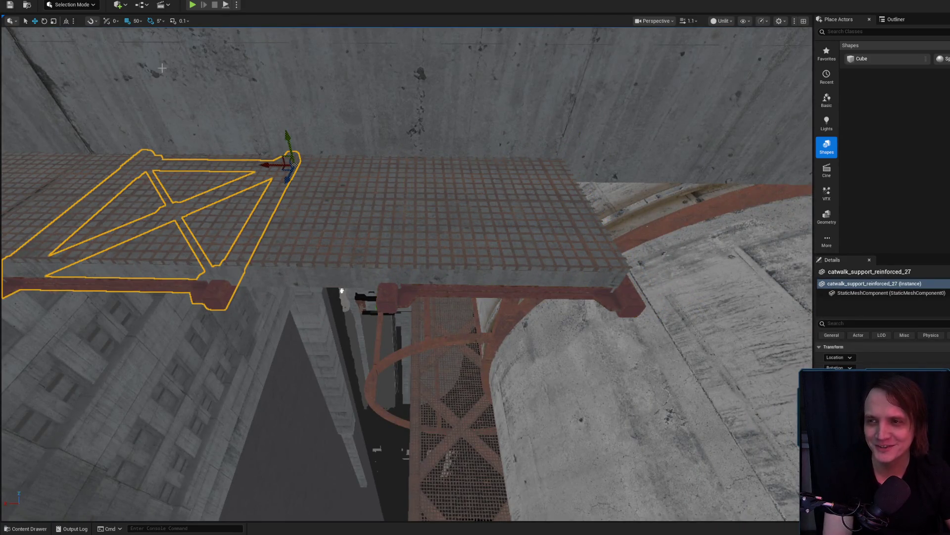
pyautogui.click(139, 20)
pyautogui.click(506, 294)
pyautogui.moveTo(527, 167)
pyautogui.mouseDown()
pyautogui.moveTo(350, 178)
pyautogui.moveTo(250, 168)
pyautogui.mouseUp()
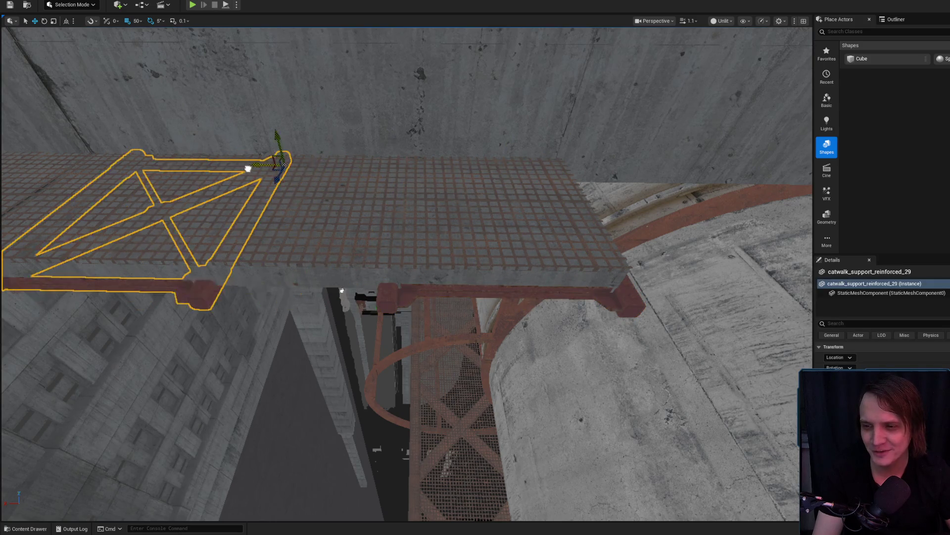
# Step: Set grid snapping to 100
pyautogui.click(136, 21)
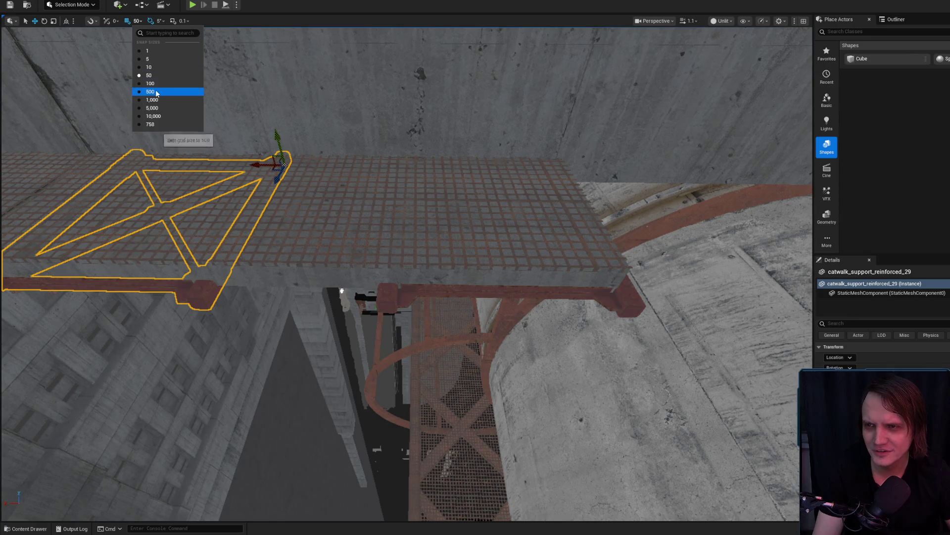
pyautogui.click(154, 85)
pyautogui.scroll(2, 420, 301)
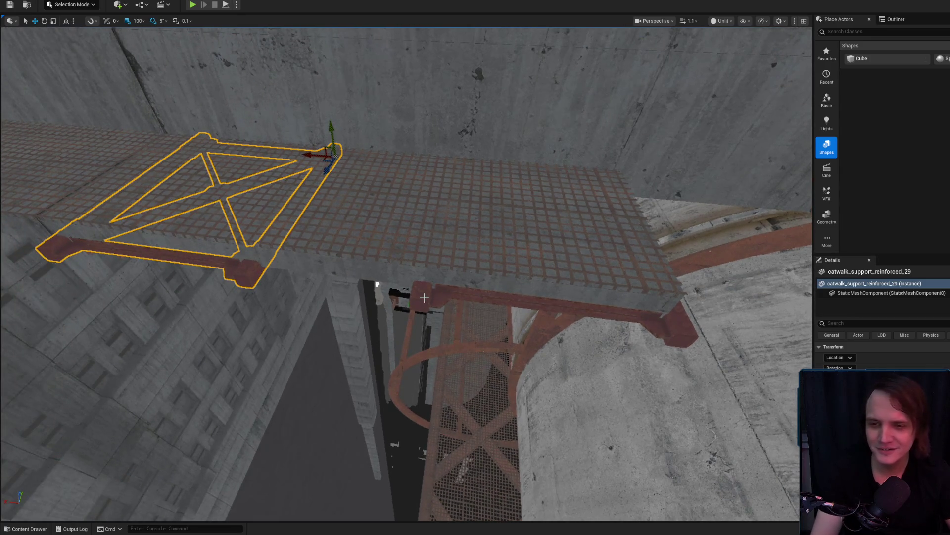
# Step: Undo the extra copy and Alt-drag a new reinforced support further left along the catwalk
pyautogui.hotkey('ctrl', 'z')
pyautogui.keyDown('alt'); pyautogui.moveTo(589, 175); pyautogui.dragTo(394, 169); pyautogui.keyUp('alt')
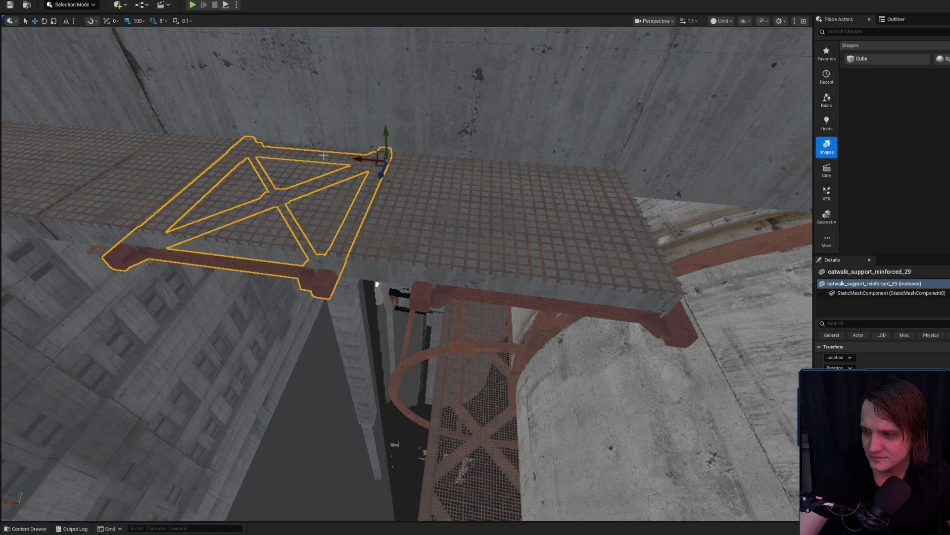
pyautogui.press('f')
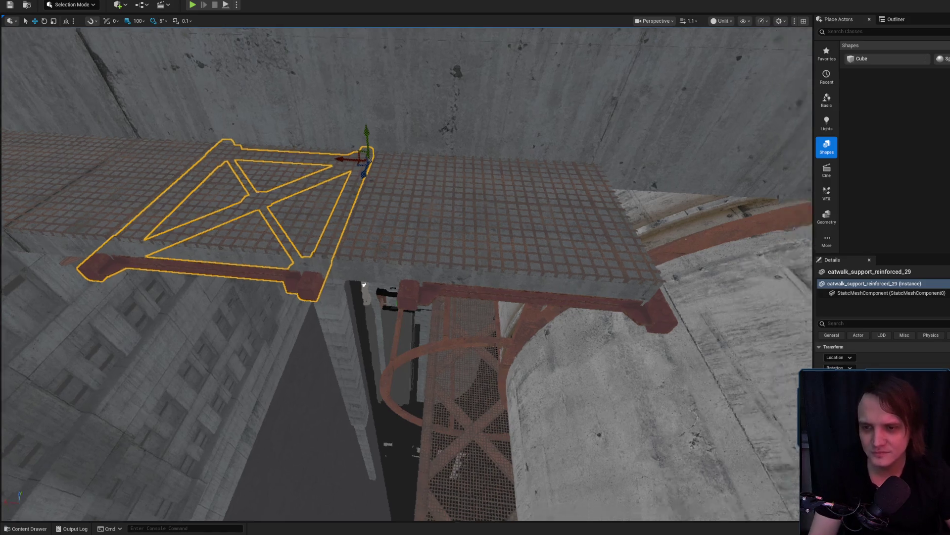
pyautogui.moveTo(412, 194)
pyautogui.mouseDown()
pyautogui.moveTo(399, 192)
pyautogui.moveTo(584, 206)
pyautogui.moveTo(376, 193)
pyautogui.mouseUp()
pyautogui.press('f')
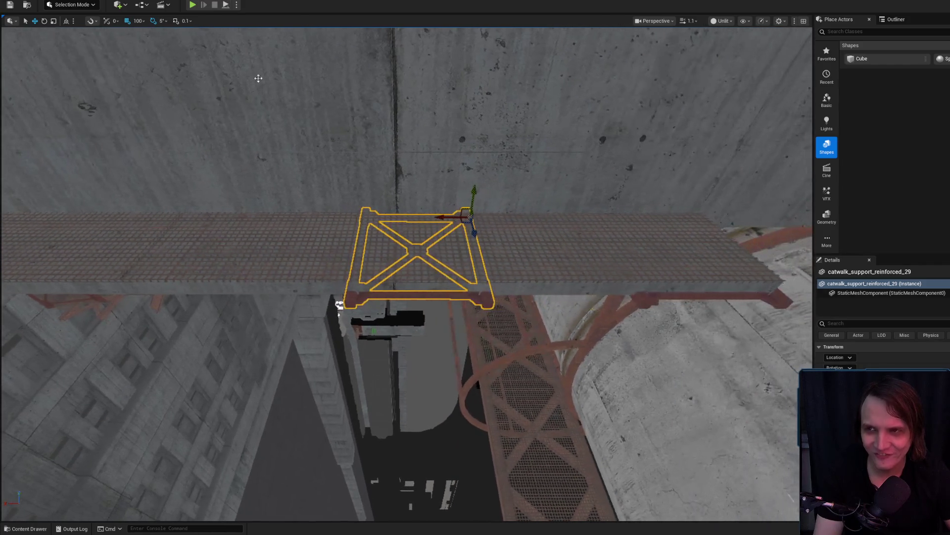
# Step: With grid snapping at 500, duplicate the right-end support and slide the copy left
pyautogui.click(584, 283)
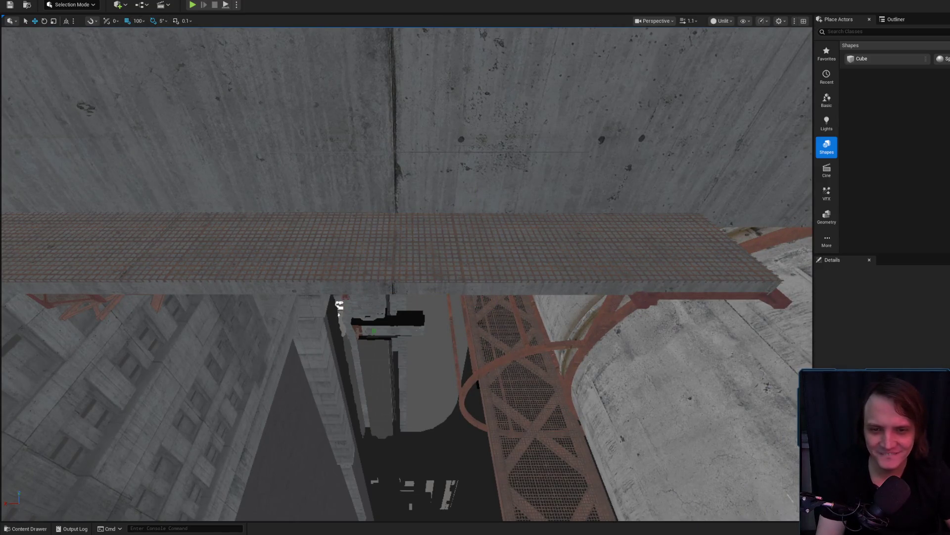
pyautogui.click(142, 22)
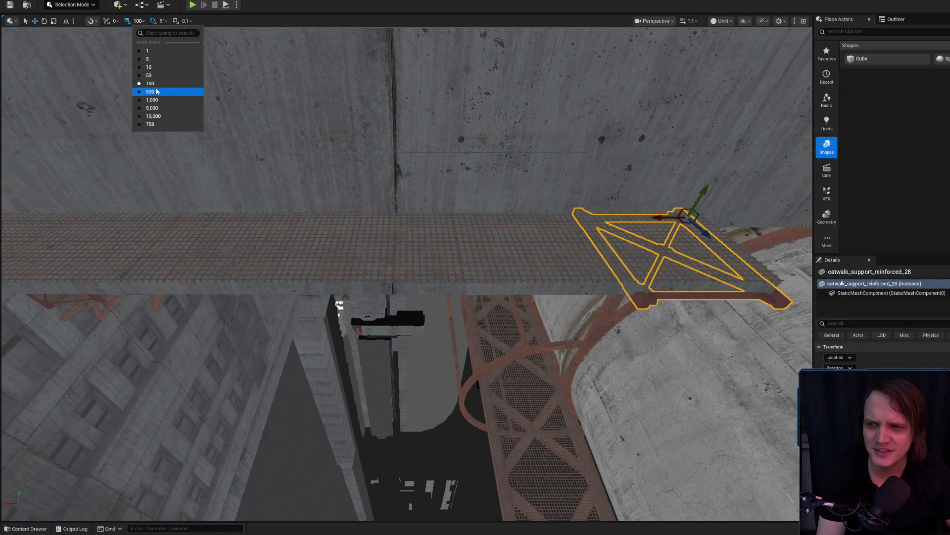
pyautogui.click(151, 92)
pyautogui.moveTo(691, 221); pyautogui.dragTo(653, 211)
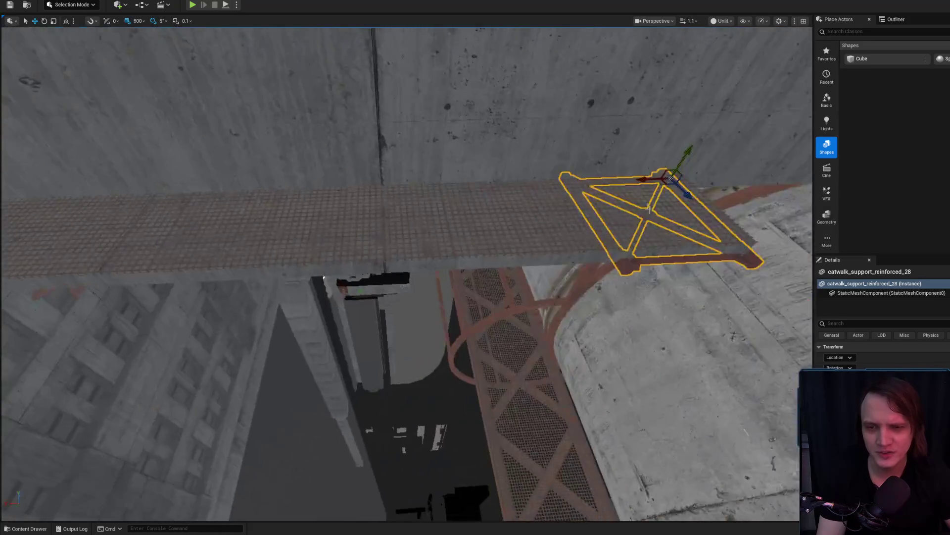
pyautogui.moveTo(642, 178)
pyautogui.mouseDown()
pyautogui.moveTo(414, 176)
pyautogui.moveTo(673, 188)
pyautogui.moveTo(671, 203)
pyautogui.mouseUp()
pyautogui.moveTo(612, 185)
pyautogui.mouseDown()
pyautogui.moveTo(232, 185)
pyautogui.moveTo(484, 193)
pyautogui.mouseUp()
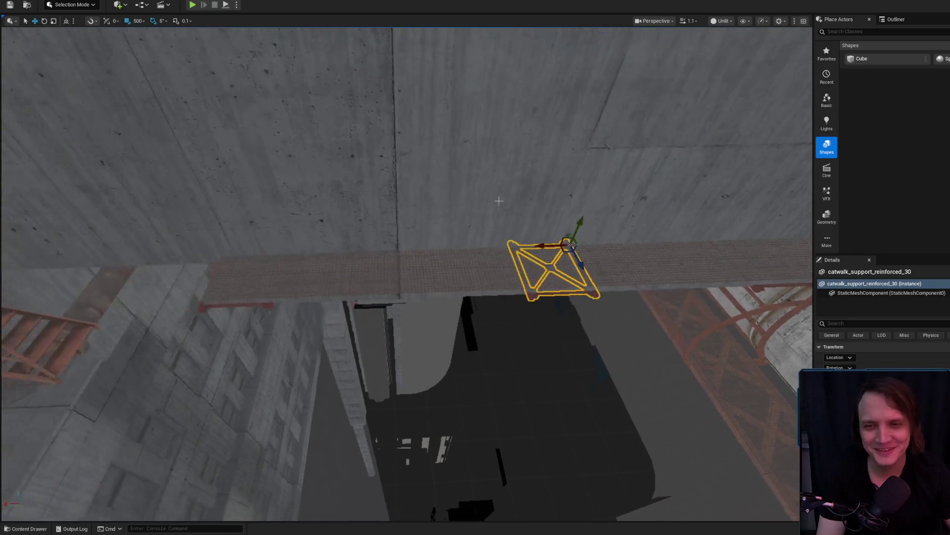
pyautogui.moveTo(594, 203)
pyautogui.mouseDown()
pyautogui.moveTo(376, 233)
pyautogui.moveTo(321, 206)
pyautogui.mouseUp()
# Step: Delete the selected support, then undo the deletion to restore it
pyautogui.scroll(2, 428, 235)
pyautogui.press('Delete')
pyautogui.scroll(-1, 405, 272)
pyautogui.moveTo(277, 316)
pyautogui.mouseDown()
pyautogui.moveTo(244, 341)
pyautogui.moveTo(232, 332)
pyautogui.moveTo(342, 316)
pyautogui.mouseUp()
pyautogui.hotkey('ctrl', 'z')
pyautogui.hotkey('ctrl', 'z')
# Step: Set grid snapping to 1, nudge the red support beam right, and show the IndustrialCatwalks assets
pyautogui.click(391, 305)
pyautogui.moveTo(515, 221)
pyautogui.mouseDown()
pyautogui.moveTo(556, 361)
pyautogui.moveTo(524, 272)
pyautogui.moveTo(693, 287)
pyautogui.moveTo(133, 44)
pyautogui.mouseUp()
pyautogui.click(139, 21)
pyautogui.click(150, 49)
pyautogui.moveTo(600, 283)
pyautogui.mouseDown()
pyautogui.moveTo(584, 267)
pyautogui.moveTo(599, 284)
pyautogui.moveTo(555, 272)
pyautogui.mouseUp()
pyautogui.moveTo(712, 265); pyautogui.dragTo(719, 266)
pyautogui.moveTo(575, 290)
pyautogui.mouseDown()
pyautogui.moveTo(403, 344)
pyautogui.moveTo(445, 322)
pyautogui.moveTo(496, 340)
pyautogui.moveTo(469, 318)
pyautogui.mouseUp()
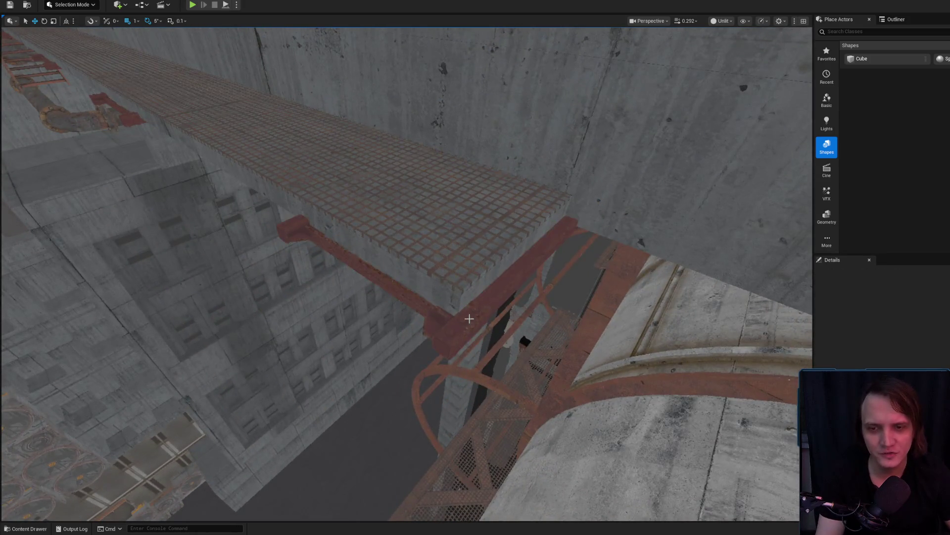
pyautogui.hotkey('ctrl', 'space')
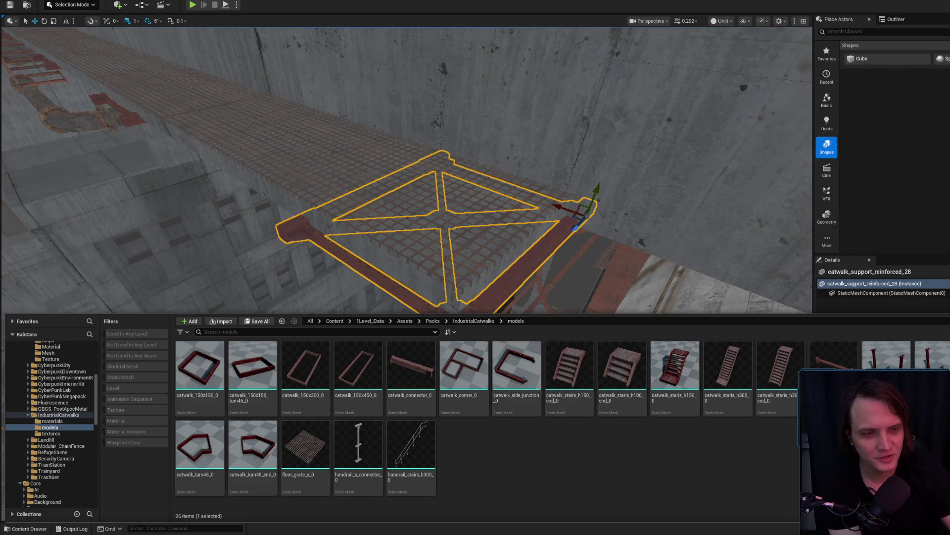
# Step: Select the vertical catwalk support pole, frame it, and scale it thinner
pyautogui.hotkey('ctrl', 'space')
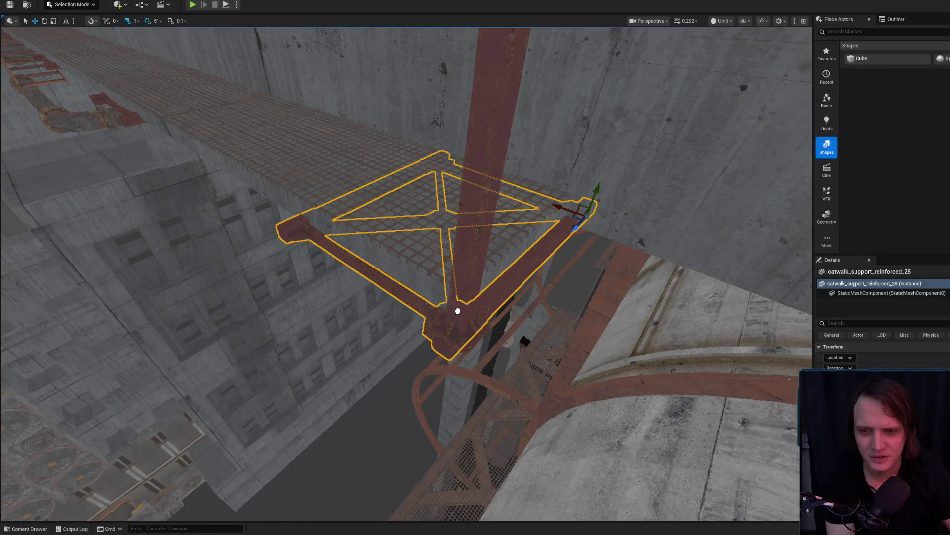
pyautogui.click(456, 310)
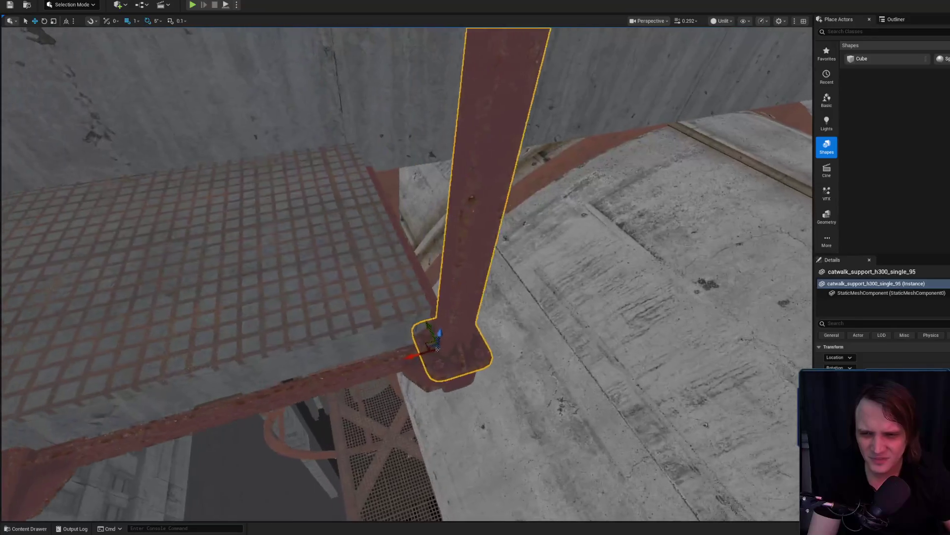
pyautogui.moveTo(423, 344); pyautogui.dragTo(423, 307)
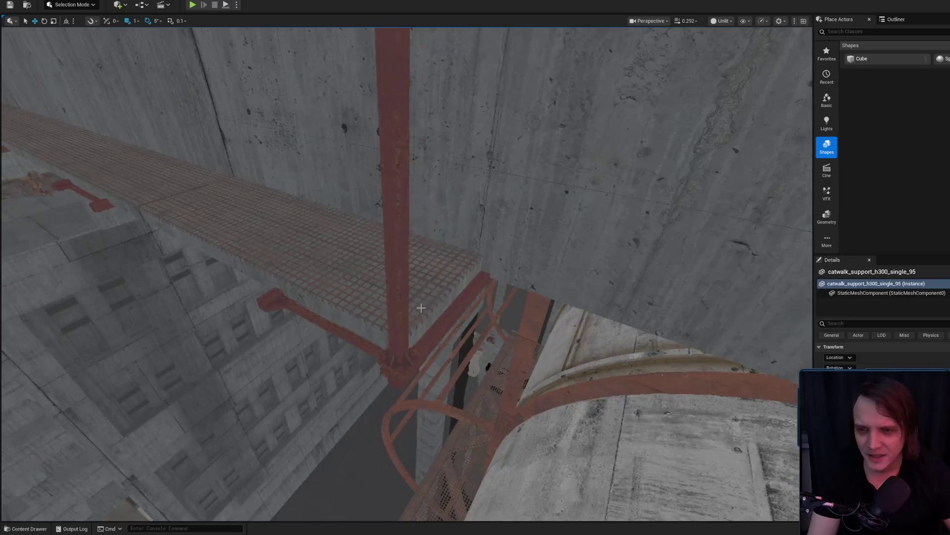
pyautogui.press('f')
pyautogui.moveTo(440, 395); pyautogui.dragTo(404, 339)
pyautogui.press('r')
pyautogui.moveTo(297, 372)
pyautogui.mouseDown()
pyautogui.moveTo(307, 368)
pyautogui.moveTo(304, 384)
pyautogui.moveTo(292, 379)
pyautogui.moveTo(329, 392)
pyautogui.moveTo(311, 378)
pyautogui.moveTo(426, 342)
pyautogui.moveTo(402, 332)
pyautogui.moveTo(434, 348)
pyautogui.moveTo(423, 328)
pyautogui.moveTo(347, 337)
pyautogui.moveTo(359, 366)
pyautogui.moveTo(341, 340)
pyautogui.moveTo(404, 304)
pyautogui.mouseUp()
pyautogui.press('w')
# Step: Orbit around the support pole and frame it to inspect its base on the red beam
pyautogui.click(403, 304)
pyautogui.click(358, 342)
pyautogui.moveTo(315, 342); pyautogui.dragTo(433, 370)
pyautogui.moveTo(411, 330)
pyautogui.mouseDown()
pyautogui.moveTo(467, 300)
pyautogui.moveTo(431, 336)
pyautogui.mouseUp()
pyautogui.moveTo(542, 380); pyautogui.dragTo(490, 347)
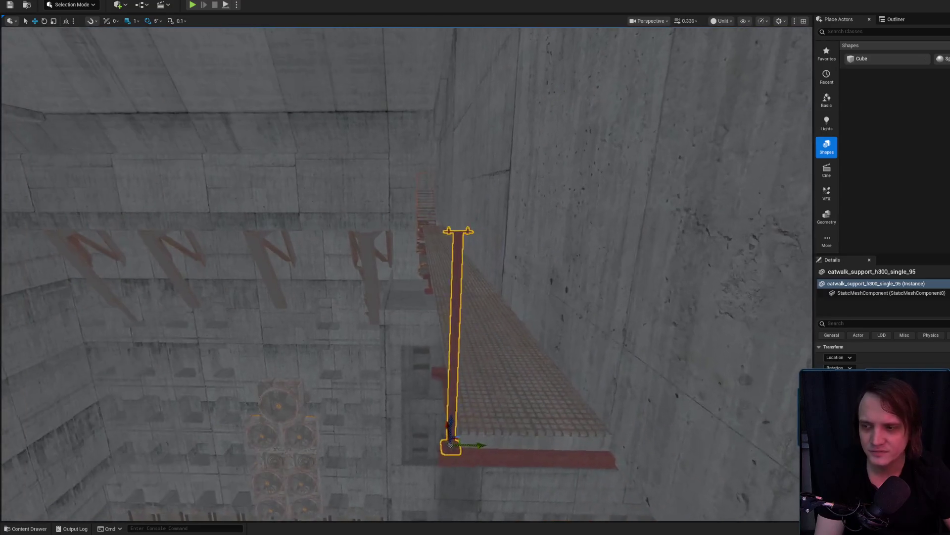
pyautogui.moveTo(557, 375)
pyautogui.mouseDown()
pyautogui.moveTo(535, 347)
pyautogui.moveTo(515, 376)
pyautogui.moveTo(309, 313)
pyautogui.mouseUp()
pyautogui.press('f')
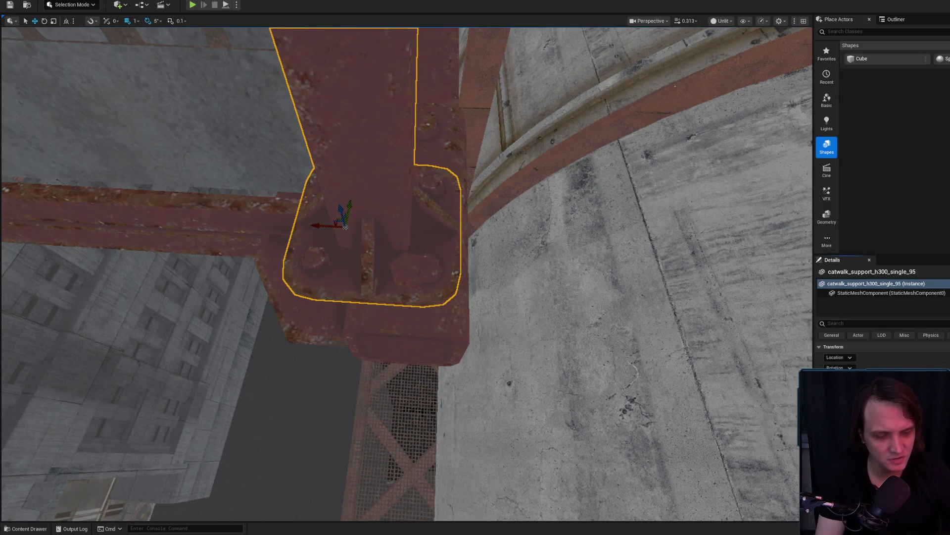
pyautogui.scroll(-5, 543, 242)
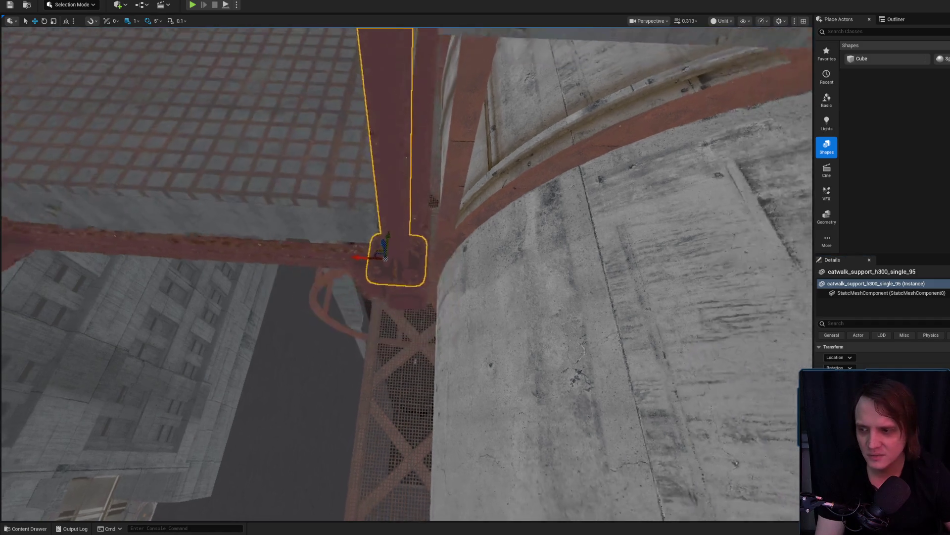
pyautogui.hotkey('alt', 'Tab')
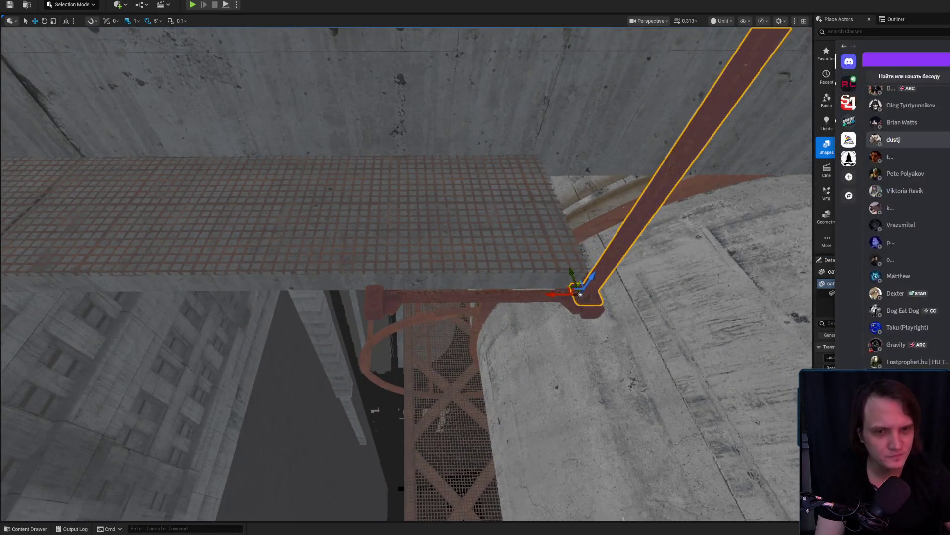
pyautogui.click(845, 92)
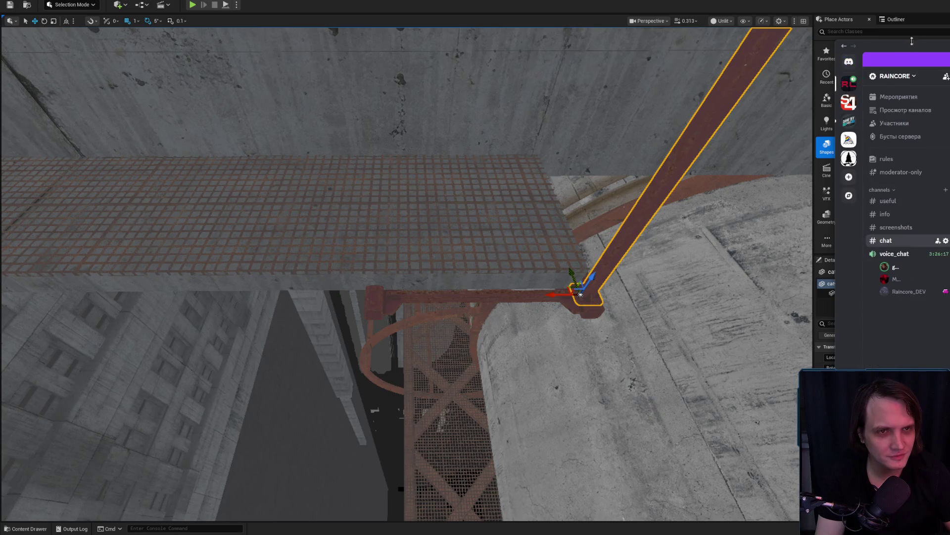
pyautogui.moveTo(918, 51); pyautogui.dragTo(476, 44)
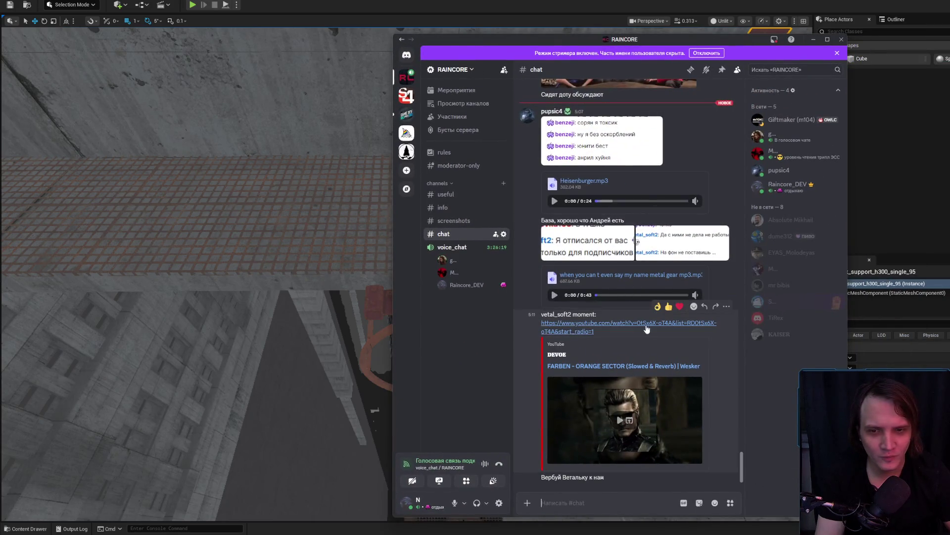
pyautogui.scroll(5, 635, 386)
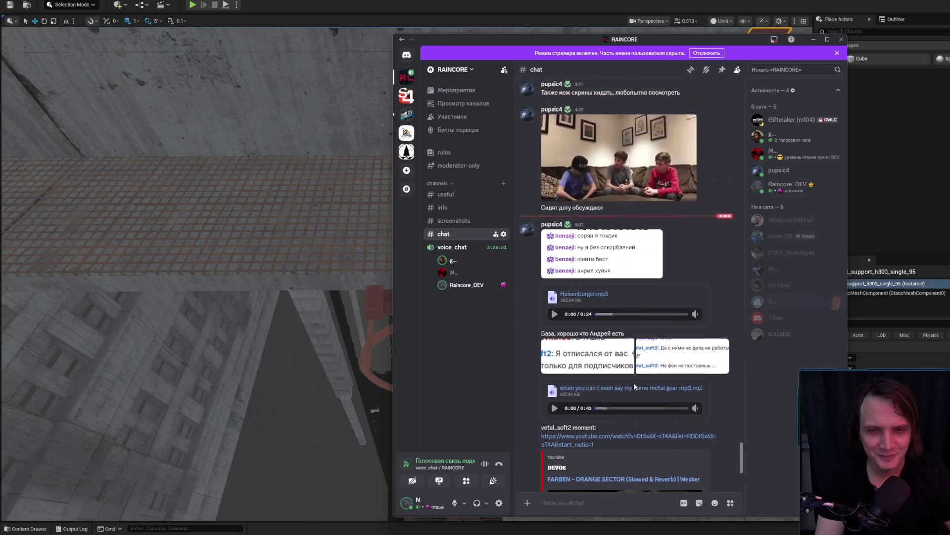
pyautogui.scroll(-5, 633, 380)
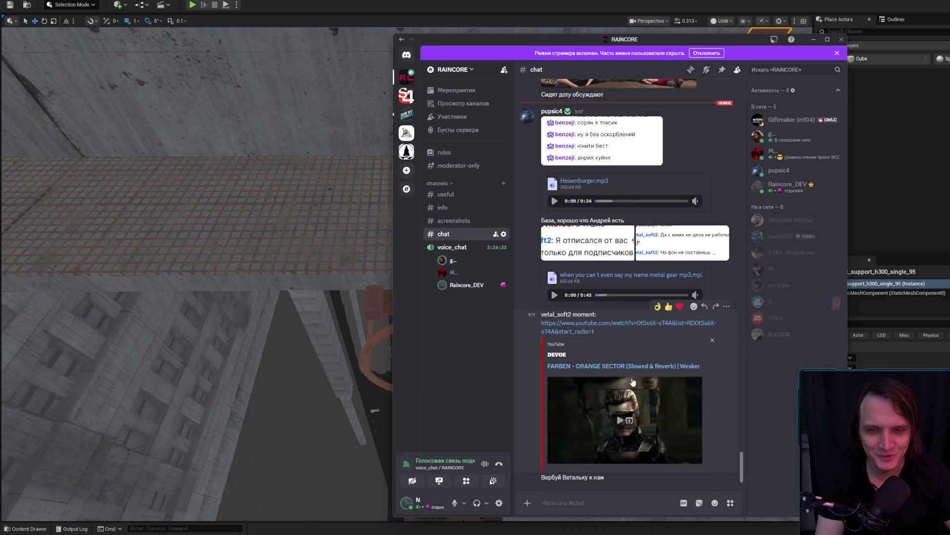
pyautogui.scroll(6, 632, 380)
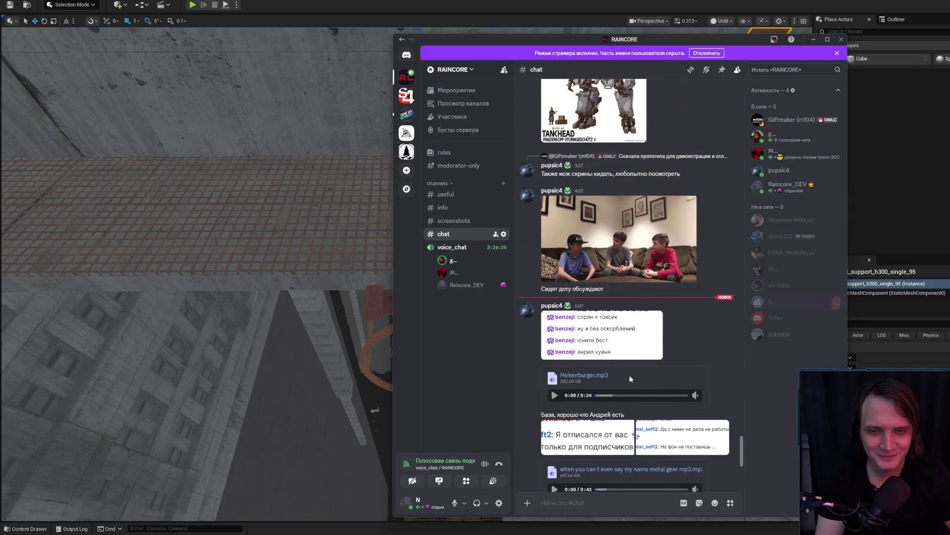
pyautogui.click(600, 333)
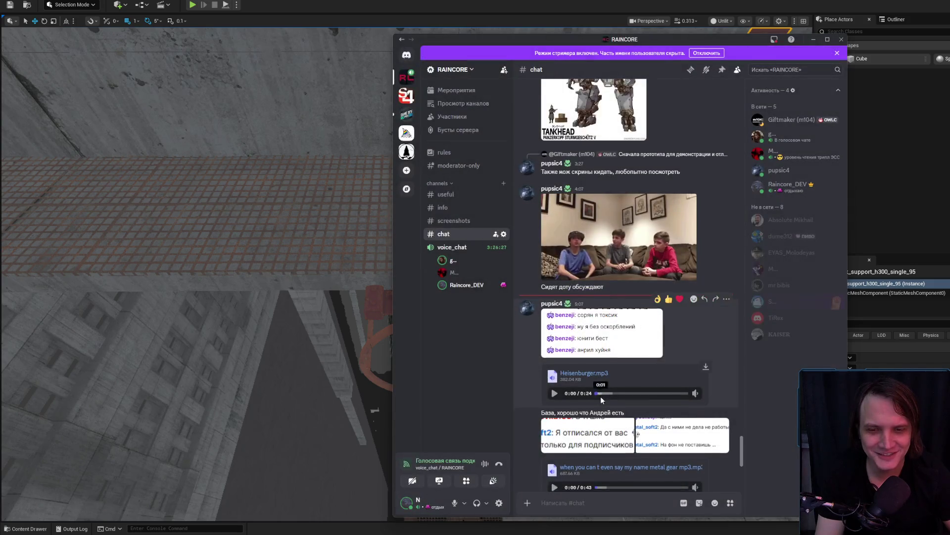
pyautogui.scroll(-4, 601, 396)
pyautogui.click(683, 320)
pyautogui.click(688, 435)
pyautogui.click(684, 320)
pyautogui.click(678, 418)
pyautogui.moveTo(674, 38); pyautogui.dragTo(584, 22)
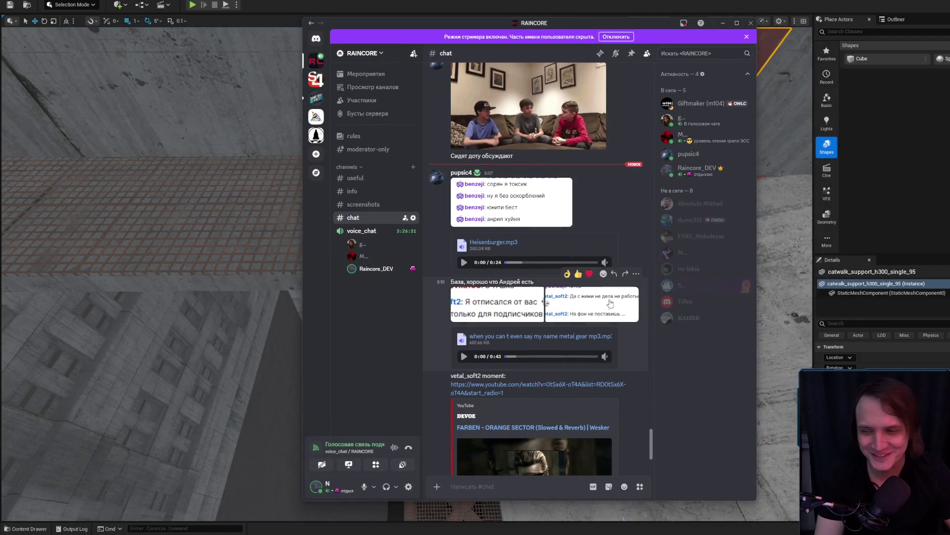
pyautogui.scroll(-3, 608, 305)
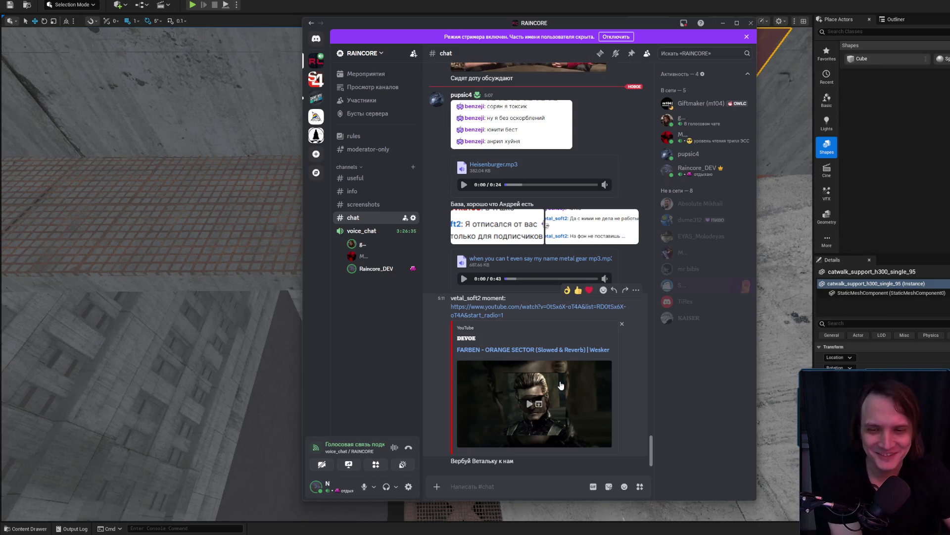
pyautogui.scroll(6, 561, 389)
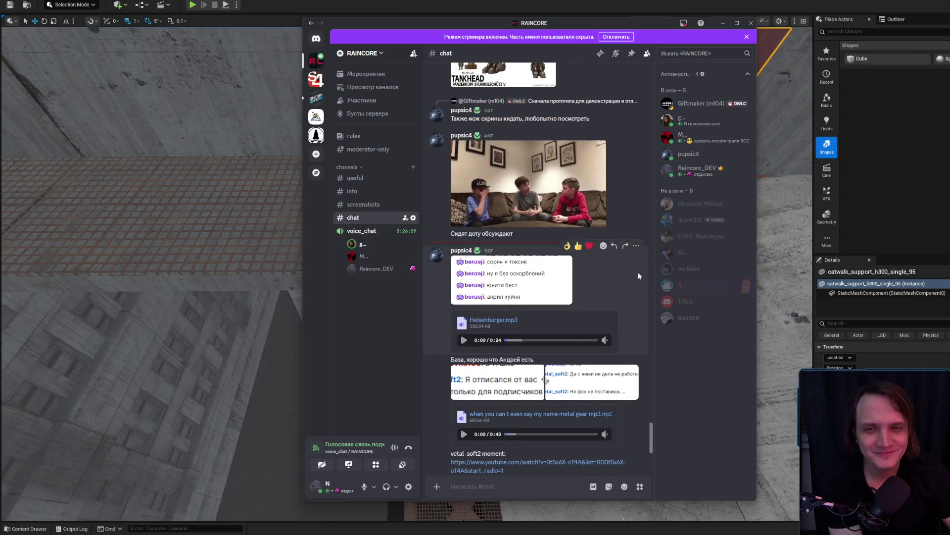
pyautogui.scroll(-6, 638, 271)
pyautogui.click(724, 24)
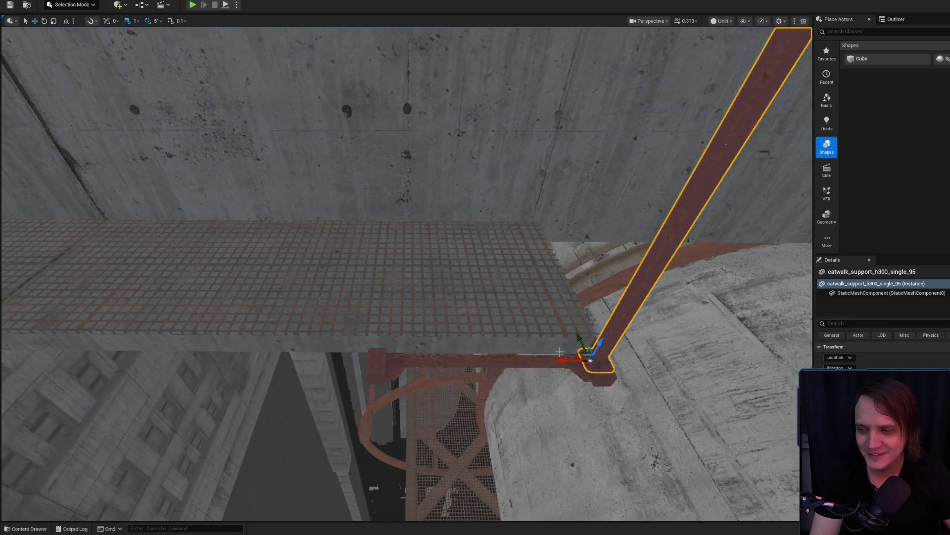
# Step: Alt-drag a copy of the support left along the beam and scale the copy narrower
pyautogui.moveTo(558, 354); pyautogui.dragTo(588, 360)
pyautogui.keyDown('alt'); pyautogui.moveTo(580, 401); pyautogui.dragTo(340, 353); pyautogui.keyUp('alt')
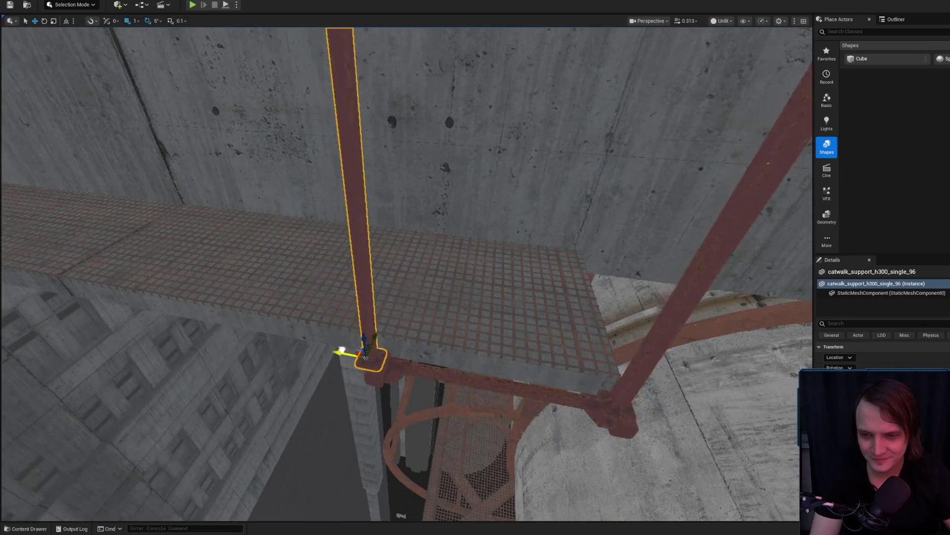
pyautogui.press('f')
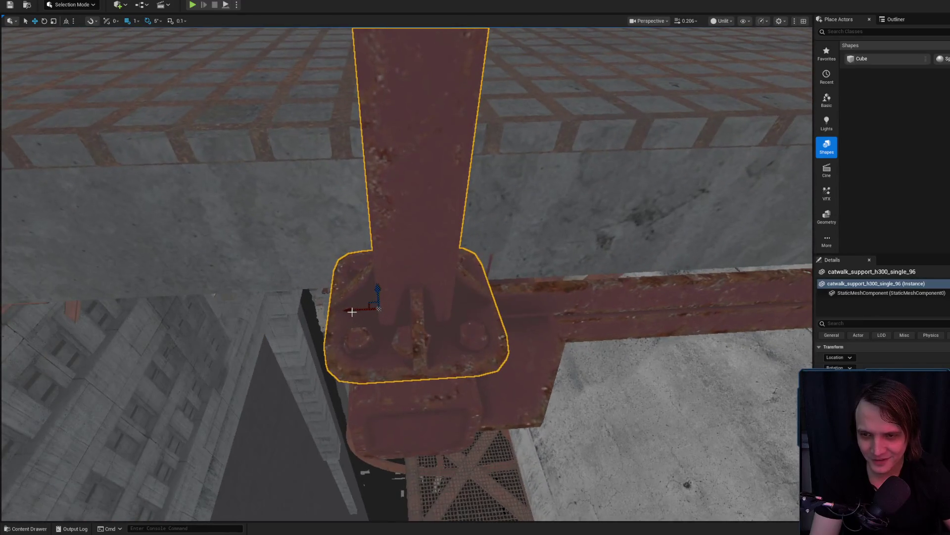
pyautogui.moveTo(364, 303)
pyautogui.mouseDown()
pyautogui.moveTo(339, 306)
pyautogui.moveTo(338, 315)
pyautogui.moveTo(365, 310)
pyautogui.mouseUp()
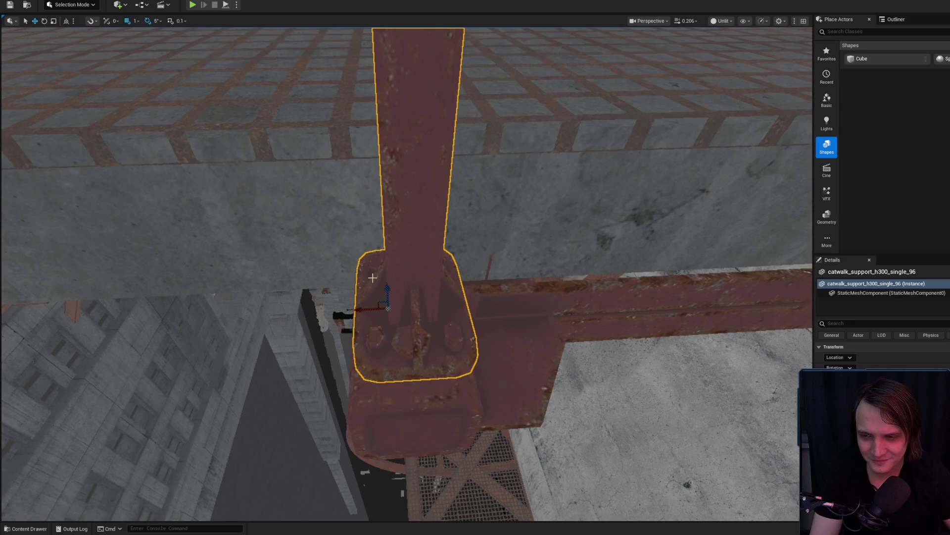
pyautogui.scroll(-3, 371, 280)
pyautogui.scroll(3, 371, 280)
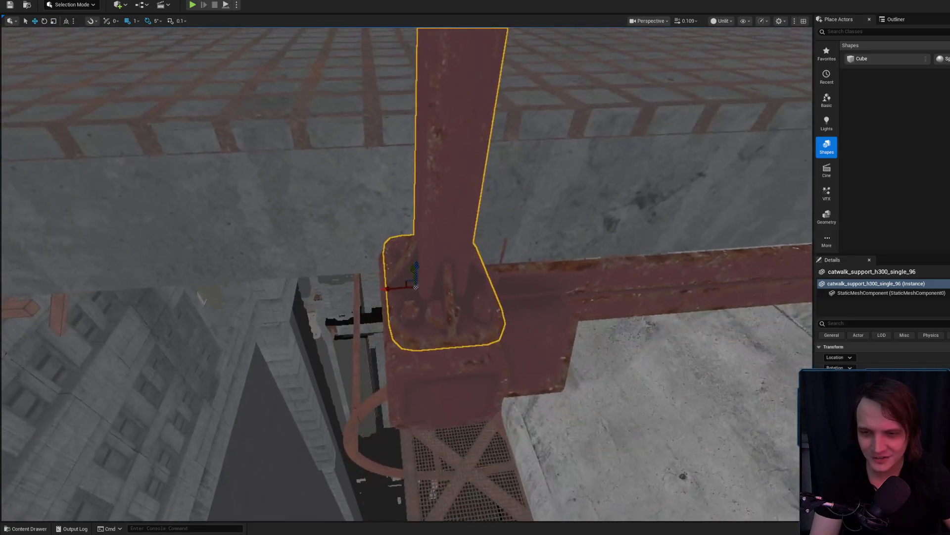
pyautogui.scroll(-2, 377, 283)
pyautogui.scroll(5, 377, 283)
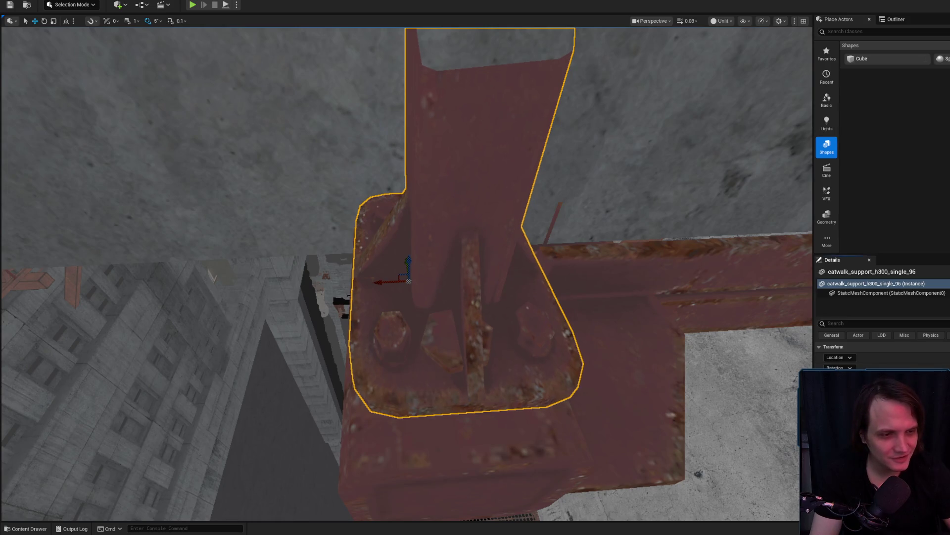
pyautogui.scroll(3, 391, 277)
pyautogui.scroll(-3, 391, 277)
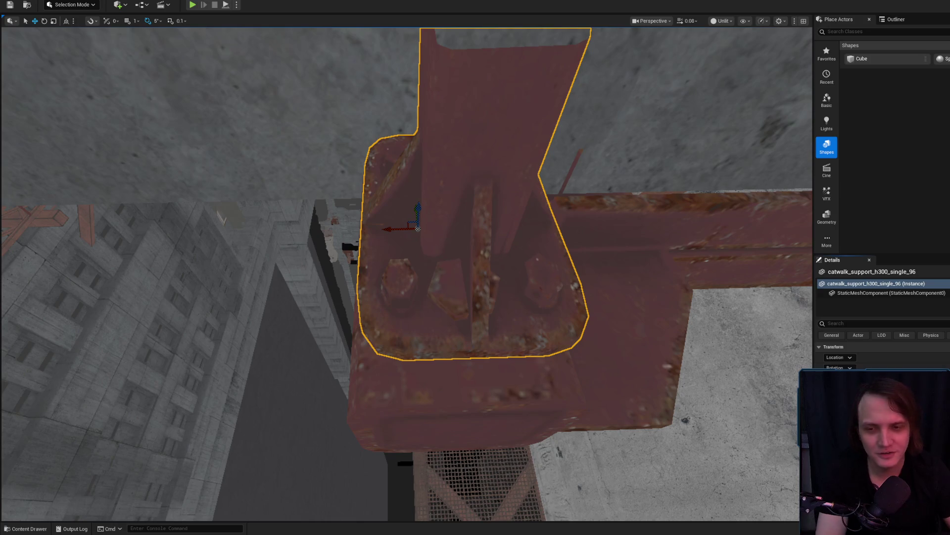
pyautogui.scroll(2, 394, 226)
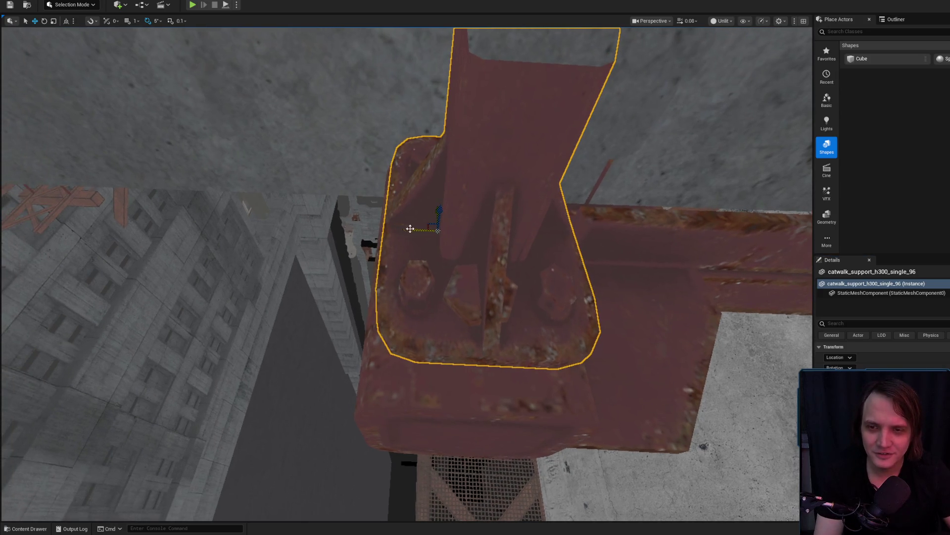
pyautogui.scroll(-5, 406, 229)
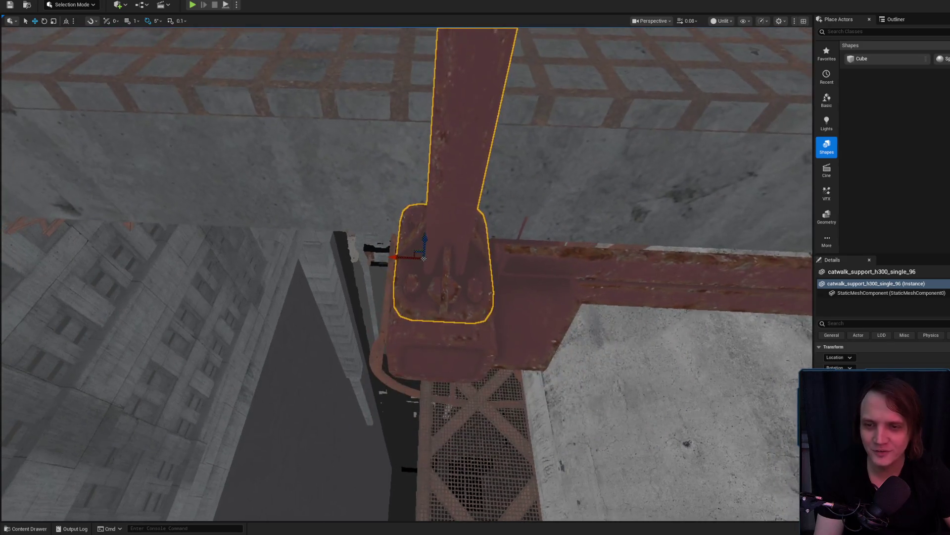
# Step: Reselect the original support and slide it slightly right along the beam
pyautogui.click(366, 255)
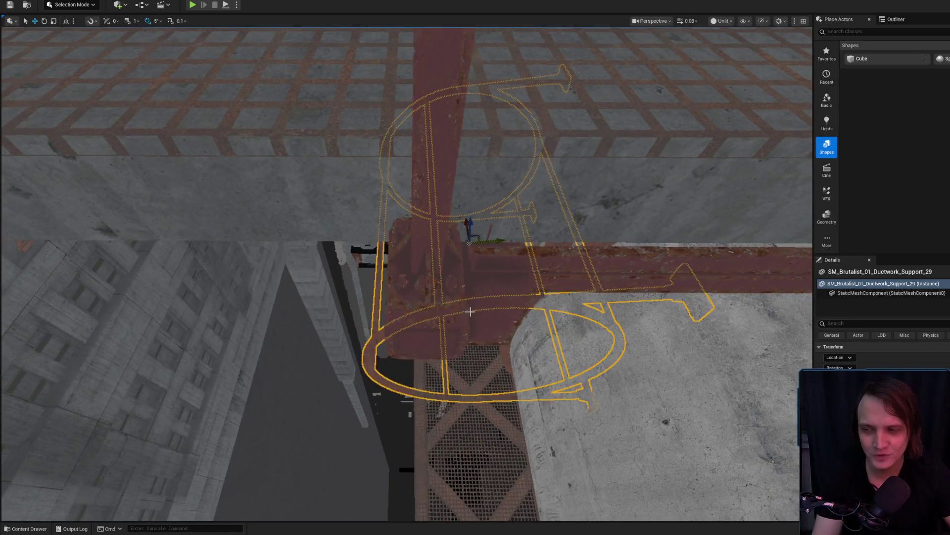
pyautogui.scroll(3, 405, 322)
pyautogui.press('Escape')
pyautogui.click(406, 321)
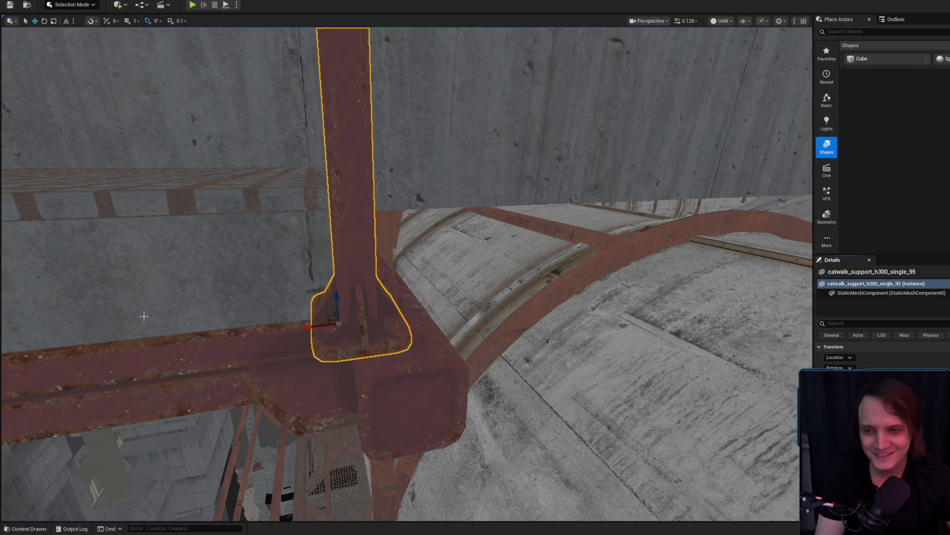
pyautogui.press('f')
pyautogui.moveTo(330, 365); pyautogui.dragTo(365, 365)
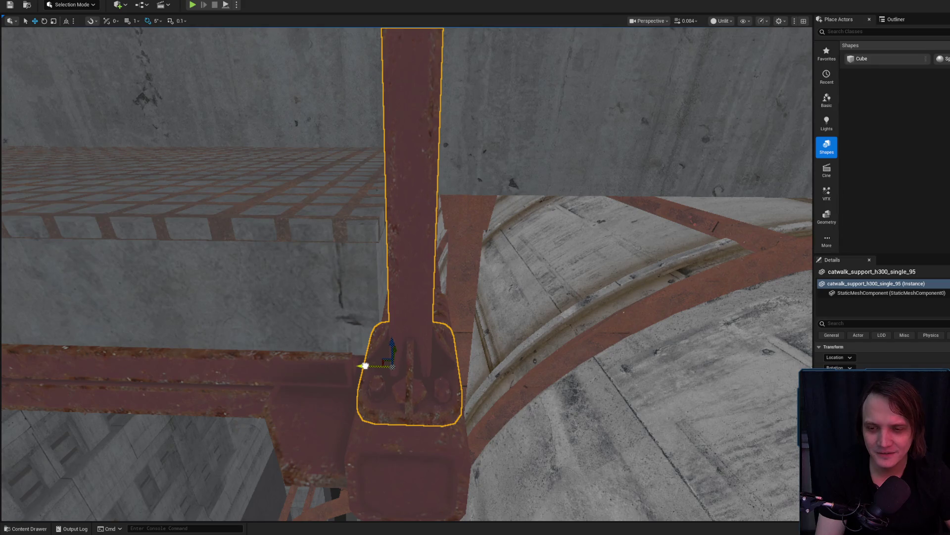
pyautogui.press('Escape')
pyautogui.scroll(2, 365, 365)
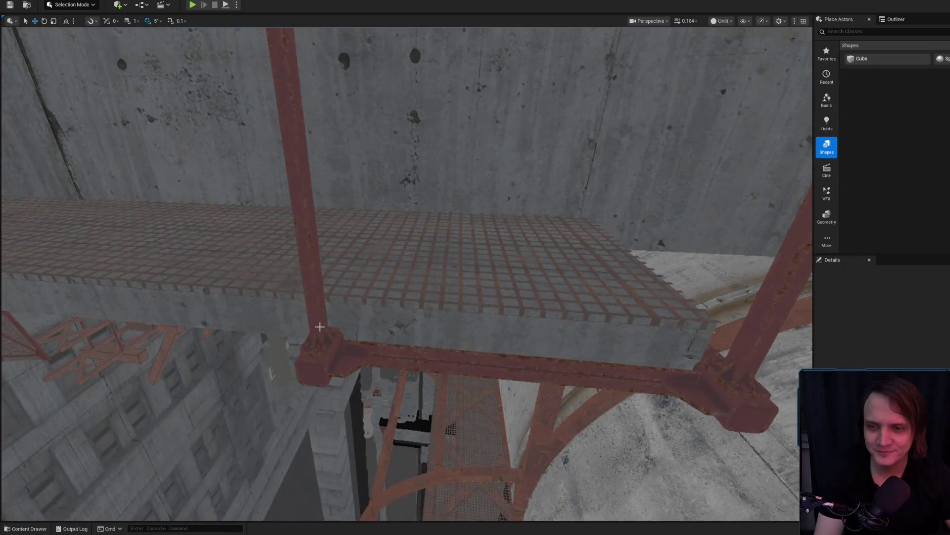
# Step: Select another catwalk support and Alt-drag a copy leftward along the beam
pyautogui.click(319, 327)
pyautogui.scroll(1, 395, 364)
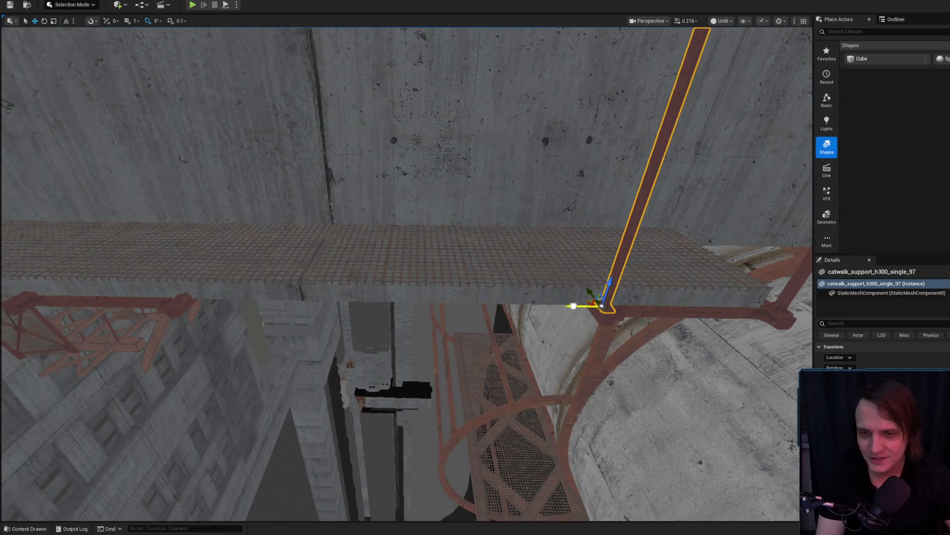
pyautogui.scroll(-1, 406, 273)
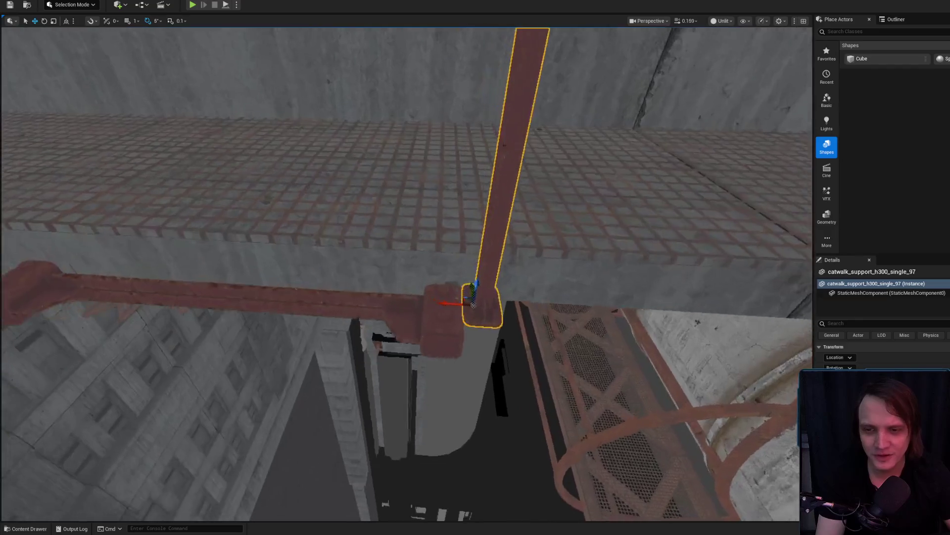
pyautogui.scroll(2, 472, 305)
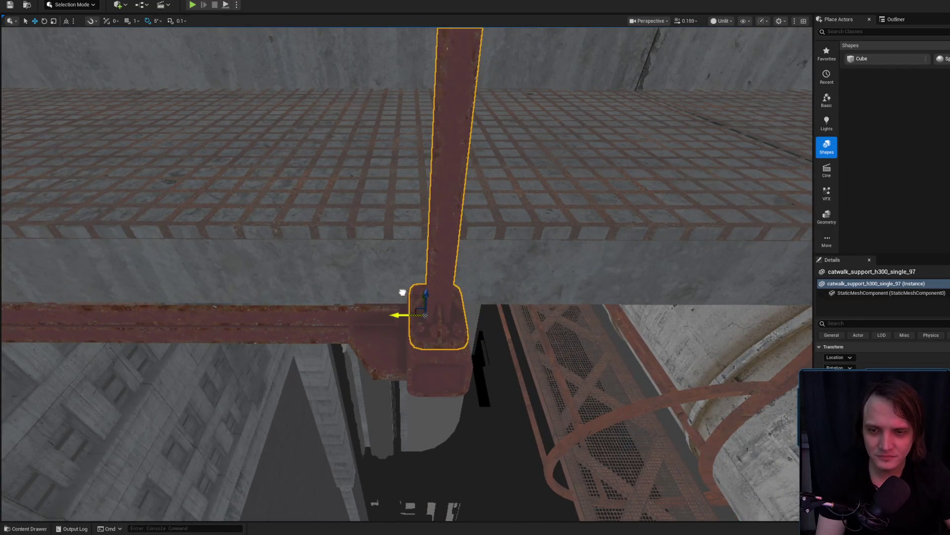
pyautogui.moveTo(404, 291)
pyautogui.mouseDown()
pyautogui.moveTo(404, 276)
pyautogui.moveTo(576, 284)
pyautogui.mouseUp()
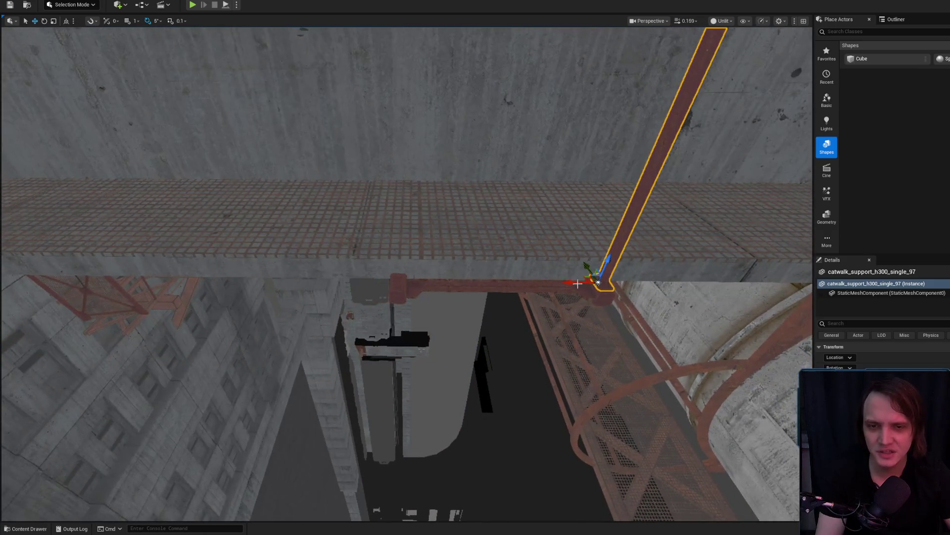
pyautogui.scroll(5, 369, 259)
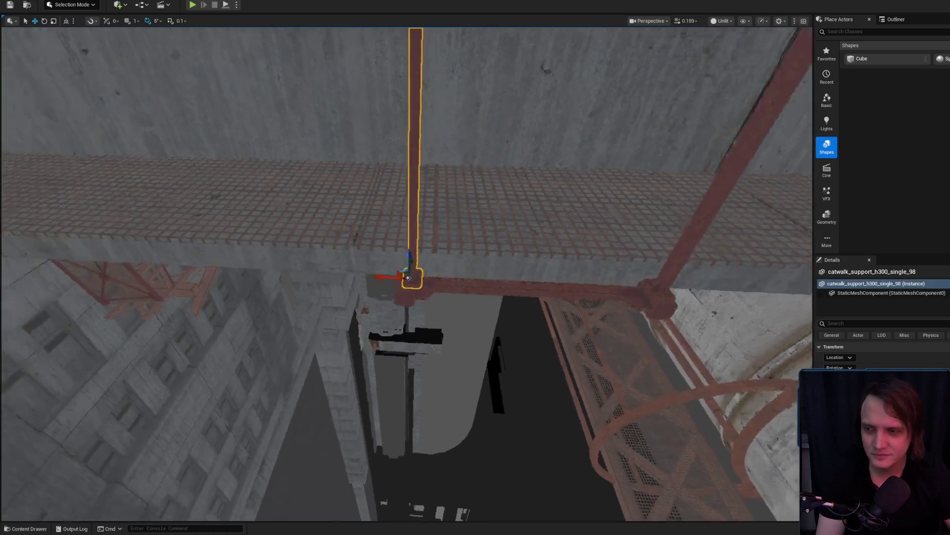
pyautogui.moveTo(359, 295)
pyautogui.mouseDown()
pyautogui.moveTo(370, 297)
pyautogui.moveTo(304, 308)
pyautogui.moveTo(488, 306)
pyautogui.mouseUp()
pyautogui.moveTo(558, 285)
pyautogui.mouseDown()
pyautogui.moveTo(487, 282)
pyautogui.moveTo(420, 297)
pyautogui.moveTo(333, 289)
pyautogui.mouseUp()
pyautogui.moveTo(502, 304)
pyautogui.mouseDown()
pyautogui.moveTo(323, 290)
pyautogui.moveTo(355, 311)
pyautogui.mouseUp()
# Step: Orbit around catwalk_support_h300_single_100 to check its placement at the beam joint
pyautogui.scroll(5, 355, 312)
pyautogui.scroll(2, 396, 310)
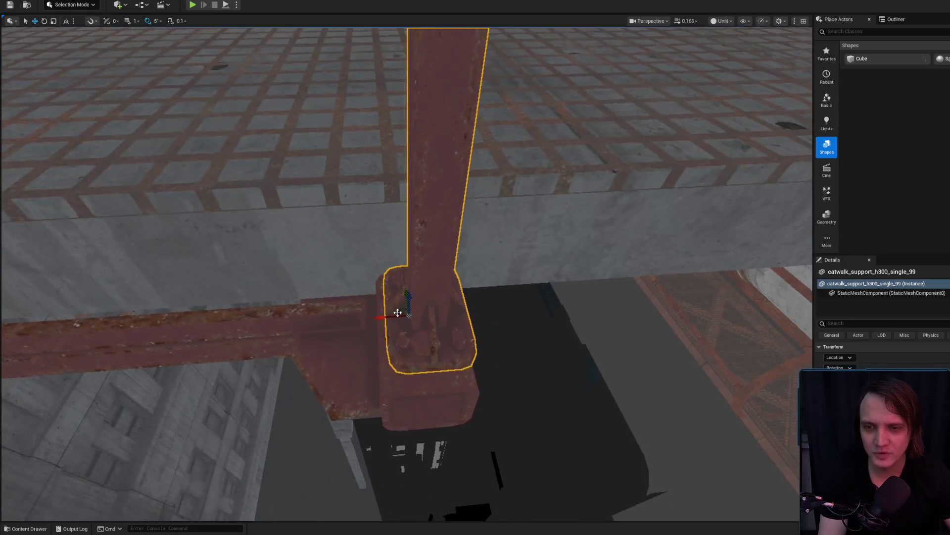
pyautogui.scroll(-5, 376, 317)
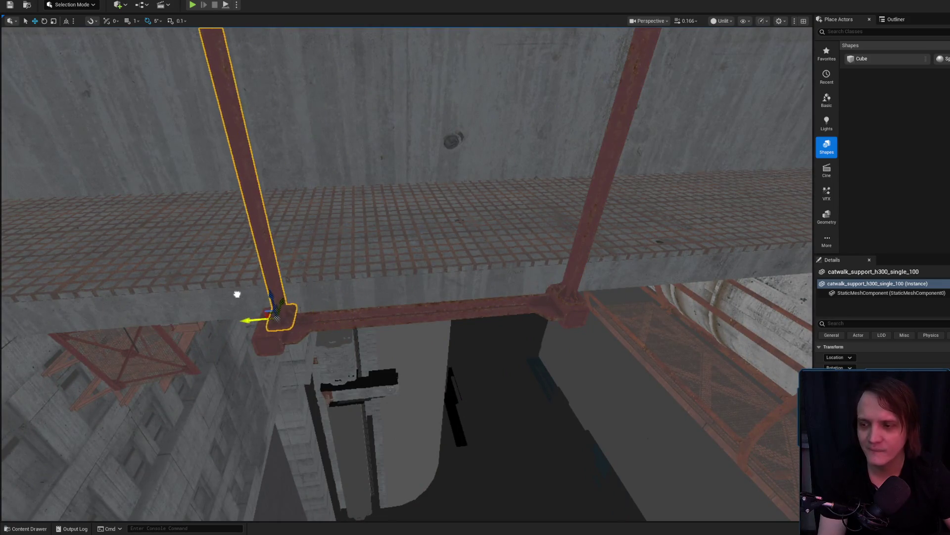
pyautogui.scroll(4, 536, 297)
pyautogui.moveTo(466, 296)
pyautogui.mouseDown()
pyautogui.moveTo(425, 295)
pyautogui.moveTo(426, 303)
pyautogui.moveTo(384, 290)
pyautogui.mouseUp()
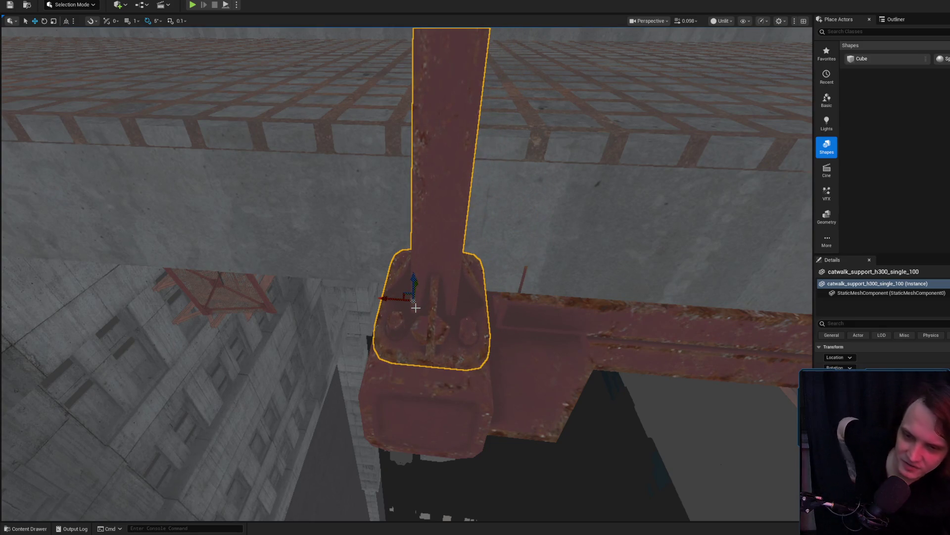
pyautogui.moveTo(419, 291)
pyautogui.mouseDown()
pyautogui.moveTo(367, 360)
pyautogui.moveTo(391, 297)
pyautogui.mouseUp()
pyautogui.moveTo(656, 283); pyautogui.dragTo(179, 291)
pyautogui.hotkey('alt', 'Tab')
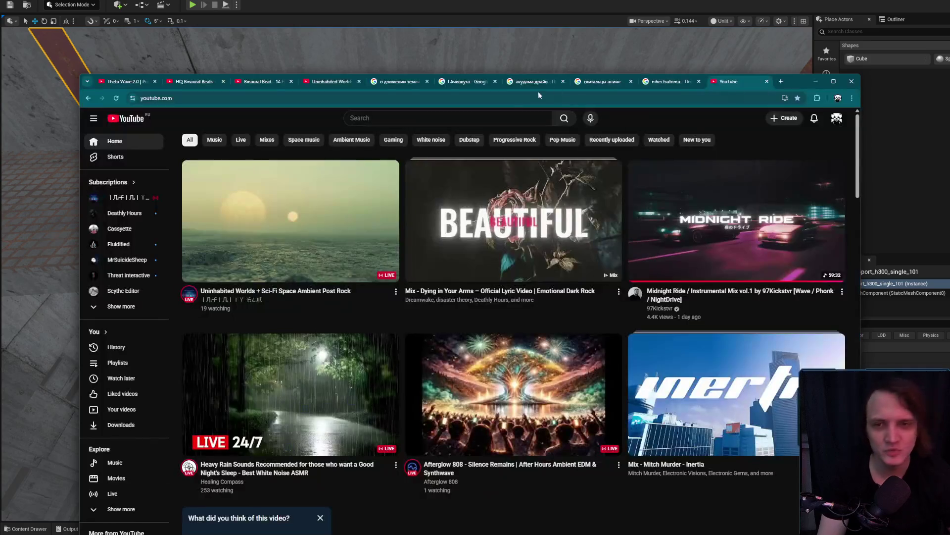
# Step: Start typing 'He' in the YouTube search box, then return to the editor
pyautogui.click(400, 122)
pyautogui.write('Ру')
pyautogui.press('BackSpace')
pyautogui.press('BackSpace')
pyautogui.hotkey('alt', 'shift')
pyautogui.write('He')
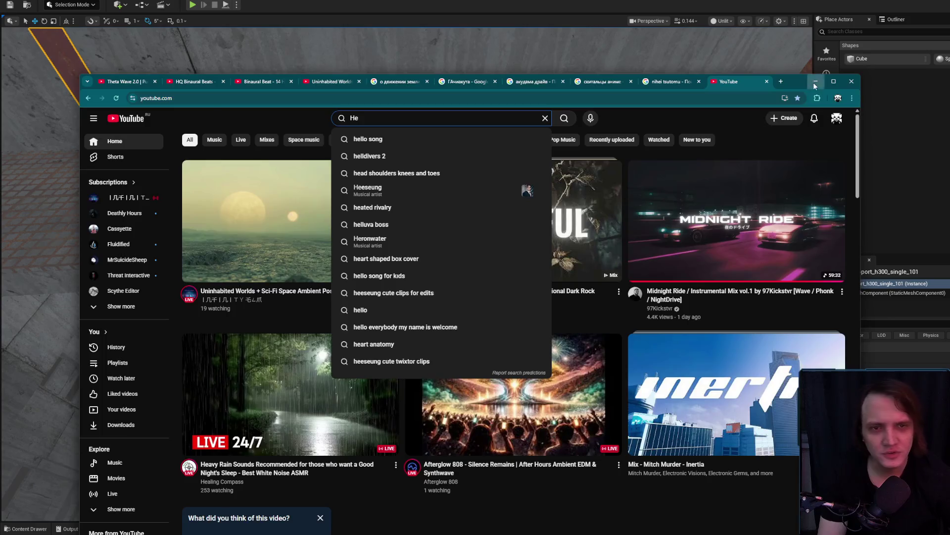
pyautogui.hotkey('alt', 'Tab')
# Step: Alt-drag the support along X to place another copy further left on the beam
pyautogui.moveTo(542, 275)
pyautogui.mouseDown()
pyautogui.moveTo(500, 278)
pyautogui.moveTo(549, 282)
pyautogui.mouseUp()
pyautogui.moveTo(402, 317); pyautogui.dragTo(307, 299)
pyautogui.moveTo(586, 276); pyautogui.dragTo(516, 274)
pyautogui.moveTo(360, 302)
pyautogui.mouseDown()
pyautogui.moveTo(490, 292)
pyautogui.moveTo(188, 359)
pyautogui.mouseUp()
pyautogui.moveTo(474, 357); pyautogui.dragTo(355, 356)
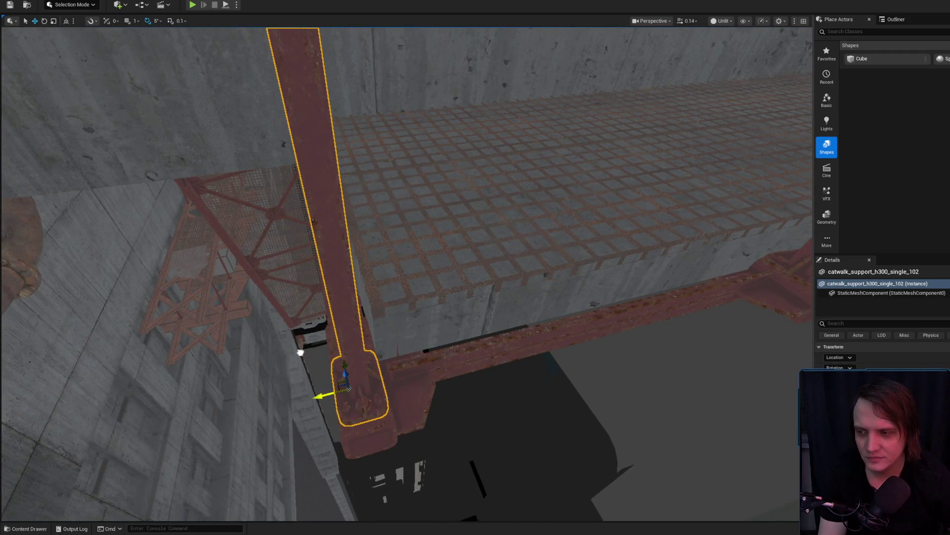
pyautogui.press('Escape')
pyautogui.moveTo(356, 327); pyautogui.dragTo(356, 328)
pyautogui.scroll(1, 356, 328)
pyautogui.scroll(1, 357, 328)
pyautogui.scroll(2, 357, 328)
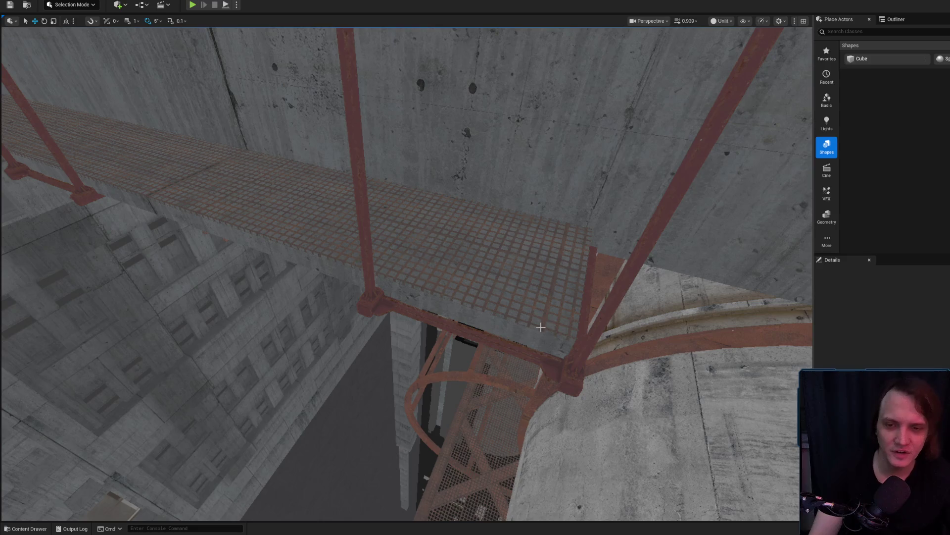
pyautogui.click(540, 327)
pyautogui.scroll(-3, 541, 327)
pyautogui.moveTo(541, 327); pyautogui.dragTo(499, 382)
pyautogui.scroll(-5, 499, 382)
pyautogui.scroll(5, 499, 382)
pyautogui.scroll(-2, 499, 382)
pyautogui.scroll(3, 499, 382)
pyautogui.moveTo(444, 358); pyautogui.dragTo(444, 358)
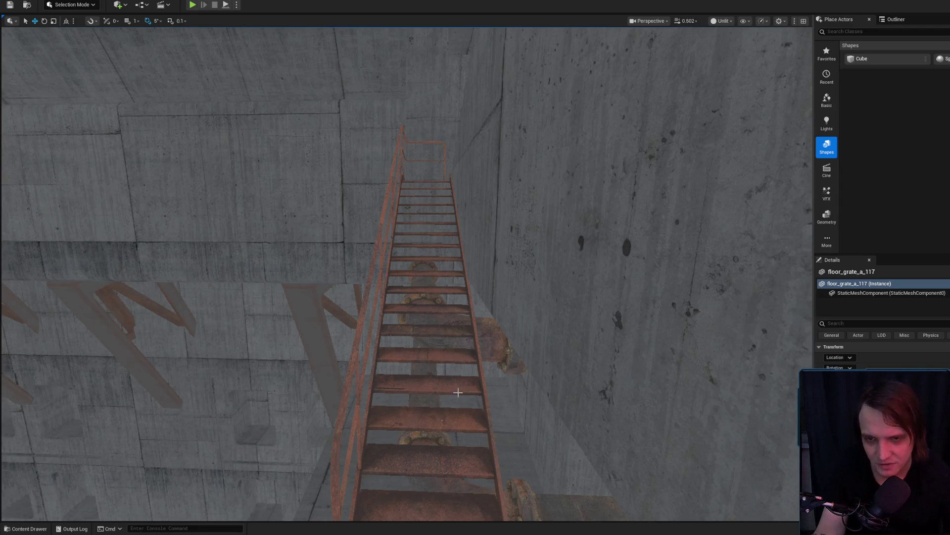
pyautogui.moveTo(457, 384)
pyautogui.mouseDown()
pyautogui.moveTo(423, 369)
pyautogui.moveTo(371, 297)
pyautogui.moveTo(346, 328)
pyautogui.mouseUp()
pyautogui.click(371, 297)
pyautogui.click(348, 323)
pyautogui.press('Escape')
pyautogui.scroll(-2, 346, 329)
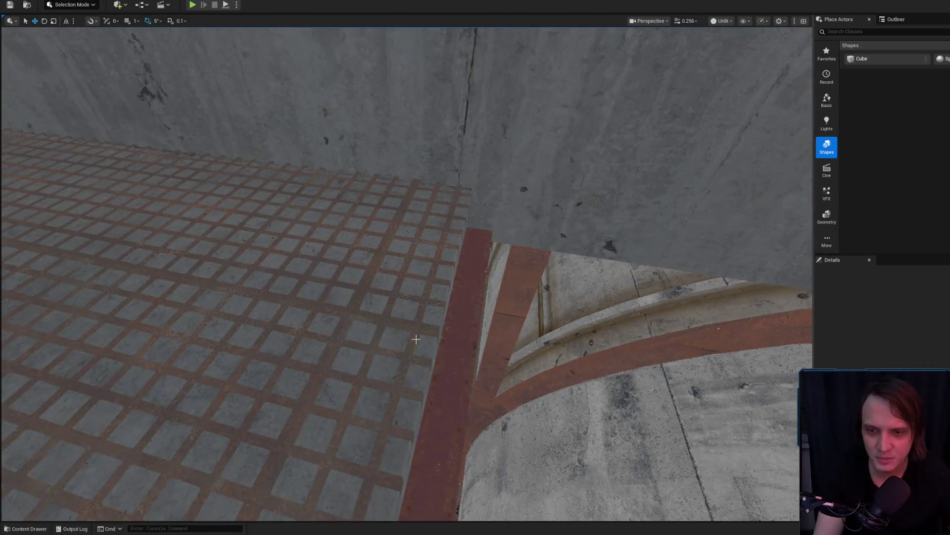
pyautogui.click(437, 315)
pyautogui.moveTo(436, 315); pyautogui.dragTo(436, 315)
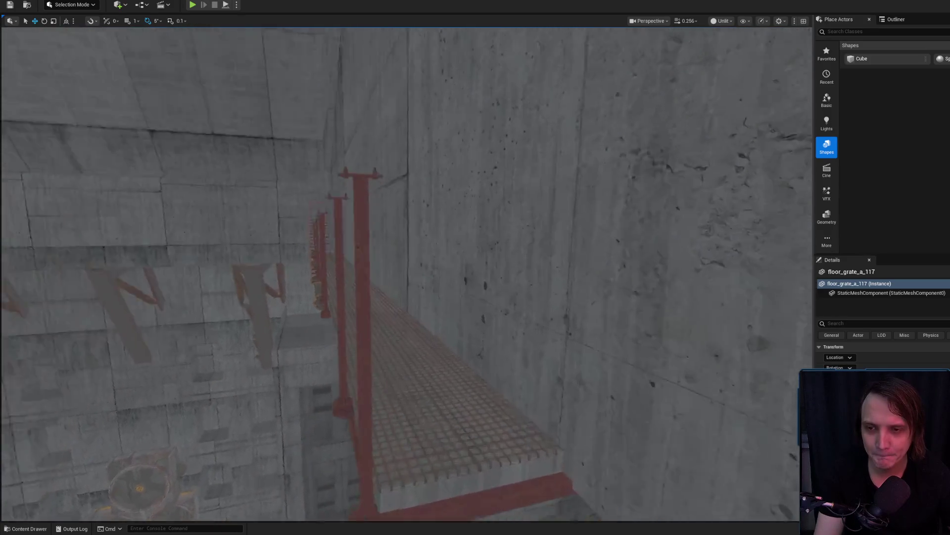
pyautogui.press('s')
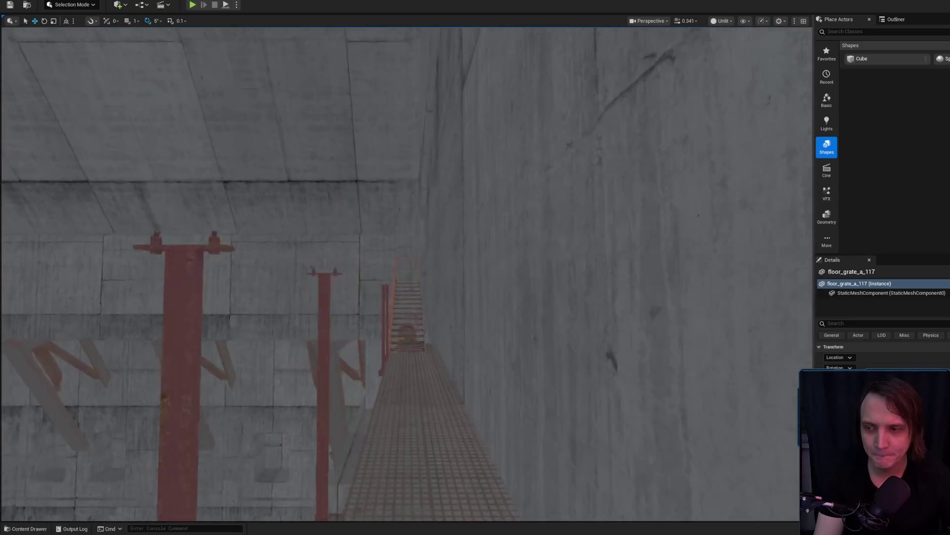
pyautogui.press('w')
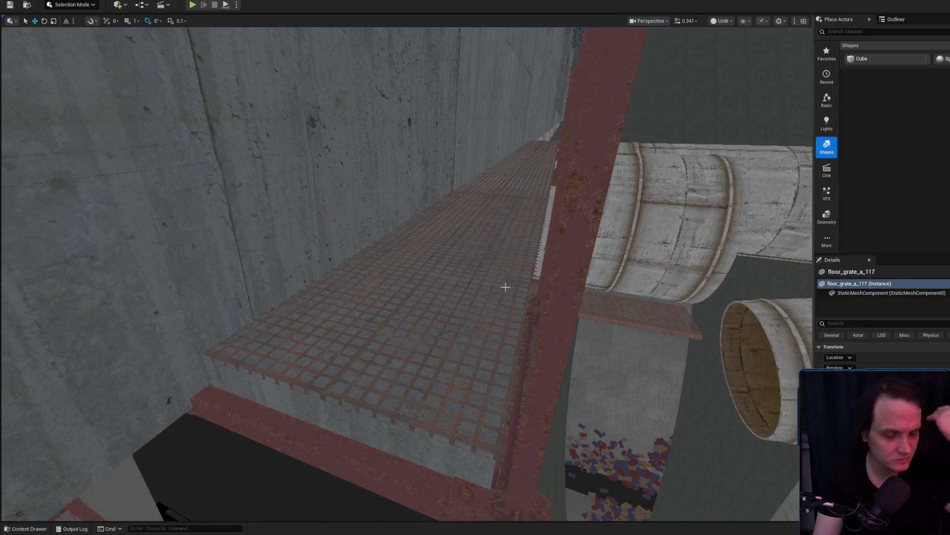
pyautogui.press('w')
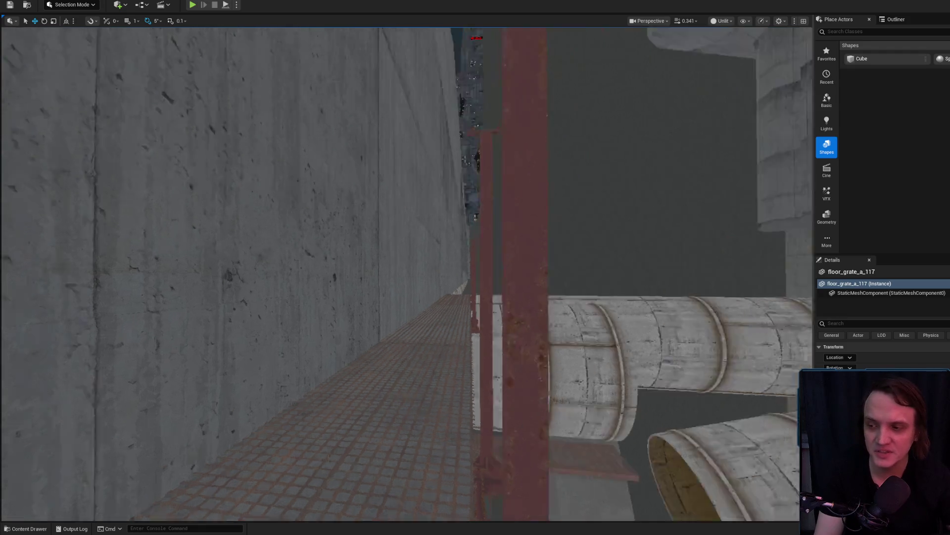
pyautogui.press('w')
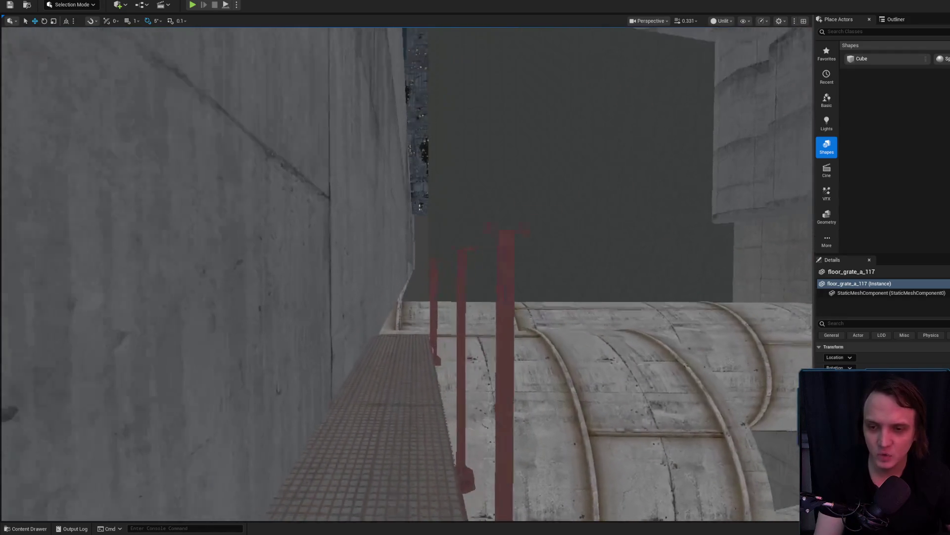
pyautogui.press('w')
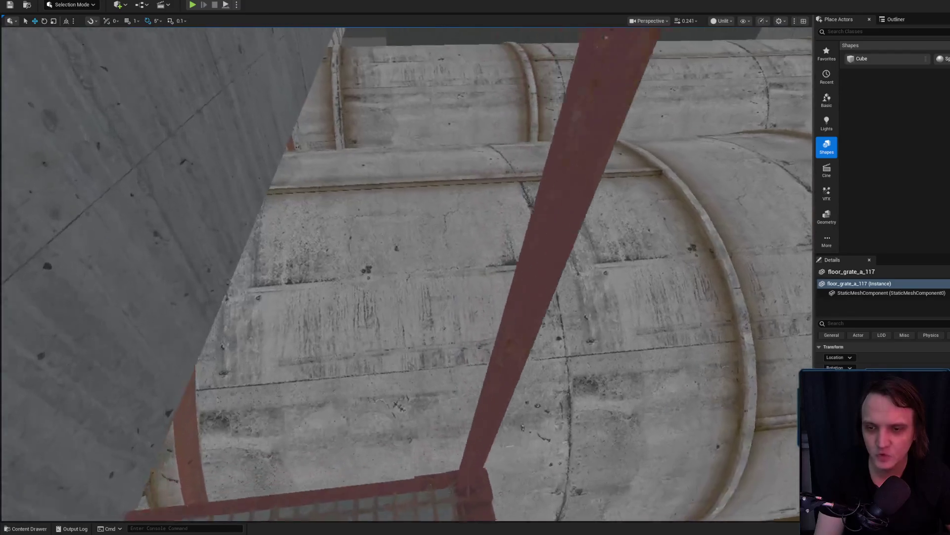
pyautogui.press('w')
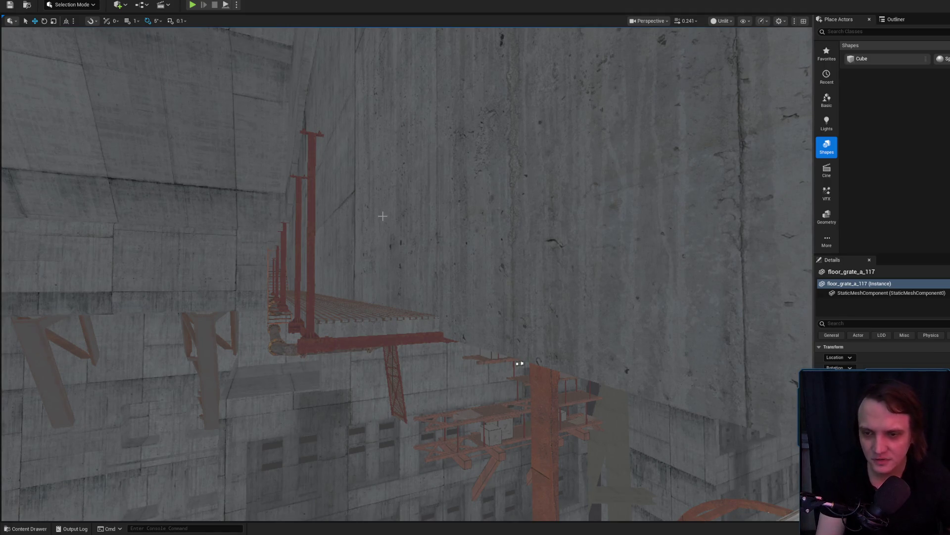
pyautogui.press('f')
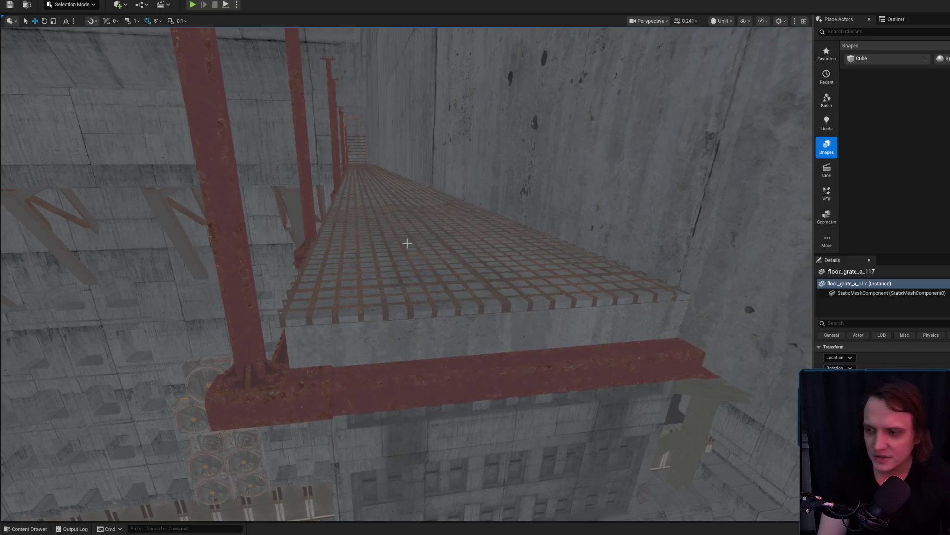
pyautogui.press('w')
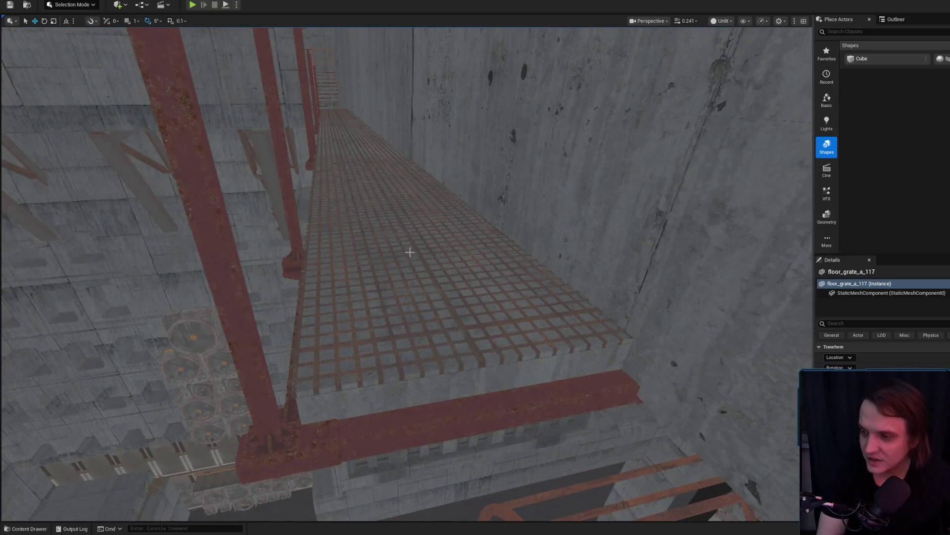
pyautogui.scroll(5, 488, 306)
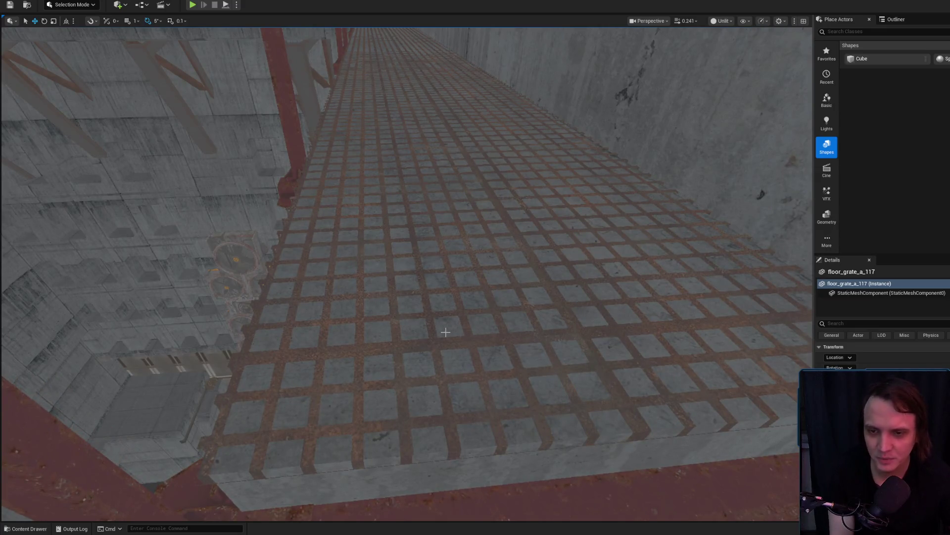
pyautogui.moveTo(445, 332); pyautogui.dragTo(528, 201)
pyautogui.moveTo(546, 250); pyautogui.dragTo(546, 249)
pyautogui.click(564, 297)
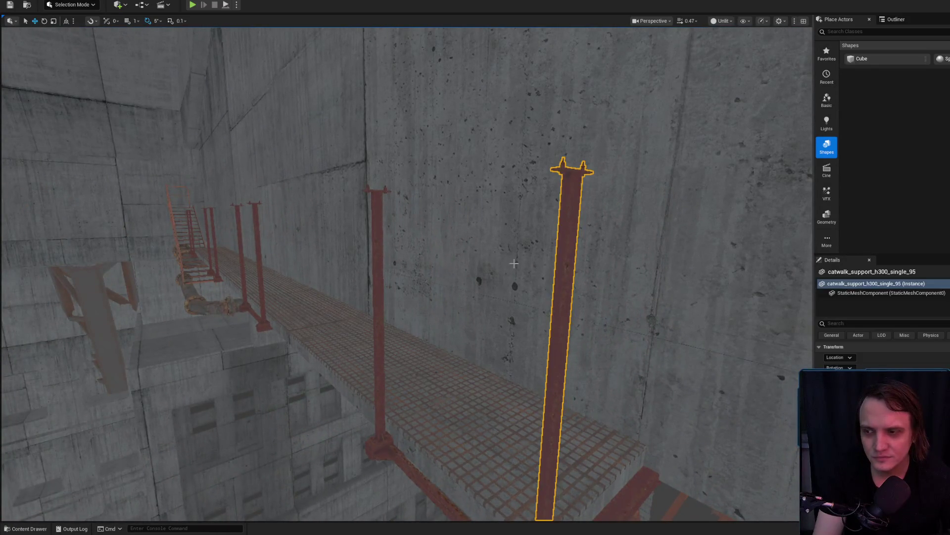
pyautogui.press('f')
pyautogui.click(436, 380)
pyautogui.press('f')
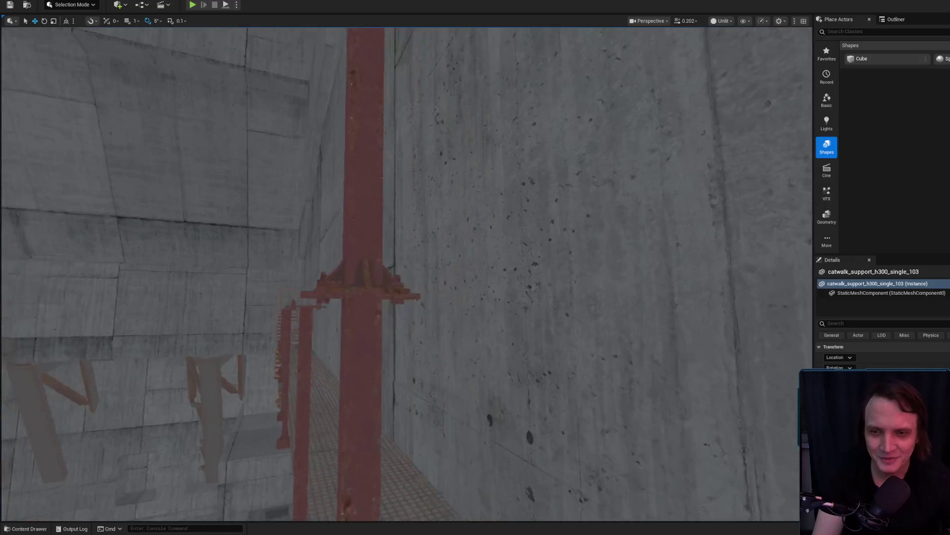
# Step: Select the red catwalk support against the concrete wall and frame its flange close up
pyautogui.moveTo(430, 232); pyautogui.dragTo(430, 233)
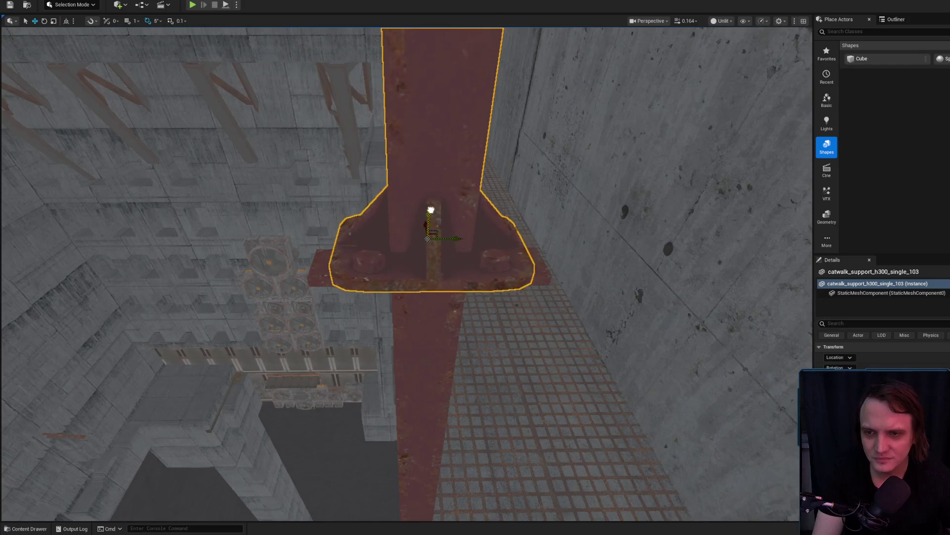
pyautogui.scroll(-5, 427, 246)
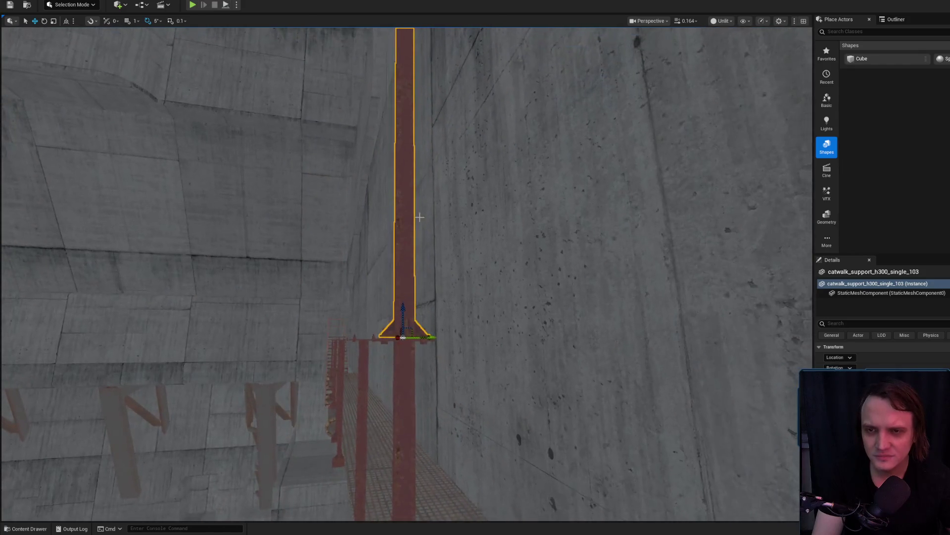
pyautogui.moveTo(446, 257); pyautogui.dragTo(447, 259)
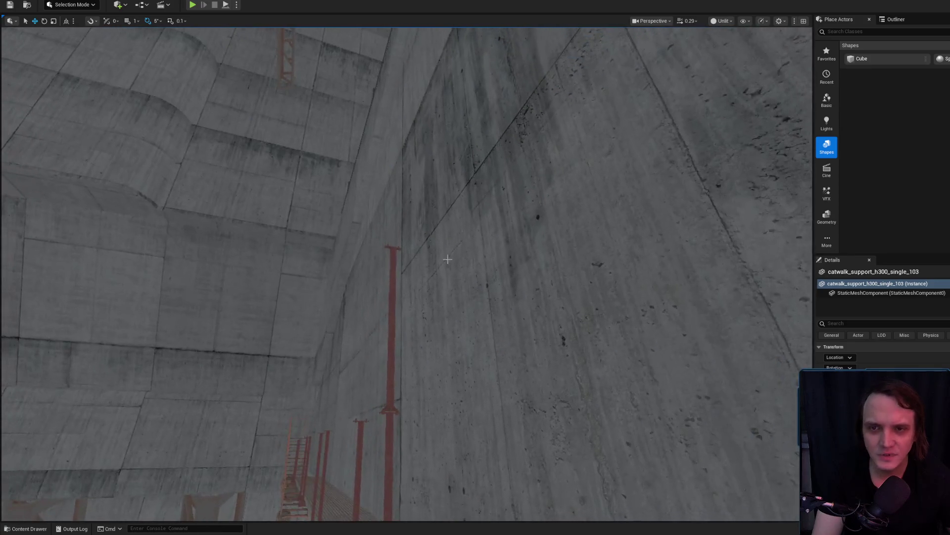
pyautogui.moveTo(425, 220); pyautogui.dragTo(464, 257)
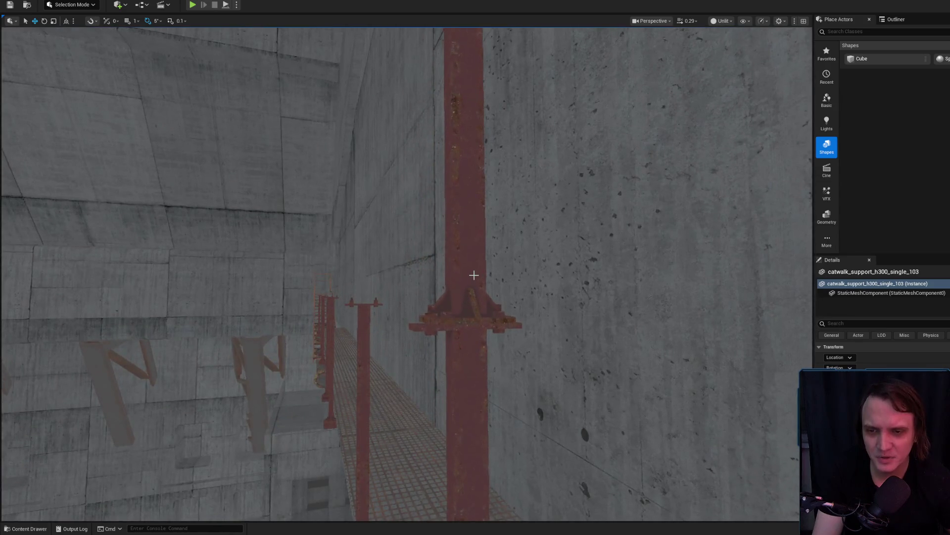
pyautogui.press('f')
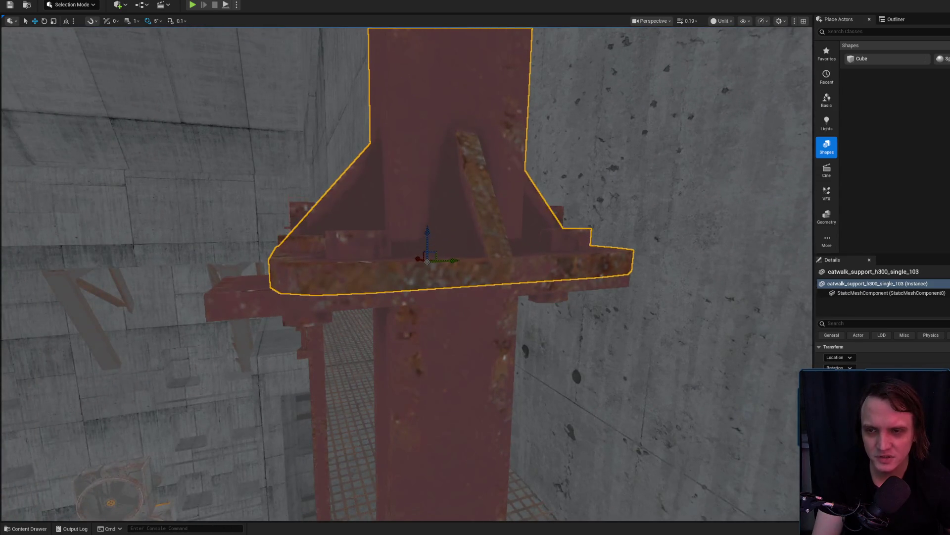
pyautogui.moveTo(372, 215); pyautogui.dragTo(395, 252)
pyautogui.click(395, 252)
pyautogui.scroll(-3, 399, 273)
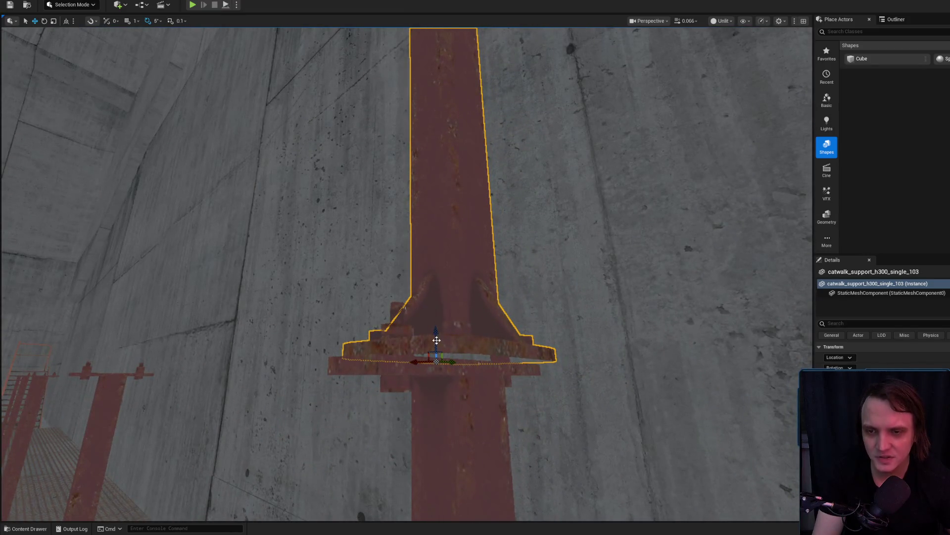
pyautogui.scroll(-5, 440, 341)
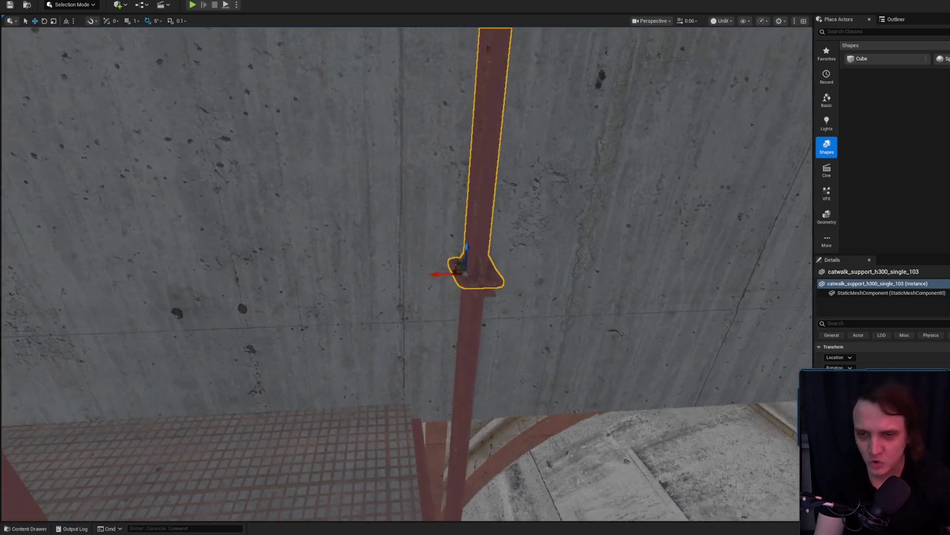
pyautogui.scroll(3, 463, 281)
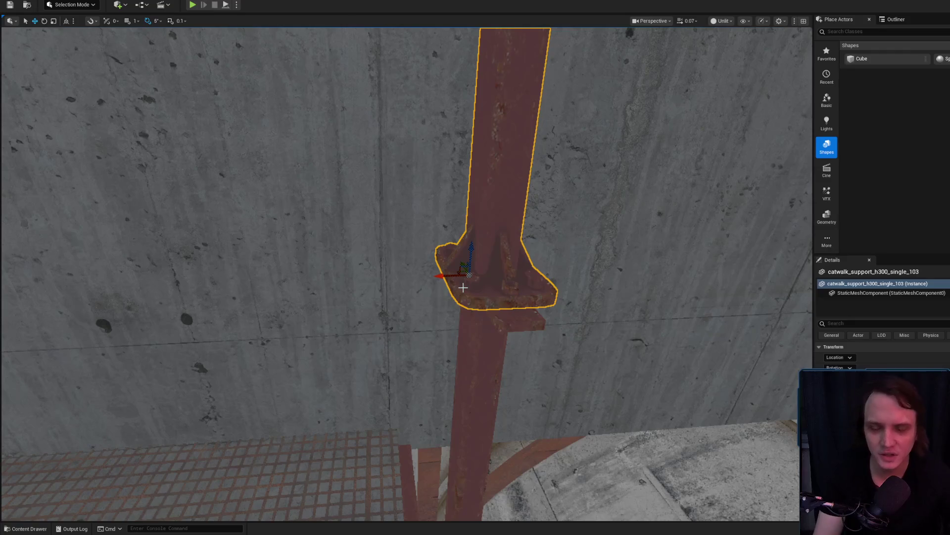
pyautogui.scroll(-5, 590, 289)
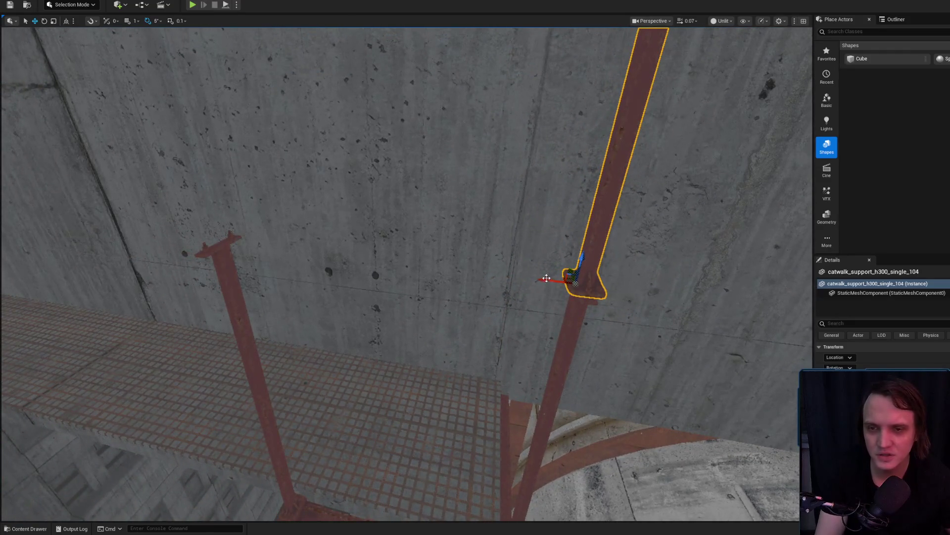
pyautogui.press('f')
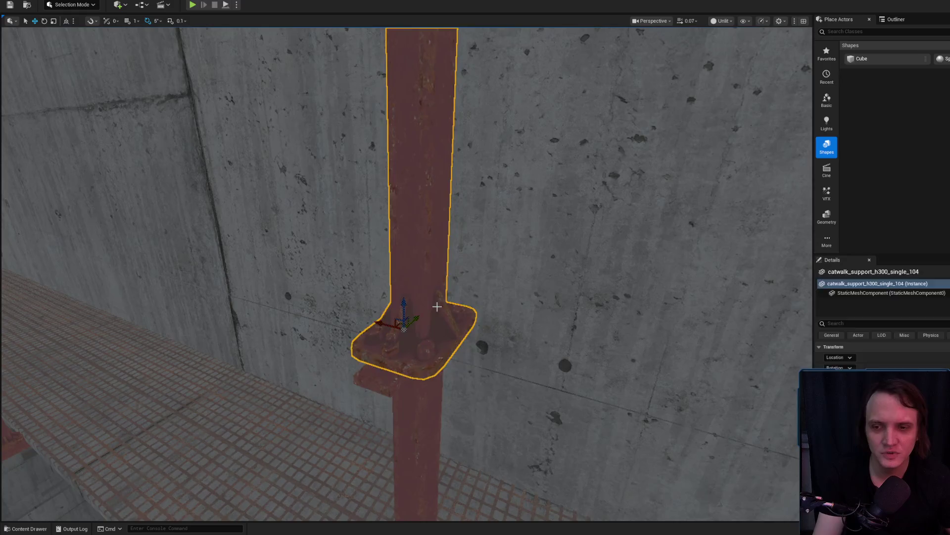
pyautogui.press('Escape')
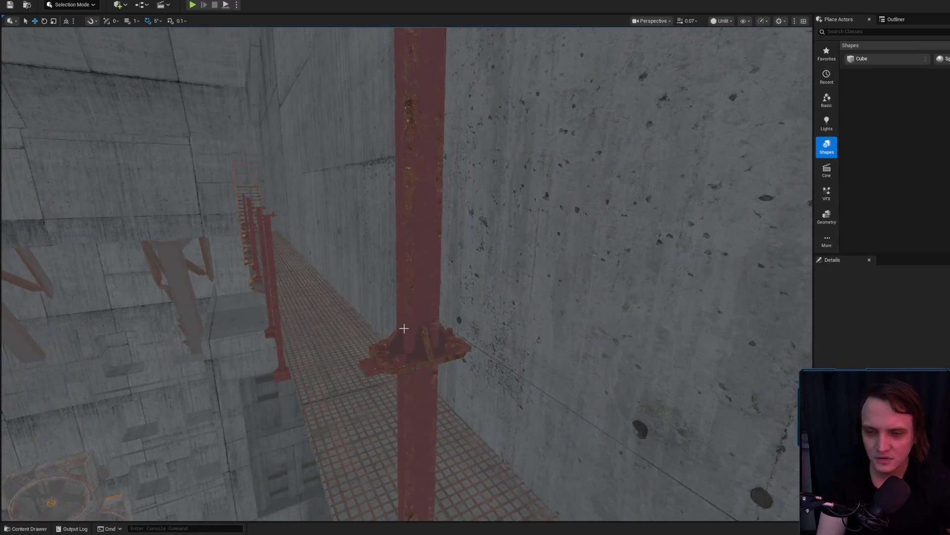
# Step: Shift the support along X, then Alt-drag copies along the catwalk up to catwalk_support_h300_single_106
pyautogui.click(404, 328)
pyautogui.moveTo(387, 390)
pyautogui.mouseDown()
pyautogui.moveTo(349, 349)
pyautogui.moveTo(383, 313)
pyautogui.moveTo(249, 393)
pyautogui.moveTo(393, 339)
pyautogui.moveTo(604, 354)
pyautogui.moveTo(115, 149)
pyautogui.mouseUp()
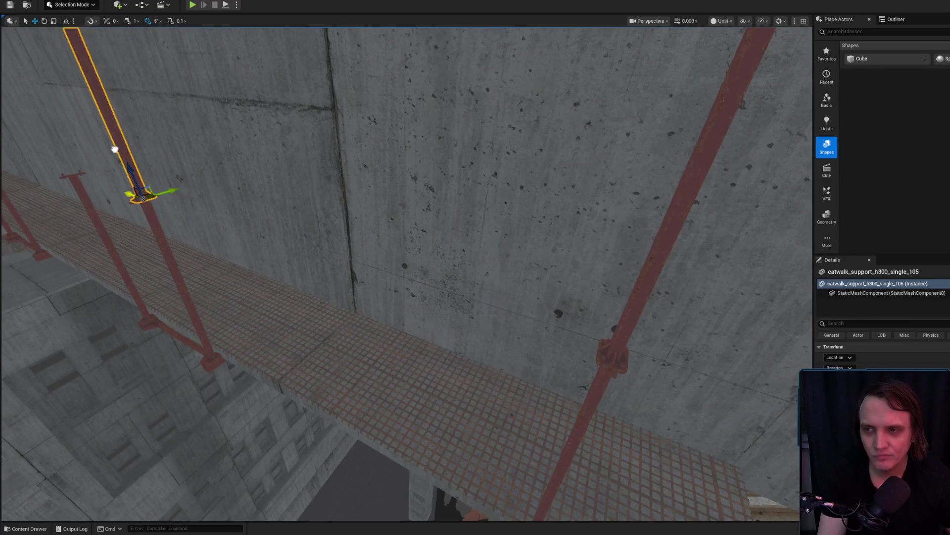
pyautogui.moveTo(271, 199)
pyautogui.mouseDown()
pyautogui.moveTo(351, 249)
pyautogui.moveTo(276, 225)
pyautogui.mouseUp()
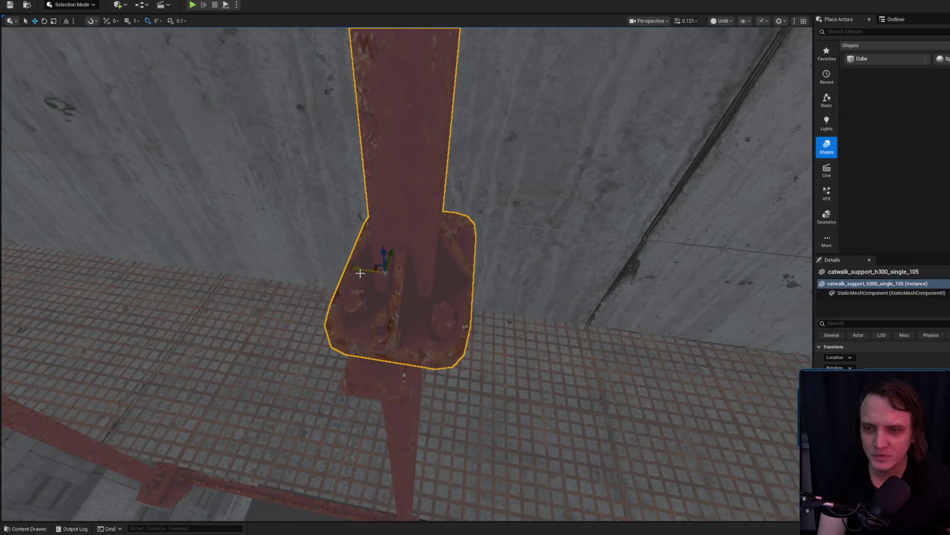
pyautogui.moveTo(359, 273); pyautogui.dragTo(354, 267)
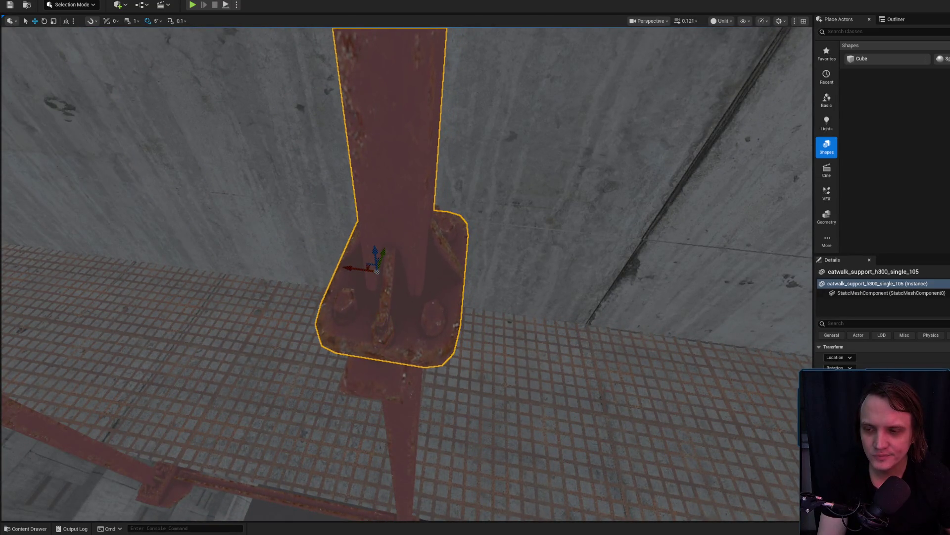
pyautogui.scroll(-5, 377, 271)
pyautogui.moveTo(430, 274); pyautogui.dragTo(12, 176)
pyautogui.press('f')
pyautogui.scroll(3, 343, 250)
pyautogui.moveTo(380, 269); pyautogui.dragTo(336, 257)
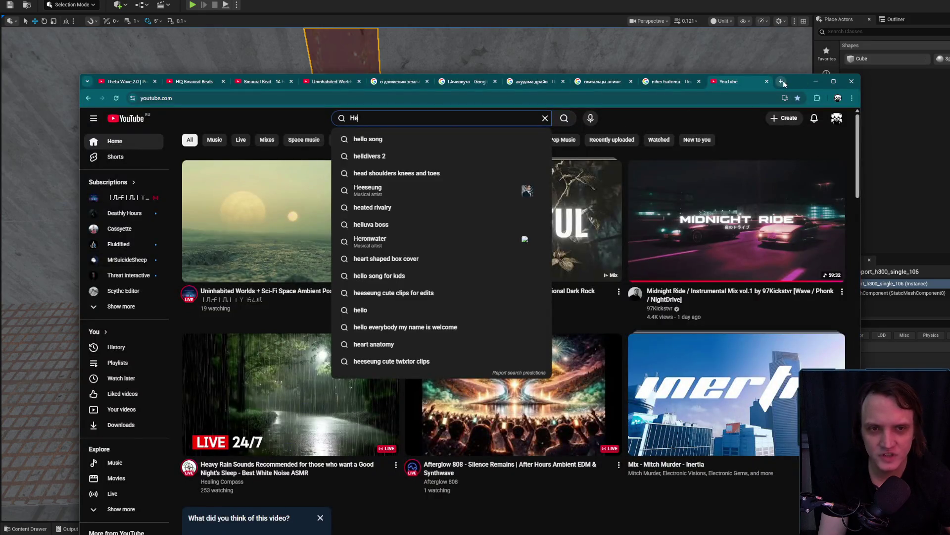
pyautogui.click(782, 81)
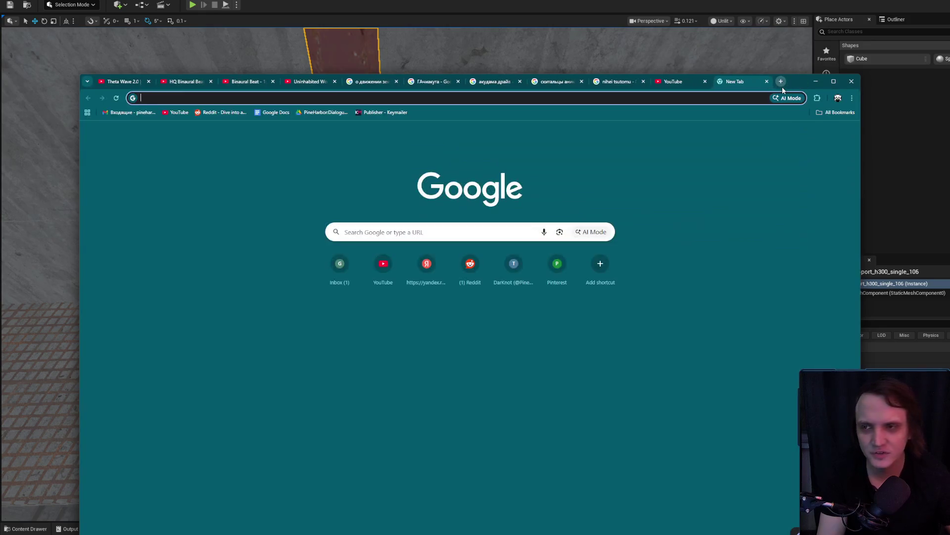
# Step: Dismiss the stray browser address suggestions and view the catwalk's support beam diagonally
pyautogui.press('Down')
pyautogui.press('Escape')
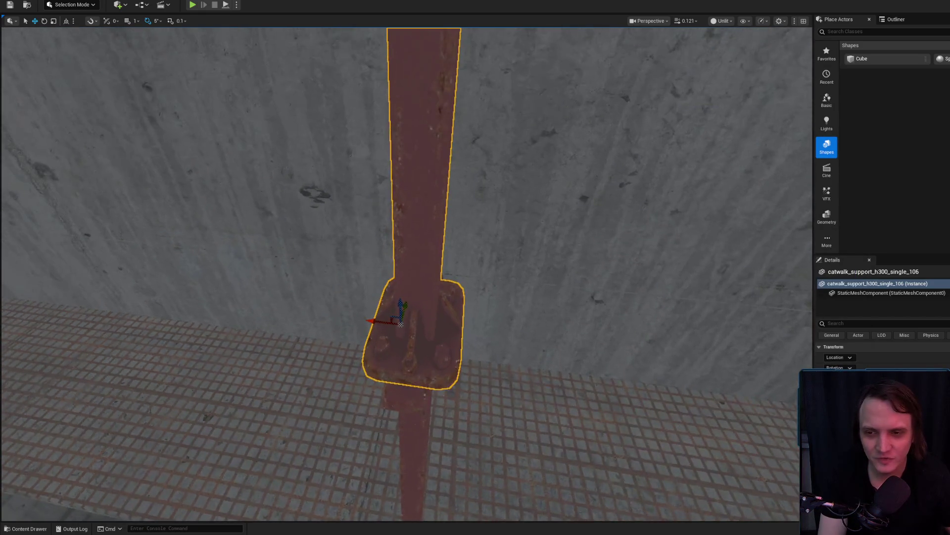
pyautogui.scroll(-10, 589, 296)
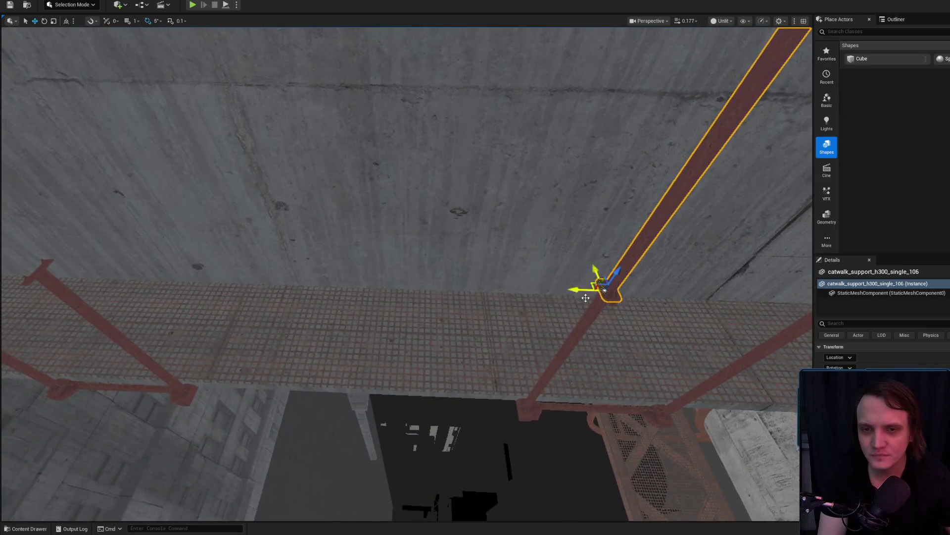
pyautogui.moveTo(573, 291)
pyautogui.mouseDown()
pyautogui.moveTo(225, 244)
pyautogui.moveTo(136, 196)
pyautogui.moveTo(133, 183)
pyautogui.mouseUp()
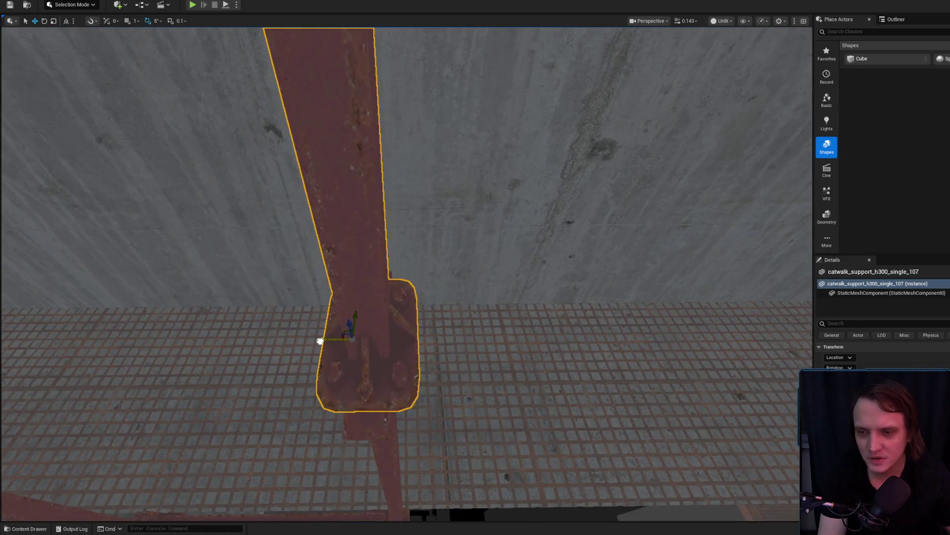
pyautogui.moveTo(319, 341); pyautogui.dragTo(632, 281)
# Step: Add support copies catwalk_support_h300_single_107 and _108 along the catwalk edge
pyautogui.hotkey('ctrl', 'z')
pyautogui.moveTo(357, 259)
pyautogui.mouseDown()
pyautogui.moveTo(369, 277)
pyautogui.moveTo(386, 232)
pyautogui.moveTo(413, 210)
pyautogui.moveTo(392, 237)
pyautogui.moveTo(398, 220)
pyautogui.mouseUp()
pyautogui.scroll(-5, 397, 221)
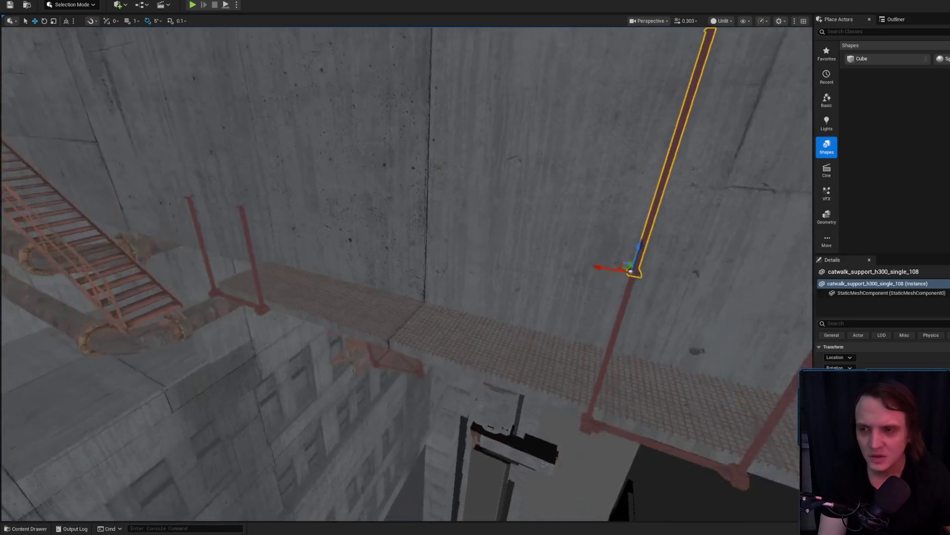
pyautogui.scroll(5, 518, 273)
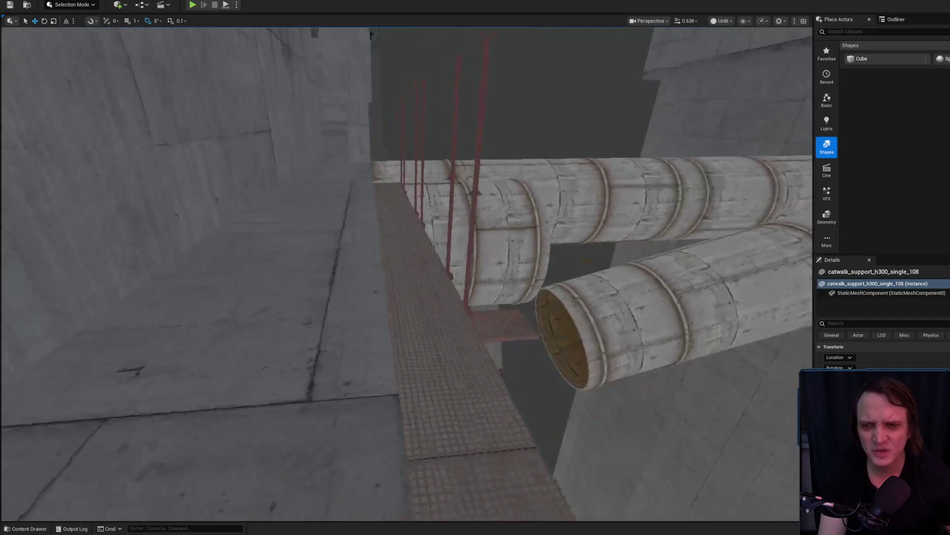
pyautogui.moveTo(445, 477); pyautogui.dragTo(445, 478)
pyautogui.rightClick(388, 463)
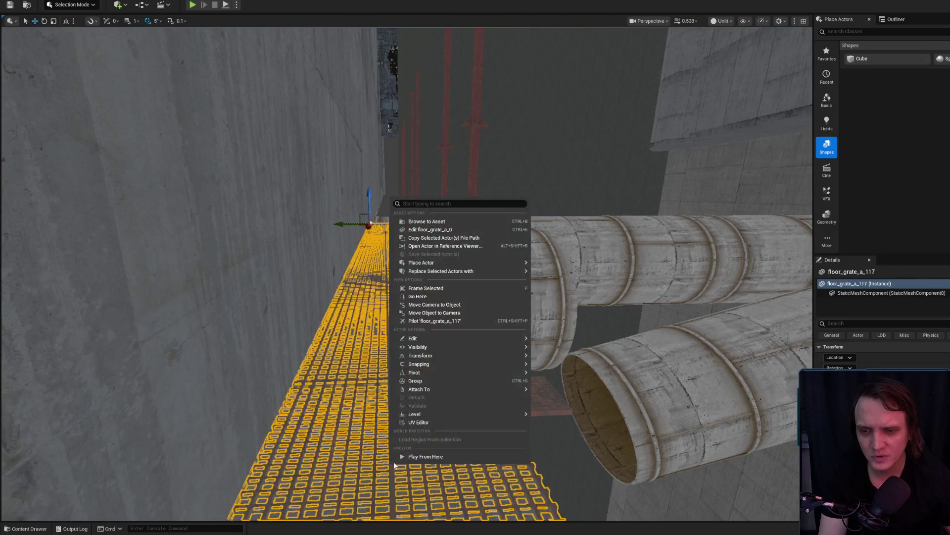
# Step: Play the level from the floor grate, replay it with Alt+P, then end the session
pyautogui.click(404, 457)
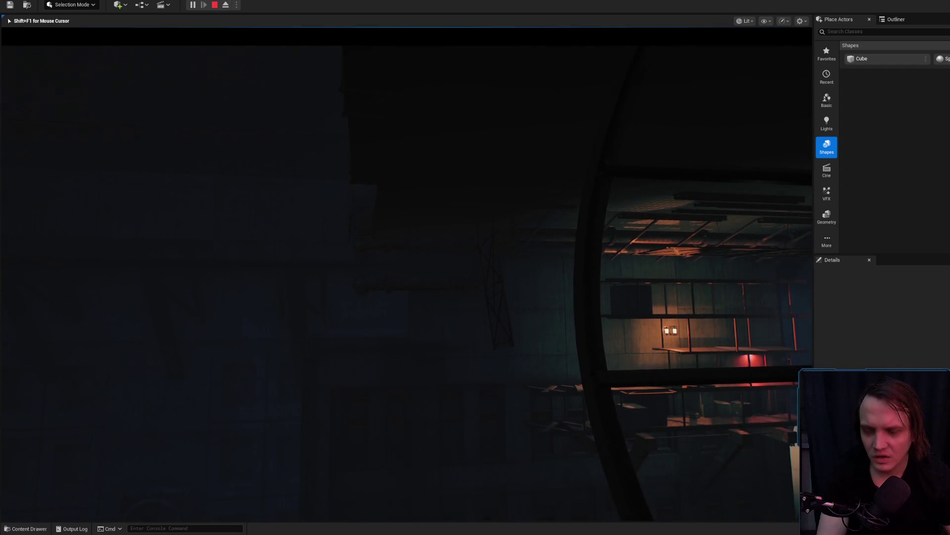
pyautogui.press('Escape')
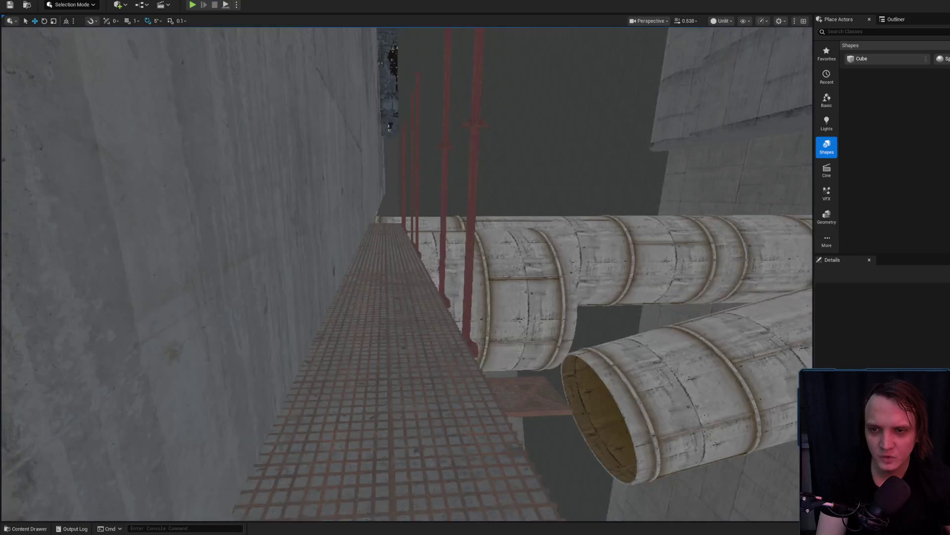
pyautogui.press('f')
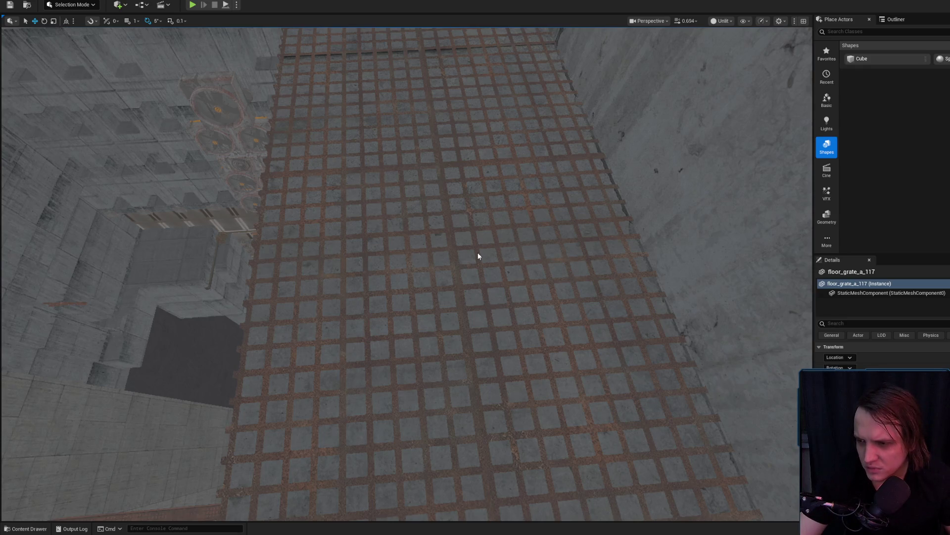
pyautogui.hotkey('alt', 'p')
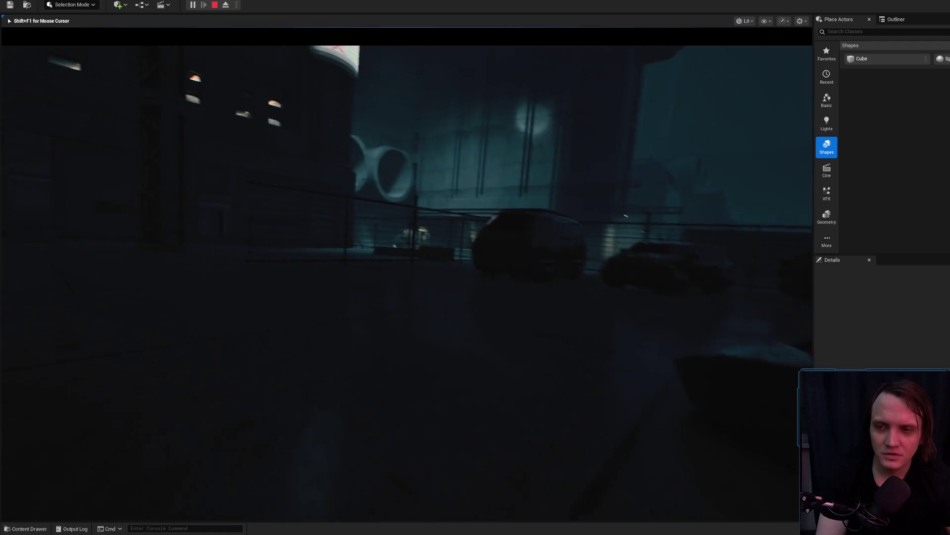
pyautogui.press('Escape')
pyautogui.hotkey('alt', 'Tab')
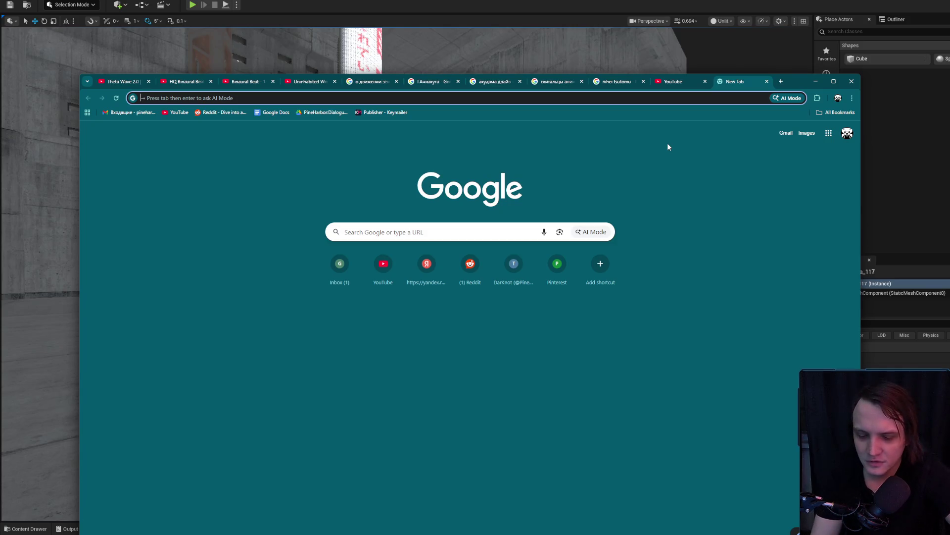
# Step: Search Google for the song 'ищу му…' and play the mail.ru video result
pyautogui.write('f')
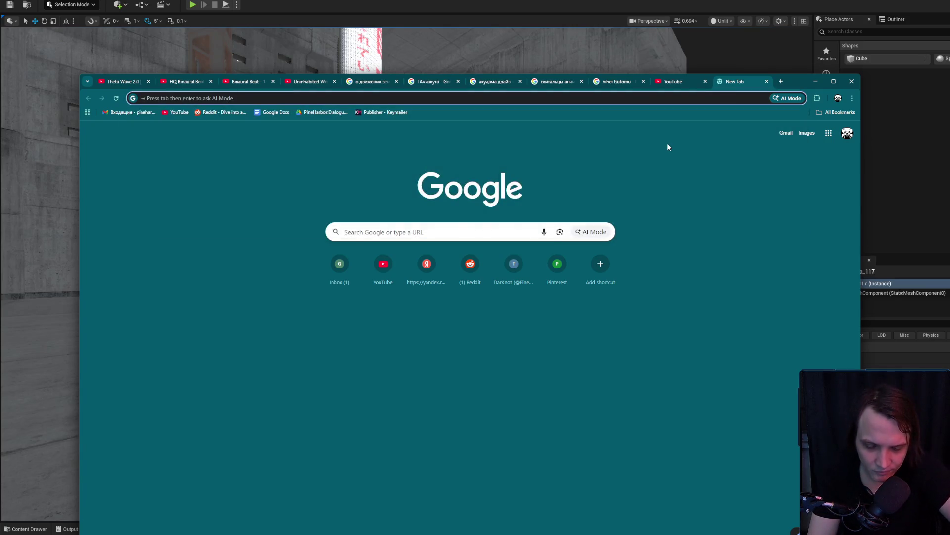
pyautogui.write('ищу му')
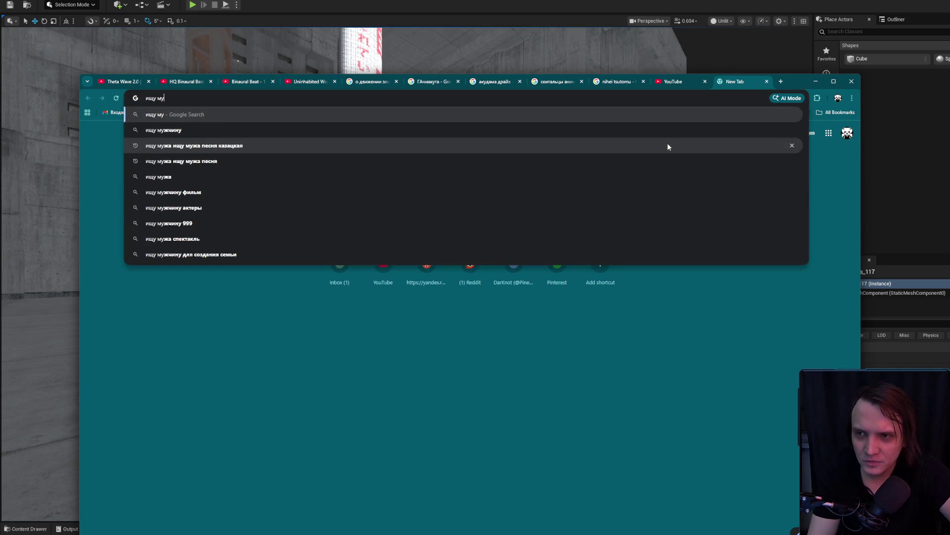
pyautogui.press('Down')
pyautogui.press('Down')
pyautogui.press('Return')
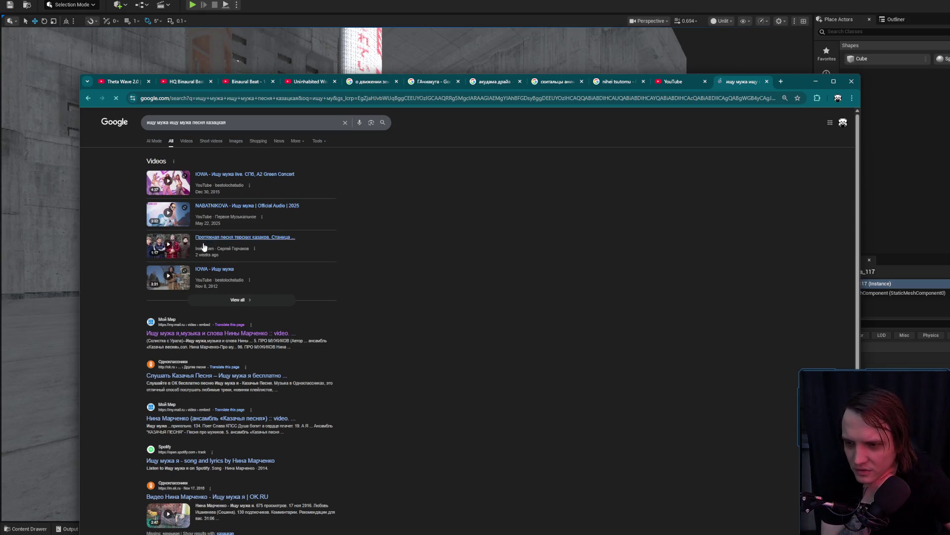
pyautogui.middleClick(187, 420)
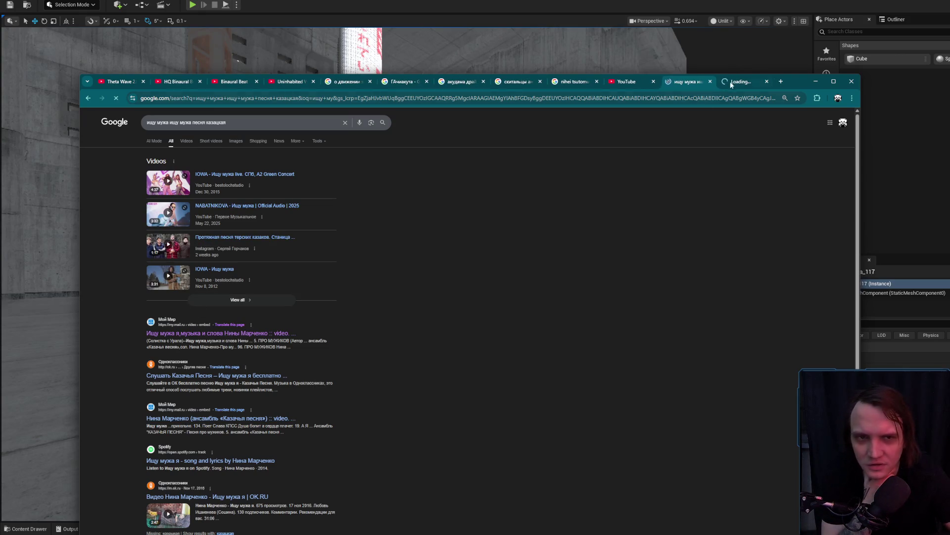
pyautogui.click(729, 82)
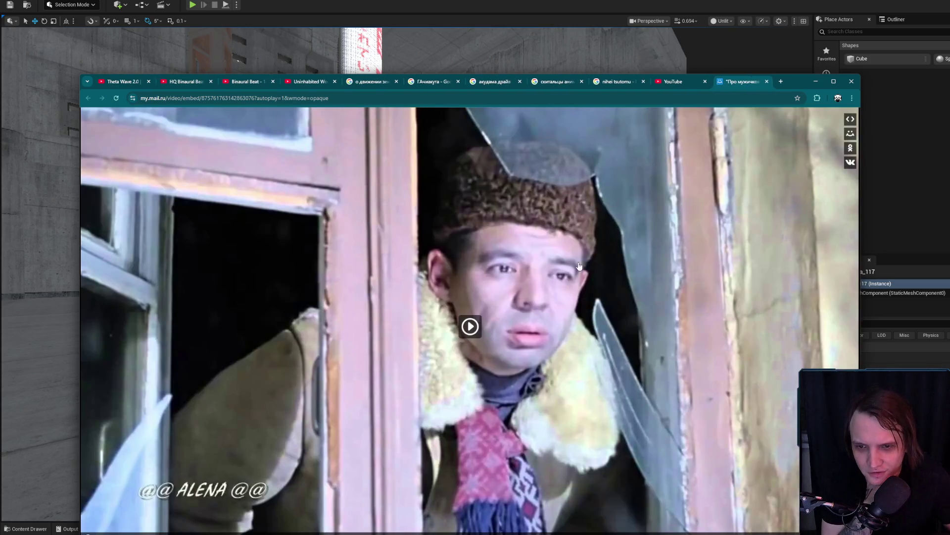
pyautogui.click(471, 335)
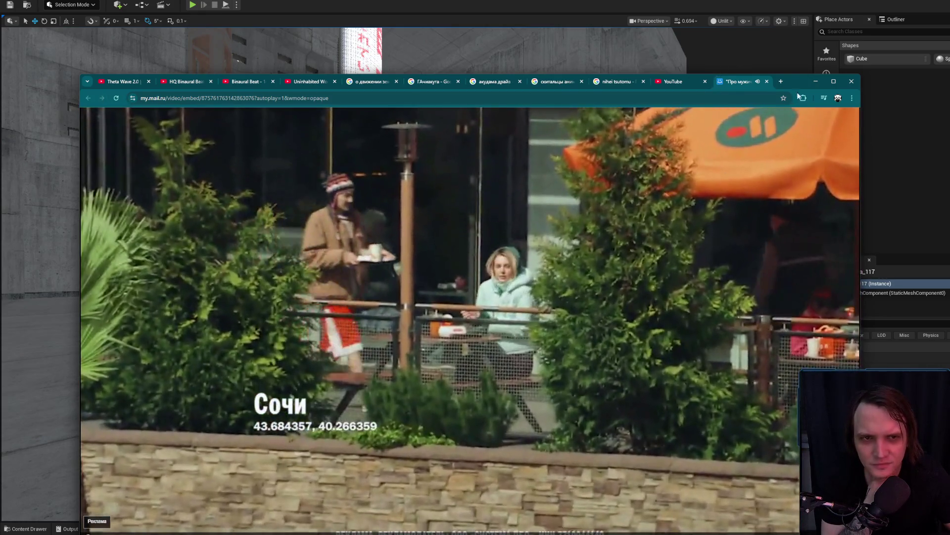
# Step: Skip the video to 00:12, lower the volume, close the ad and tab, and minimise Chrome
pyautogui.moveTo(797, 81)
pyautogui.mouseDown()
pyautogui.moveTo(795, 19)
pyautogui.moveTo(808, 37)
pyautogui.mouseUp()
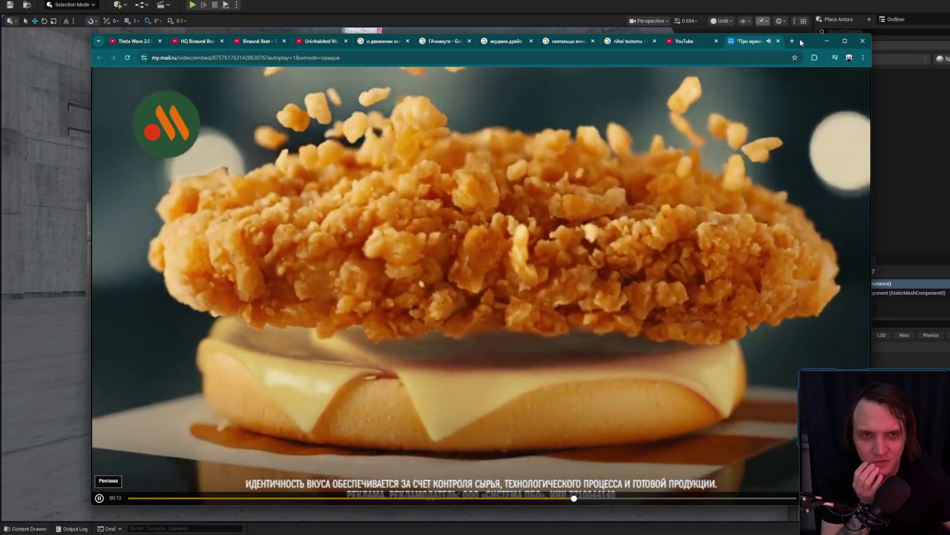
pyautogui.moveTo(800, 40); pyautogui.dragTo(746, 19)
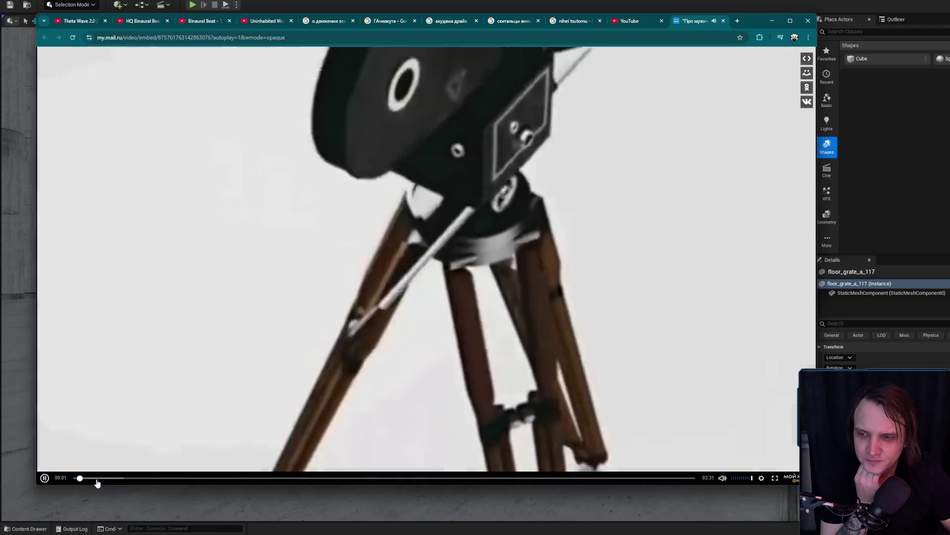
pyautogui.click(108, 478)
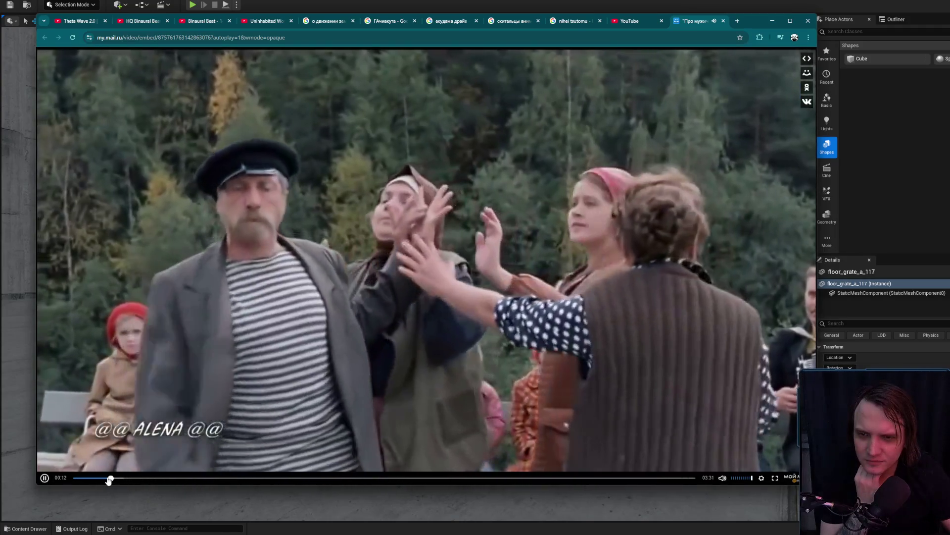
pyautogui.press('XF86AudioLowerVolume')
pyautogui.press('XF86AudioLowerVolume')
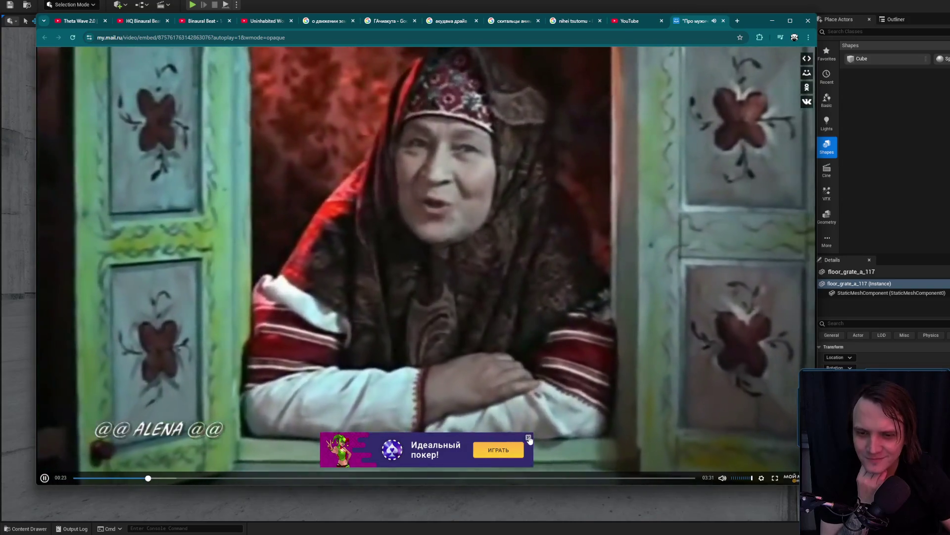
pyautogui.click(529, 437)
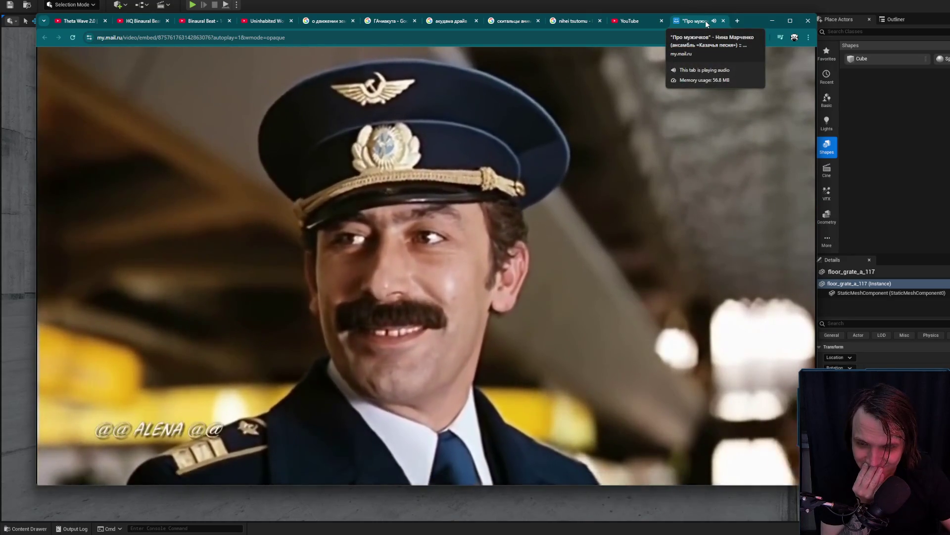
pyautogui.click(723, 20)
pyautogui.click(772, 21)
pyautogui.moveTo(406, 273)
pyautogui.mouseDown()
pyautogui.moveTo(336, 218)
pyautogui.moveTo(337, 297)
pyautogui.moveTo(346, 277)
pyautogui.moveTo(346, 208)
pyautogui.moveTo(376, 198)
pyautogui.moveTo(376, 227)
pyautogui.moveTo(356, 208)
pyautogui.mouseUp()
pyautogui.scroll(2, 406, 273)
pyautogui.scroll(-1, 356, 213)
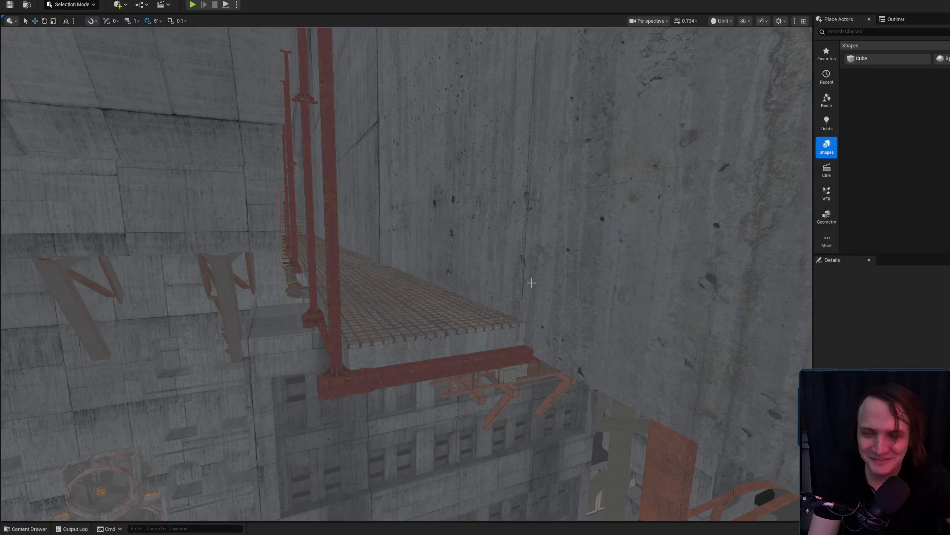
pyautogui.moveTo(530, 283)
pyautogui.mouseDown()
pyautogui.moveTo(530, 292)
pyautogui.moveTo(525, 282)
pyautogui.mouseUp()
pyautogui.scroll(-2, 525, 292)
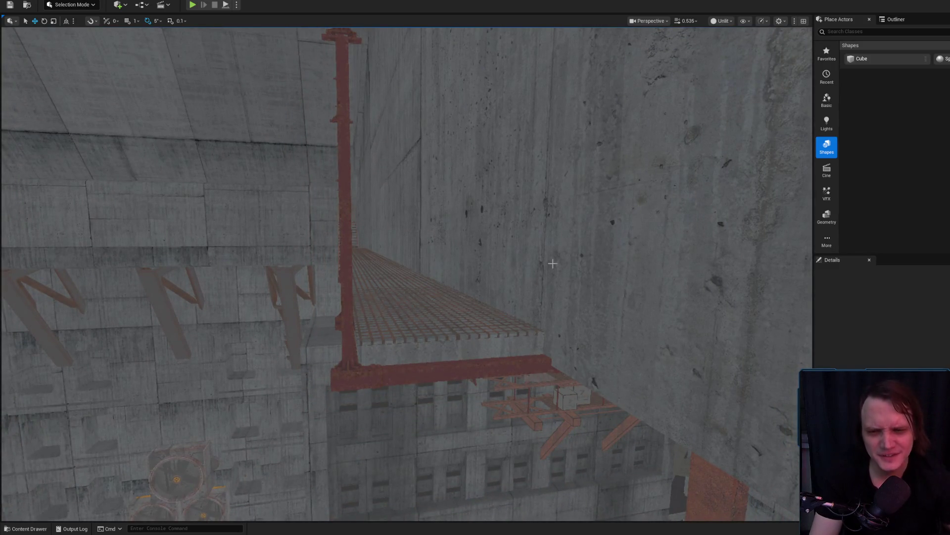
# Step: Select the red catwalk support pole high in the shaft and frame it in view
pyautogui.moveTo(525, 282)
pyautogui.mouseDown()
pyautogui.moveTo(525, 218)
pyautogui.moveTo(539, 276)
pyautogui.mouseUp()
pyautogui.scroll(-1, 525, 248)
pyautogui.scroll(-1, 539, 267)
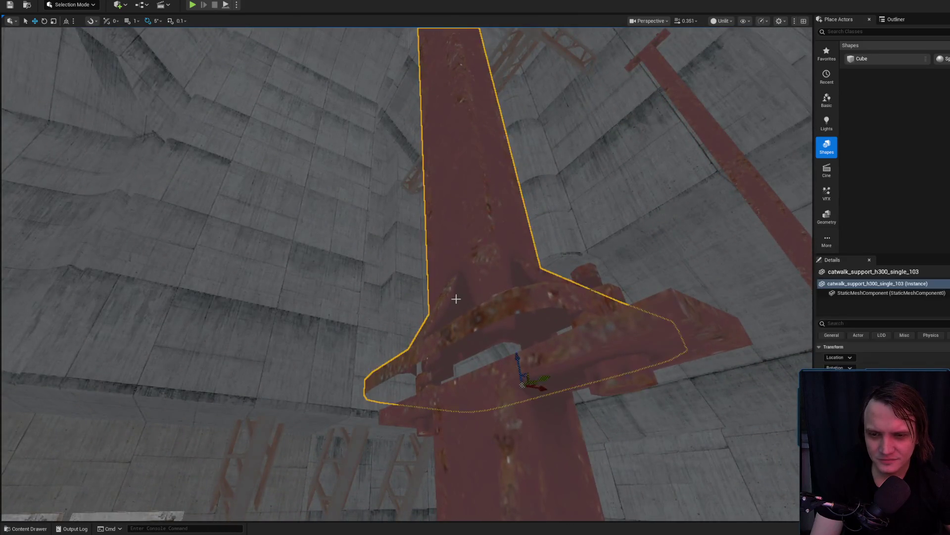
pyautogui.click(456, 299)
pyautogui.press('f')
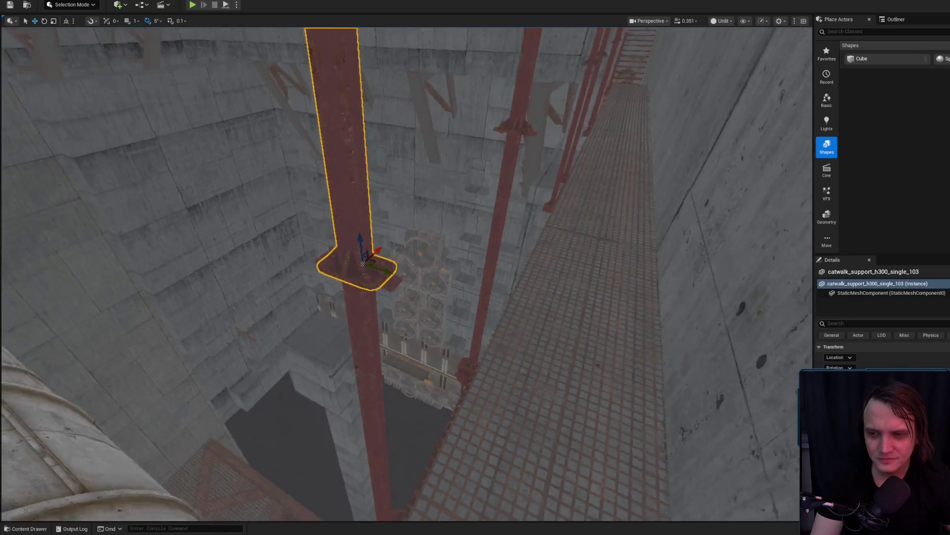
pyautogui.moveTo(459, 297); pyautogui.dragTo(459, 297)
pyautogui.scroll(-2, 459, 297)
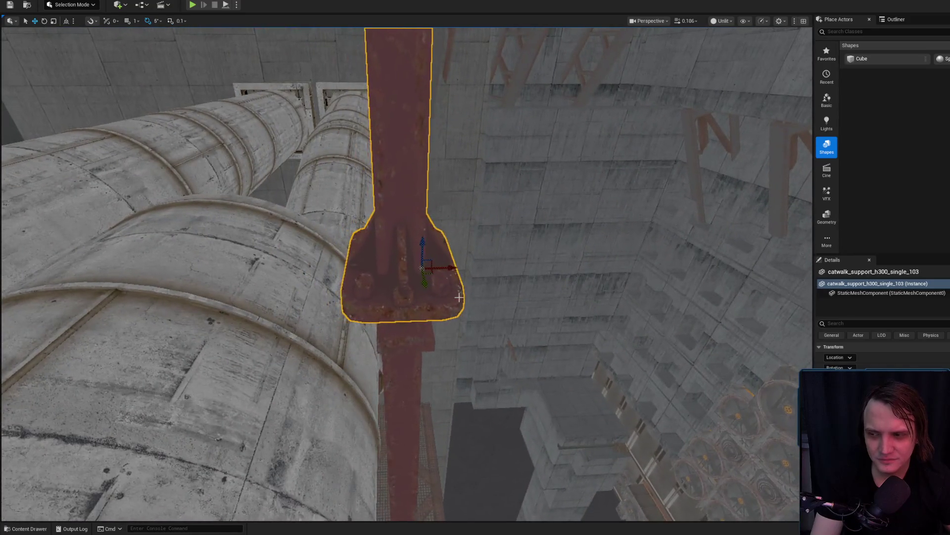
pyautogui.scroll(-2, 445, 271)
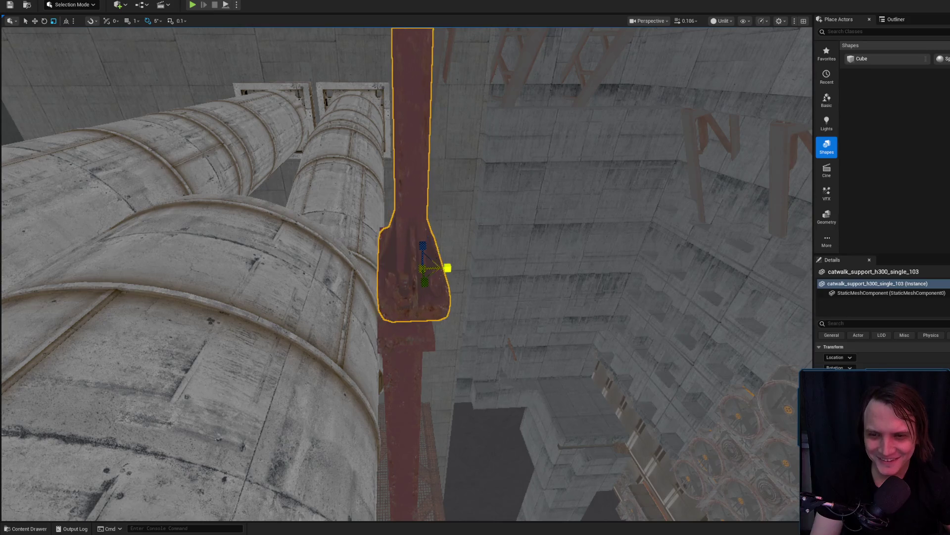
pyautogui.scroll(2, 447, 275)
pyautogui.moveTo(445, 259); pyautogui.dragTo(445, 255)
pyautogui.scroll(1, 446, 258)
pyautogui.moveTo(357, 186)
pyautogui.mouseDown()
pyautogui.moveTo(364, 230)
pyautogui.moveTo(320, 300)
pyautogui.mouseUp()
pyautogui.scroll(1, 358, 186)
pyautogui.moveTo(375, 287); pyautogui.dragTo(370, 206)
pyautogui.moveTo(410, 152)
pyautogui.mouseDown()
pyautogui.moveTo(308, 366)
pyautogui.moveTo(364, 219)
pyautogui.mouseUp()
pyautogui.scroll(1, 409, 152)
pyautogui.scroll(2, 384, 206)
# Step: Flip the selected poles 180° and raise them along Z into tall posts above the catwalk
pyautogui.moveTo(391, 268); pyautogui.dragTo(413, 304)
pyautogui.press('w')
pyautogui.moveTo(456, 343); pyautogui.dragTo(384, 431)
pyautogui.moveTo(360, 380); pyautogui.dragTo(363, 89)
pyautogui.moveTo(376, 207)
pyautogui.mouseDown()
pyautogui.moveTo(366, 134)
pyautogui.moveTo(376, 149)
pyautogui.moveTo(417, 103)
pyautogui.moveTo(424, 184)
pyautogui.mouseUp()
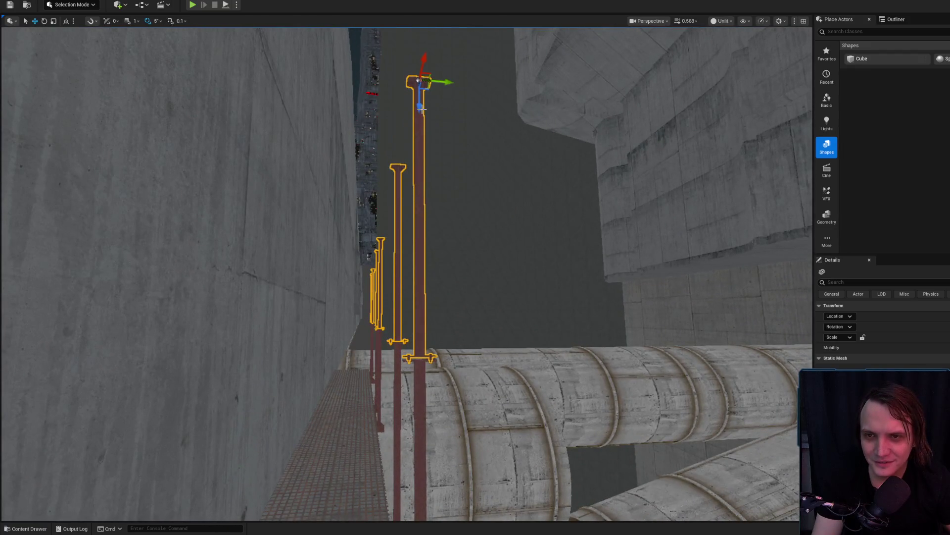
pyautogui.moveTo(420, 120); pyautogui.dragTo(414, 163)
pyautogui.scroll(-3, 423, 198)
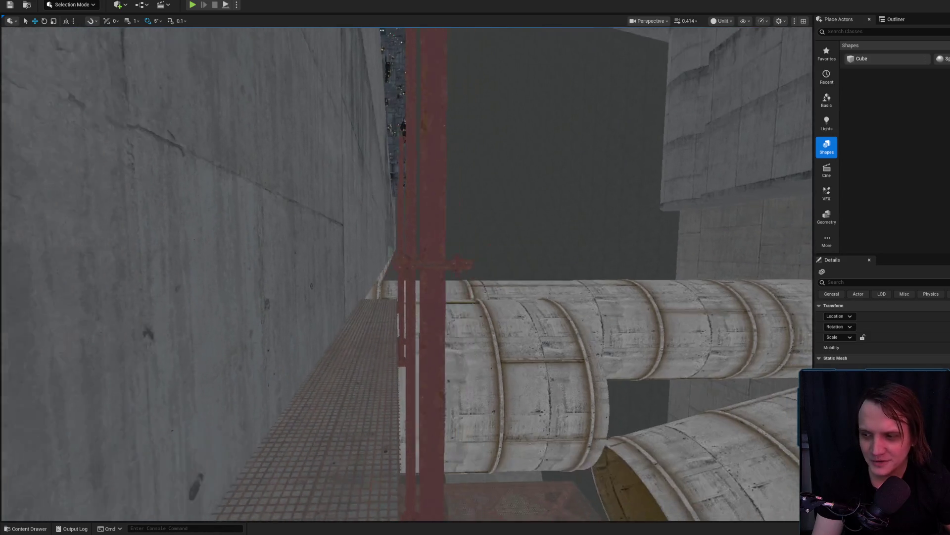
pyautogui.scroll(-4, 423, 198)
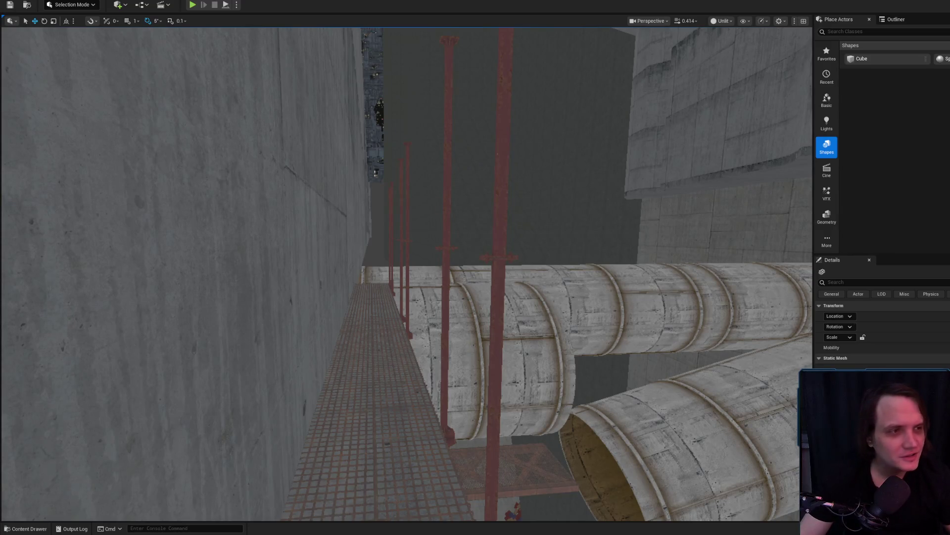
pyautogui.hotkey('alt', 'Tab')
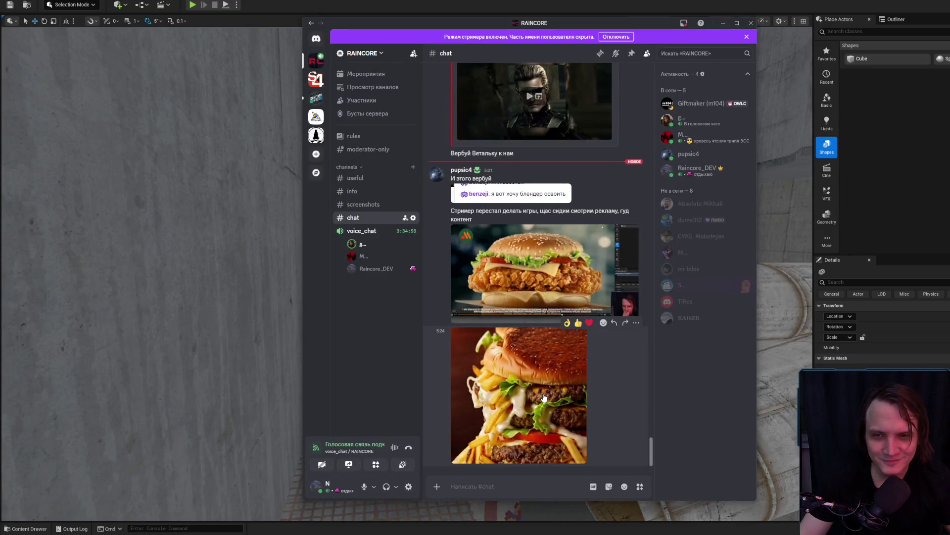
# Step: View the burger images and chicken-burger video in Discord, then close the viewer and return to Unreal
pyautogui.click(543, 398)
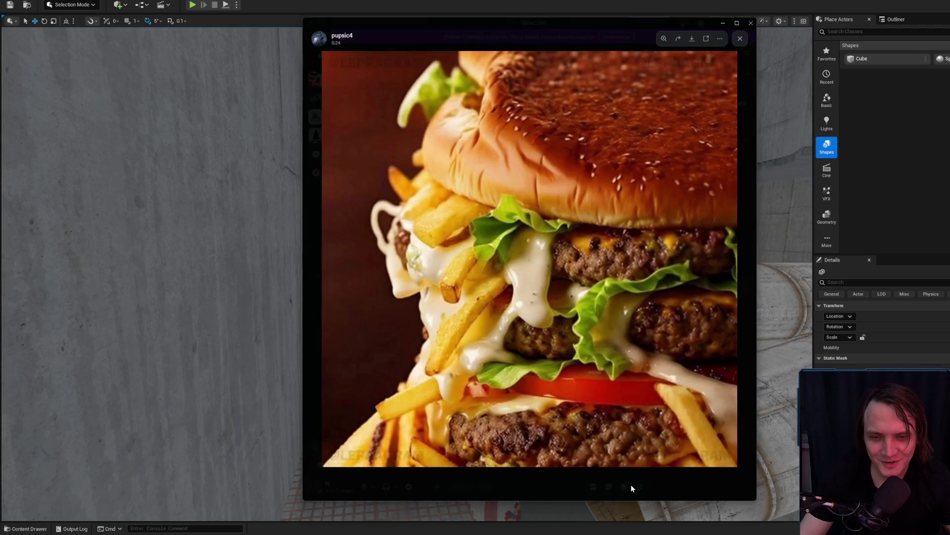
pyautogui.click(631, 488)
pyautogui.click(562, 391)
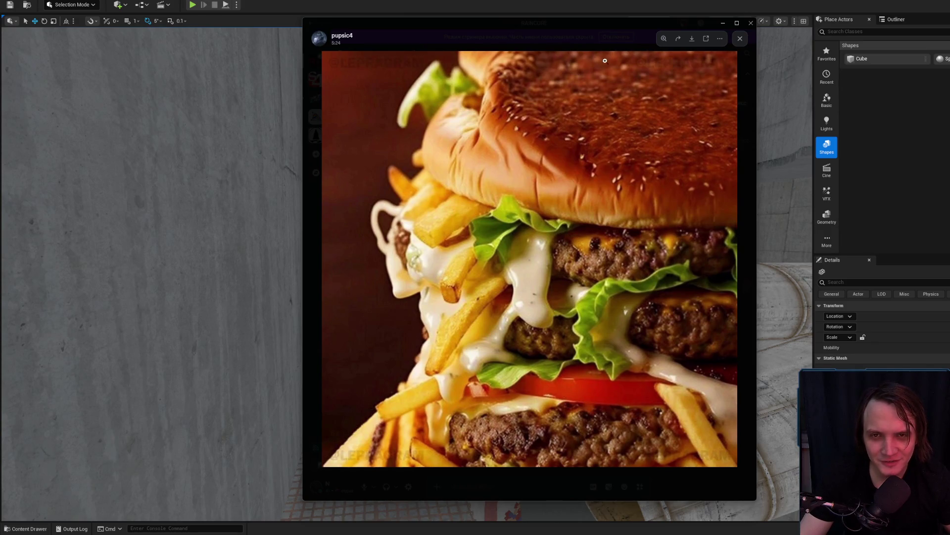
pyautogui.moveTo(594, 25); pyautogui.dragTo(449, 27)
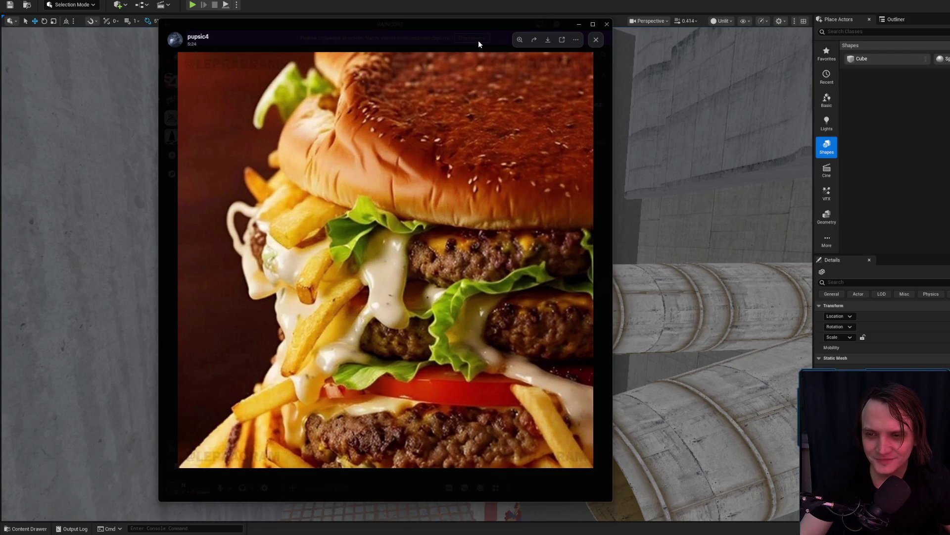
pyautogui.click(453, 39)
pyautogui.click(493, 291)
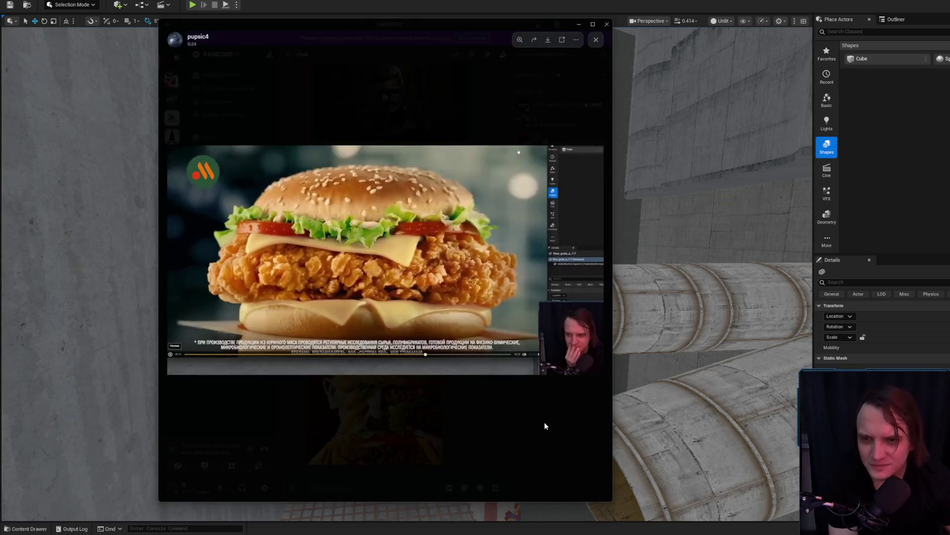
pyautogui.click(533, 424)
pyautogui.click(429, 348)
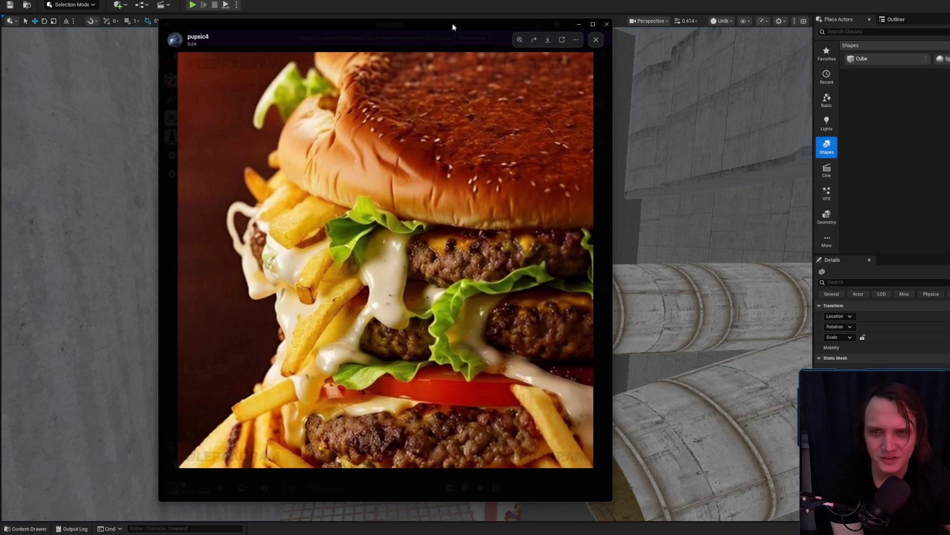
pyautogui.click(596, 39)
pyautogui.click(579, 24)
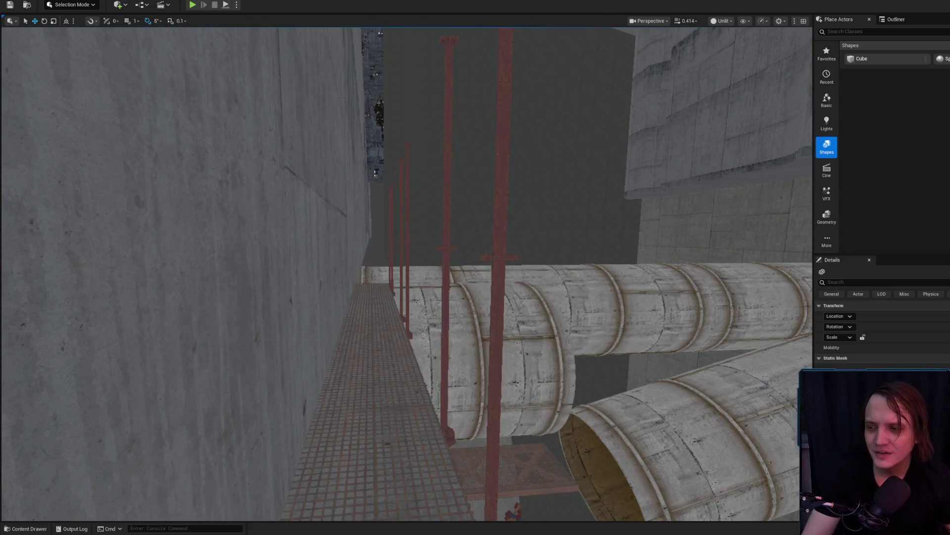
# Step: Select the vertical and diagonal supports at the catwalk's end and rotate them downward
pyautogui.scroll(2, 406, 273)
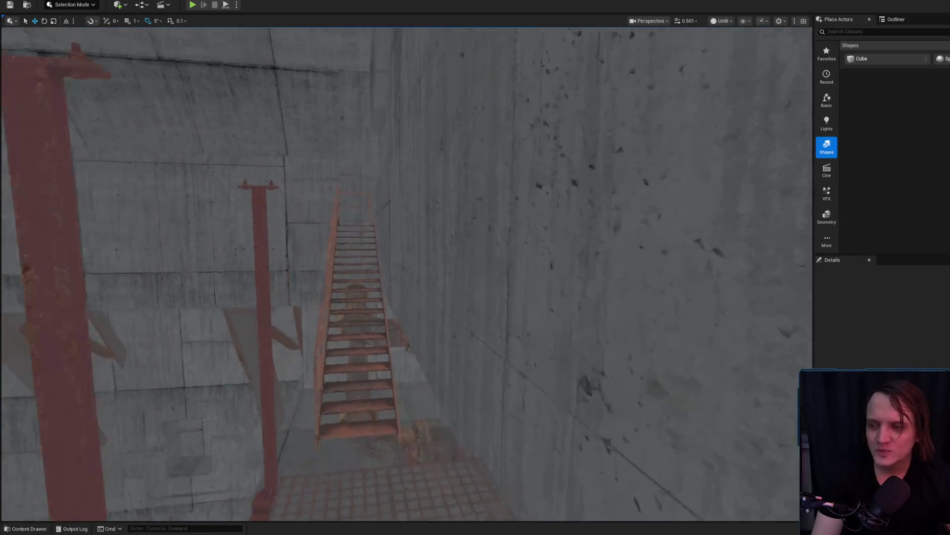
pyautogui.scroll(1, 458, 289)
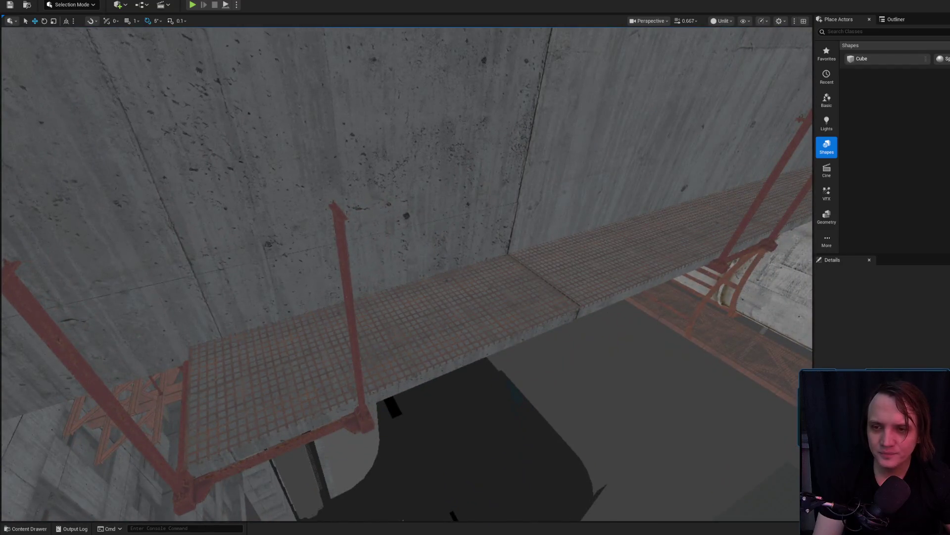
pyautogui.click(343, 253)
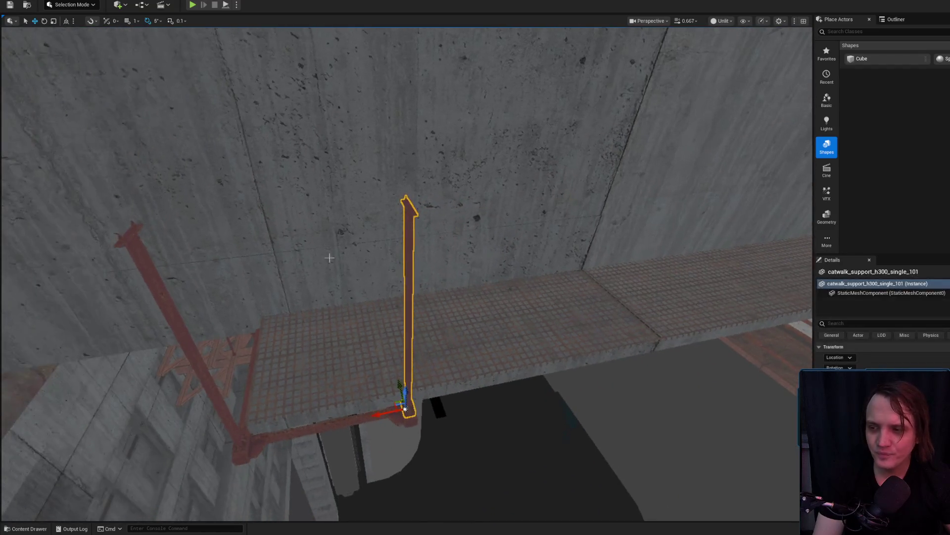
pyautogui.keyDown('ctrl'); pyautogui.click(146, 274); pyautogui.keyUp('ctrl')
pyautogui.press('f')
pyautogui.press('e')
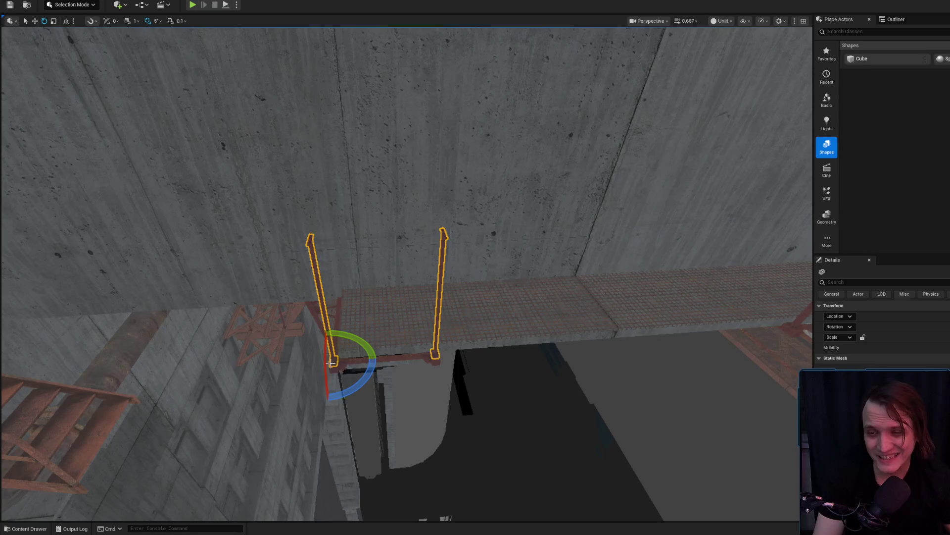
pyautogui.moveTo(323, 370)
pyautogui.mouseDown()
pyautogui.moveTo(353, 381)
pyautogui.moveTo(316, 99)
pyautogui.mouseUp()
pyautogui.press('r')
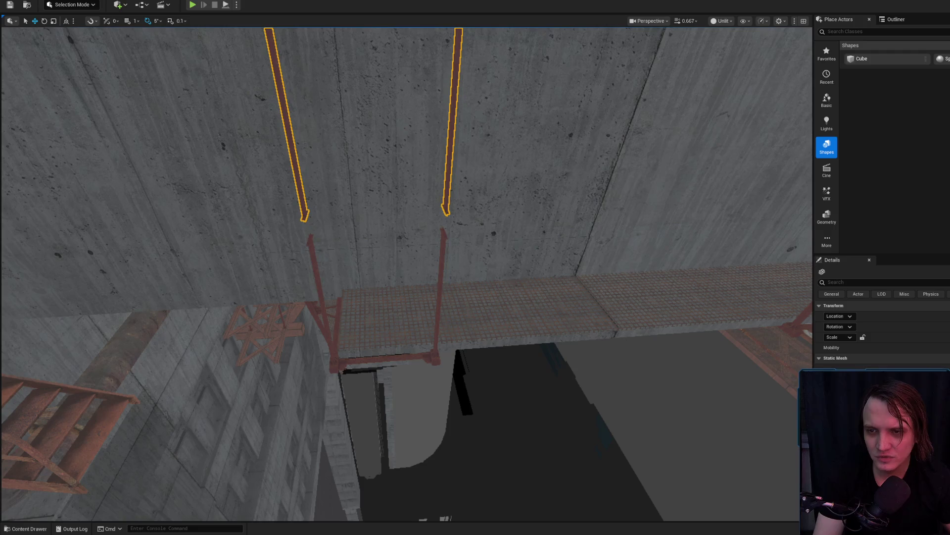
# Step: Inspect the nearby tall and thin catwalk posts, then select the grate catwalk piece
pyautogui.scroll(-3, 329, 92)
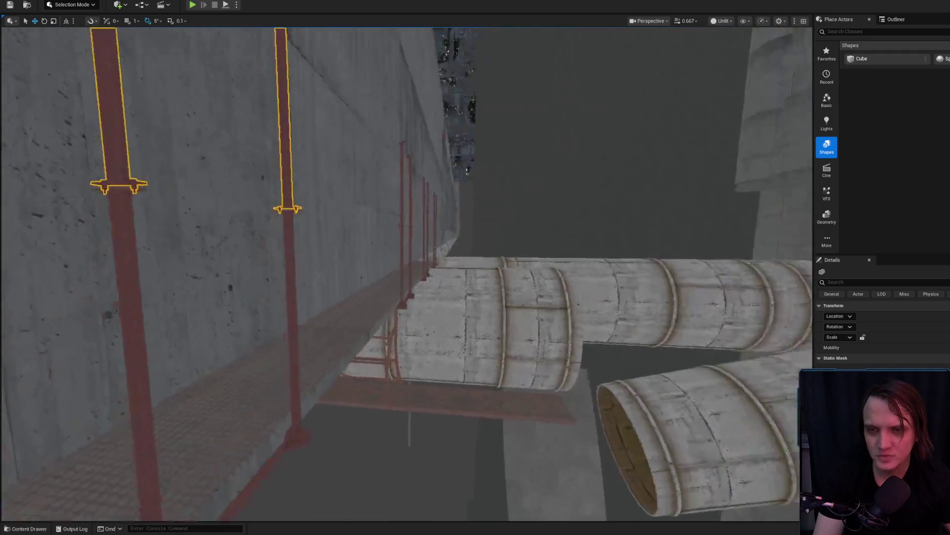
pyautogui.scroll(-1, 302, 167)
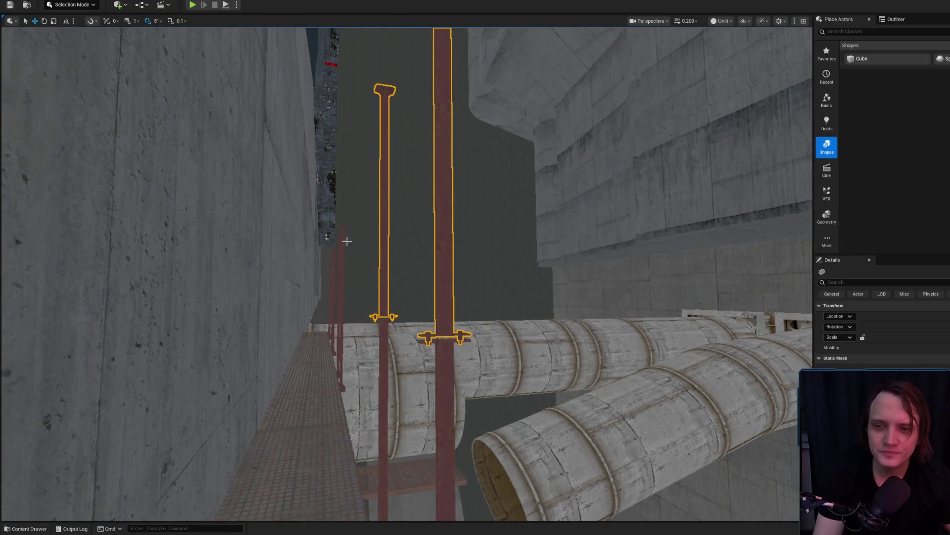
pyautogui.click(341, 245)
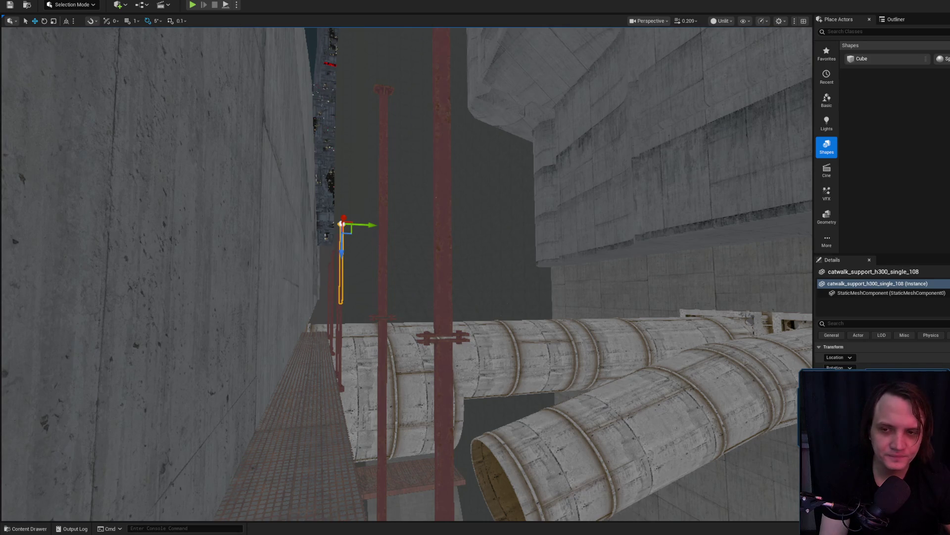
pyautogui.click(433, 239)
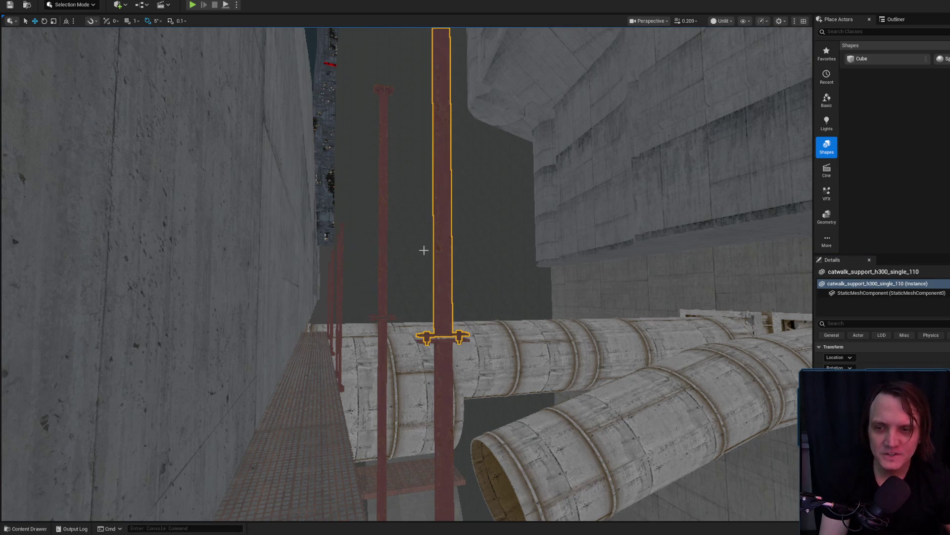
pyautogui.keyDown('ctrl'); pyautogui.click(382, 88); pyautogui.keyUp('ctrl')
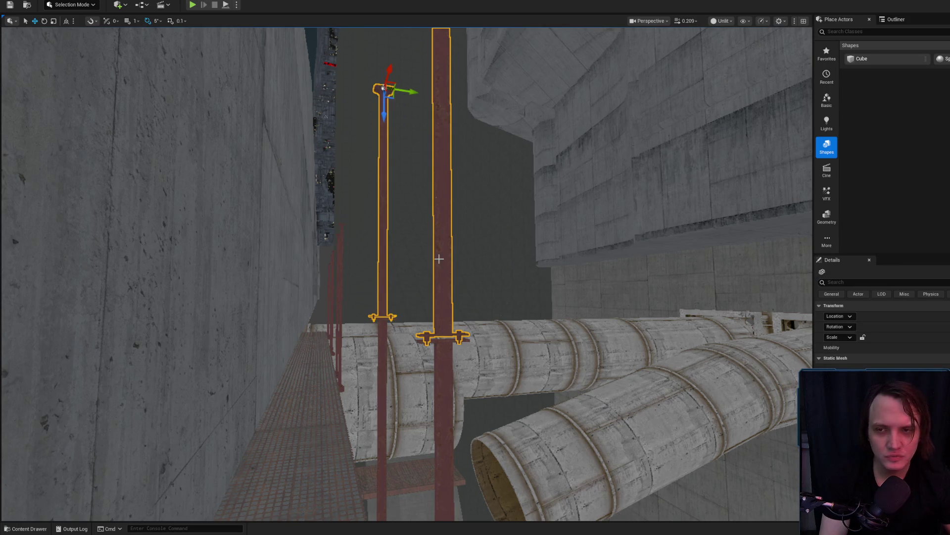
pyautogui.press('Left')
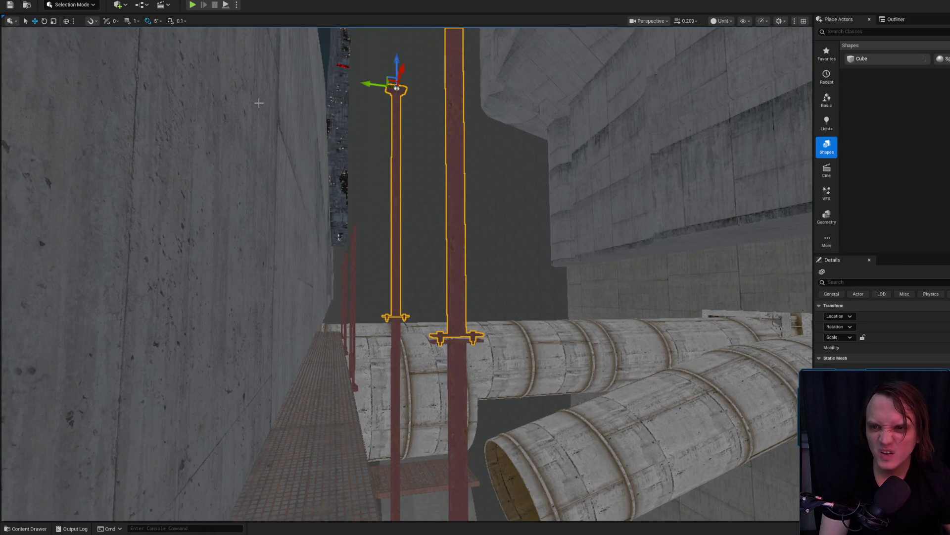
pyautogui.keyDown('ctrl'); pyautogui.click(450, 161); pyautogui.keyUp('ctrl')
pyautogui.keyDown('ctrl'); pyautogui.click(455, 162); pyautogui.keyUp('ctrl')
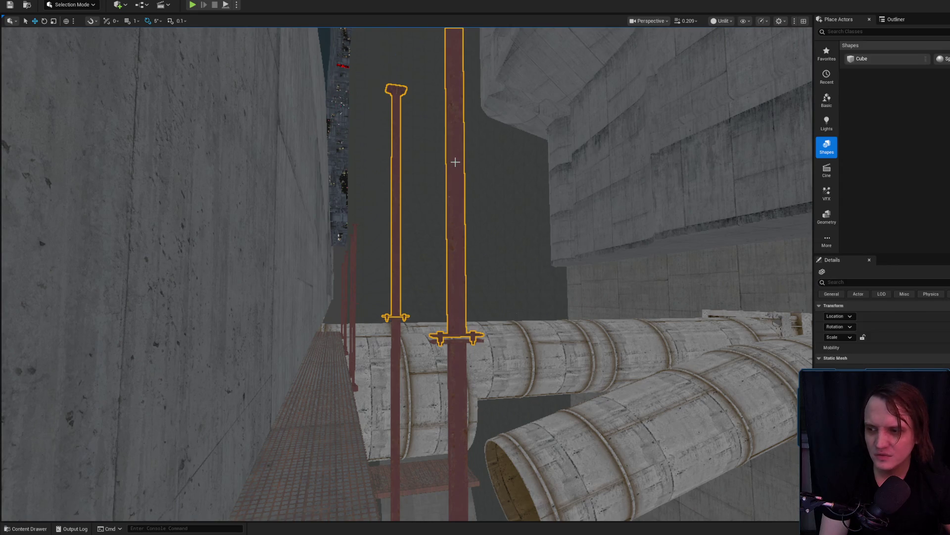
pyautogui.press('pageup')
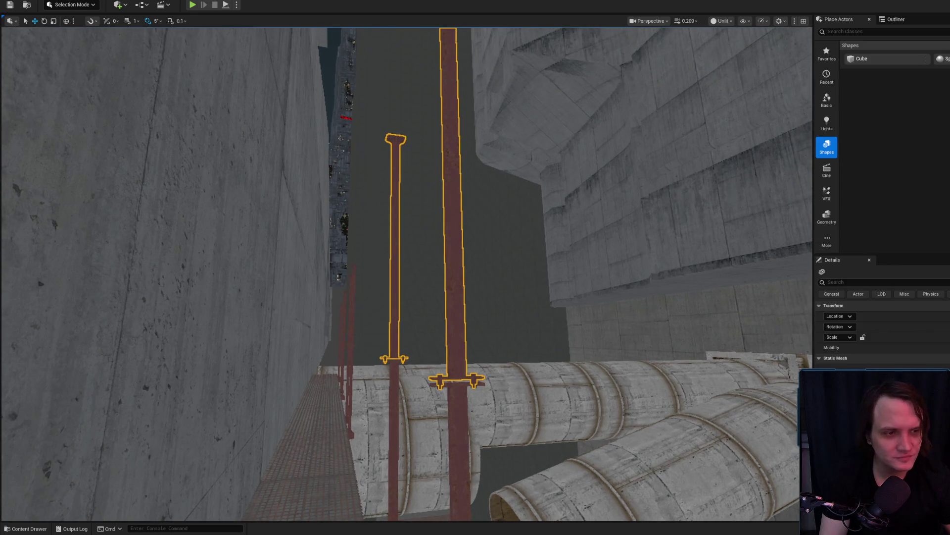
pyautogui.click(459, 285)
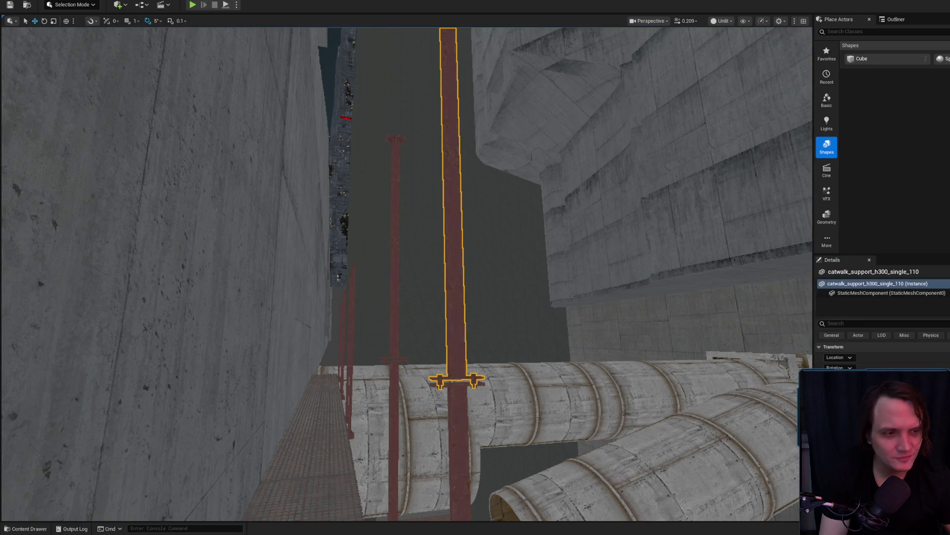
pyautogui.click(399, 313)
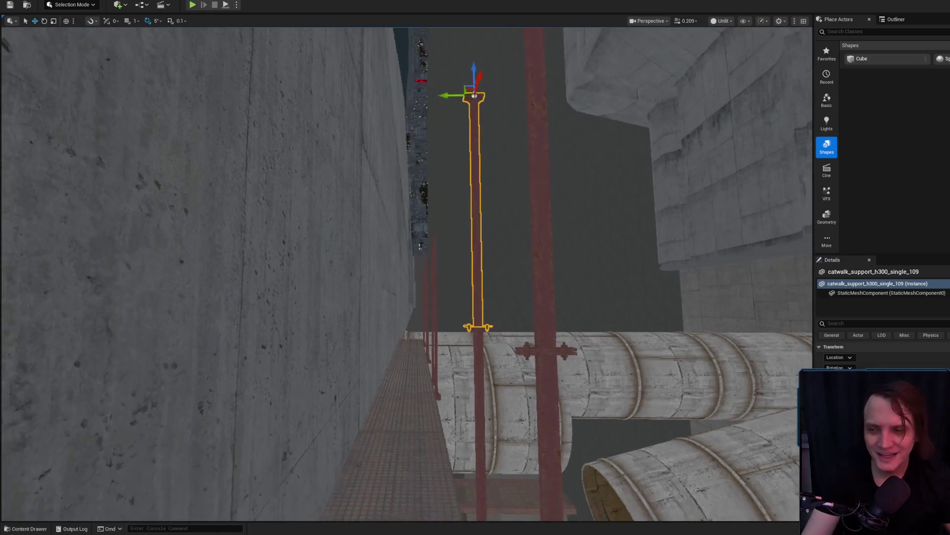
pyautogui.click(518, 326)
pyautogui.scroll(3, 503, 329)
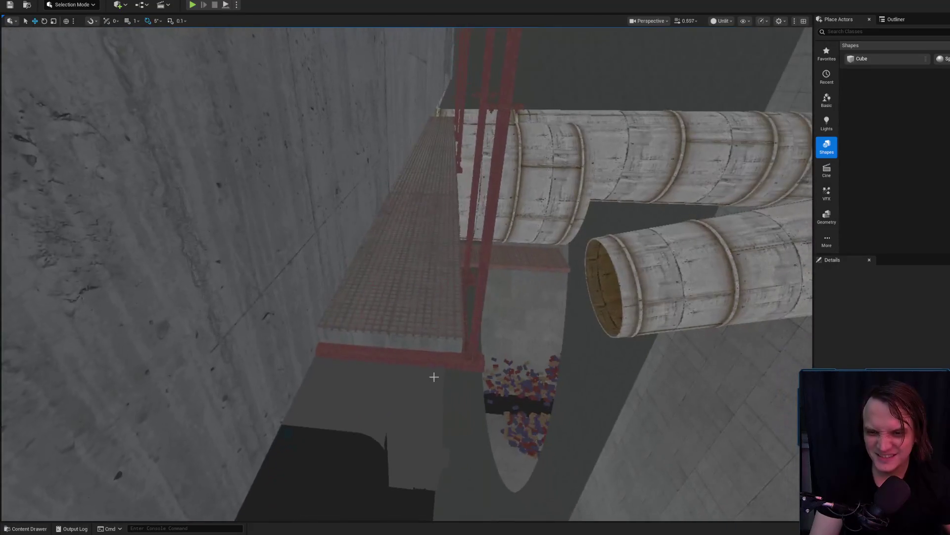
pyautogui.click(418, 342)
# Step: Add the vertical pole to the selection, look it over, then select the grating walkway Cube1832
pyautogui.press('d')
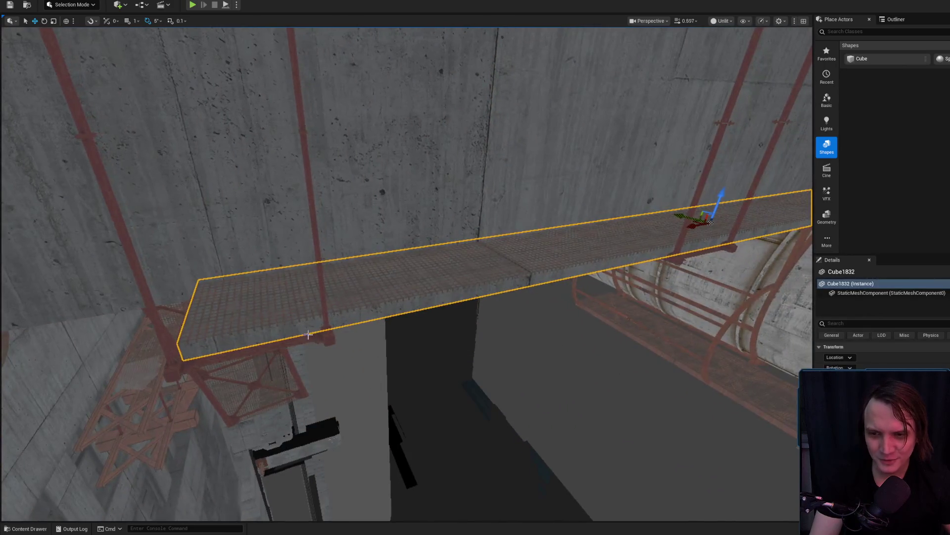
pyautogui.keyDown('ctrl'); pyautogui.click(325, 322); pyautogui.keyUp('ctrl')
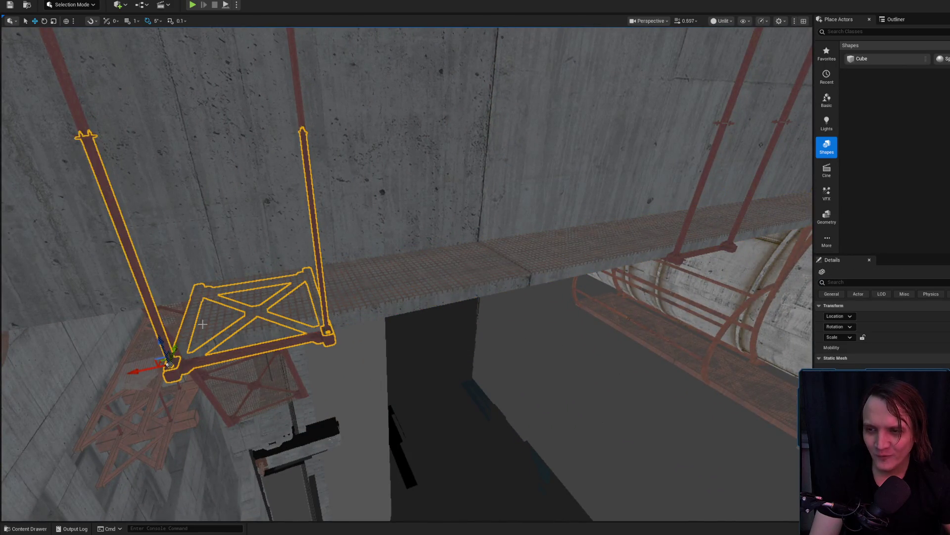
pyautogui.moveTo(202, 324); pyautogui.dragTo(359, 243)
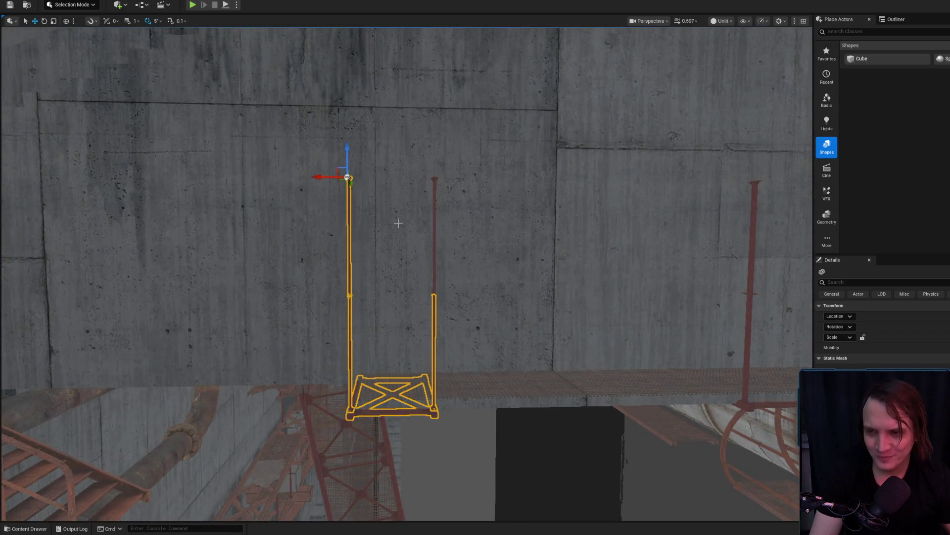
pyautogui.scroll(5, 389, 220)
pyautogui.moveTo(459, 265); pyautogui.dragTo(463, 356)
pyautogui.moveTo(347, 208)
pyautogui.mouseDown()
pyautogui.moveTo(346, 190)
pyautogui.moveTo(330, 190)
pyautogui.moveTo(318, 308)
pyautogui.mouseUp()
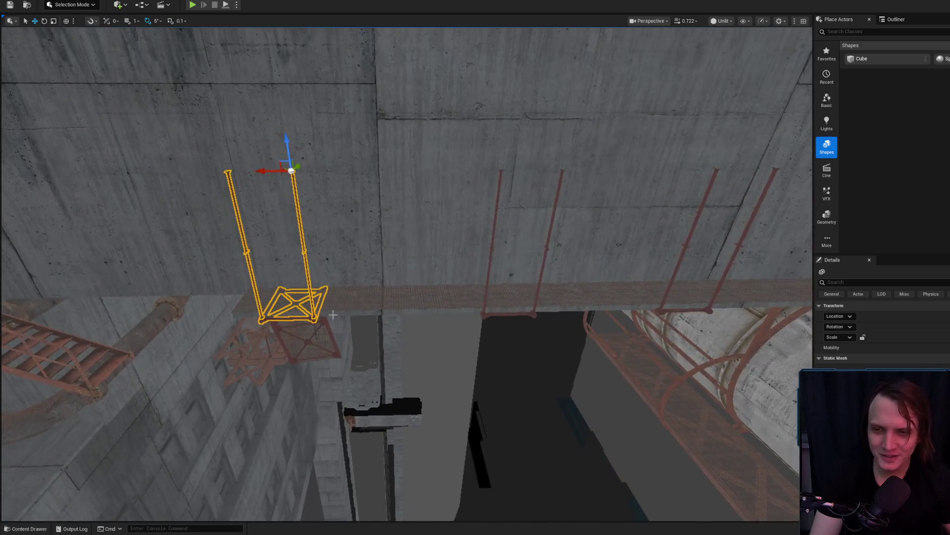
pyautogui.click(520, 297)
pyautogui.moveTo(520, 297); pyautogui.dragTo(520, 267)
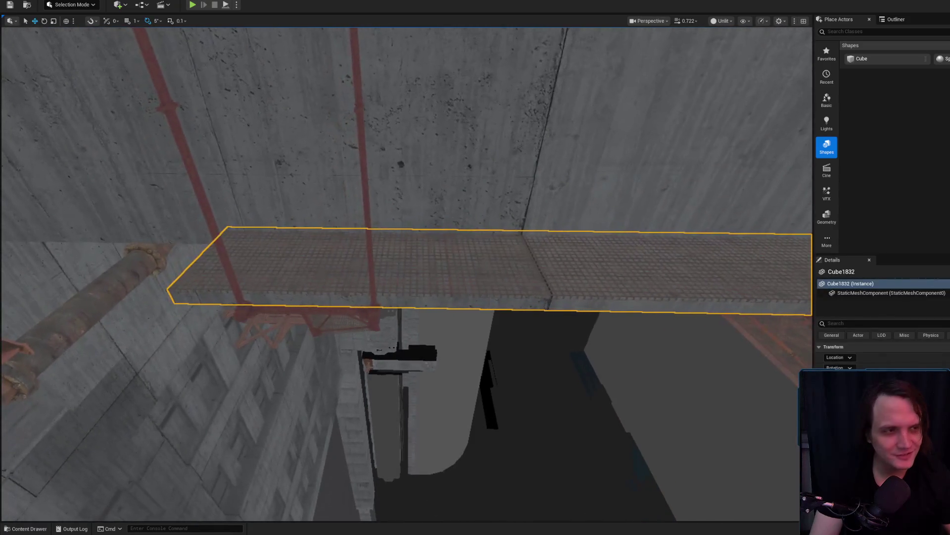
pyautogui.hotkey('alt', 'Tab')
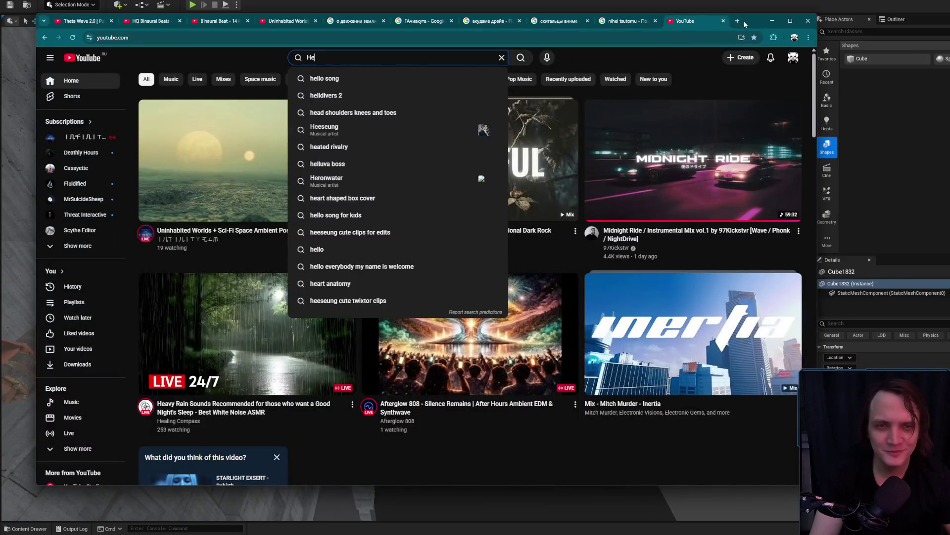
# Step: Search Google Images for an actress, preview a photo, then return to YouTube and minimise Chrome
pyautogui.click(739, 22)
pyautogui.write('v')
pyautogui.press('BackSpace')
pyautogui.press('BackSpace')
pyautogui.write('monica be')
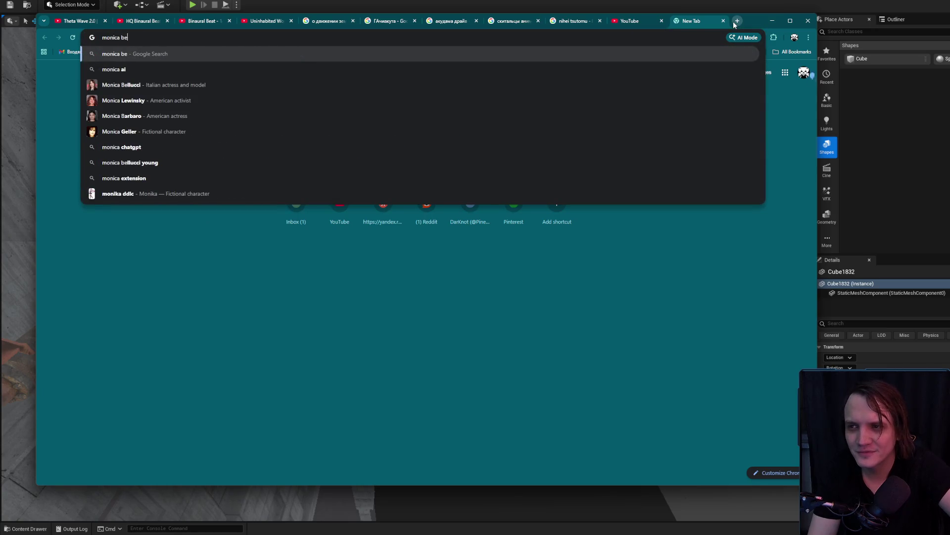
pyautogui.write('l')
pyautogui.click(119, 69)
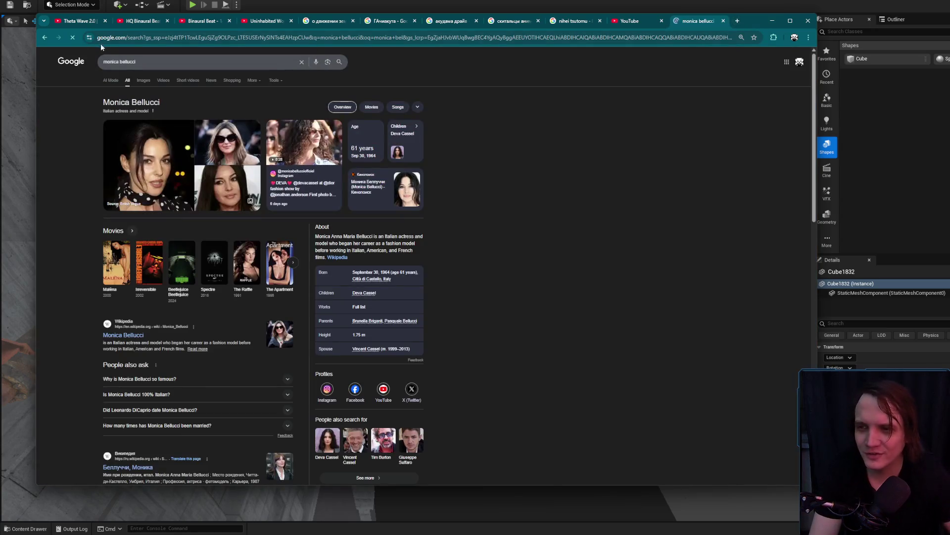
pyautogui.click(143, 80)
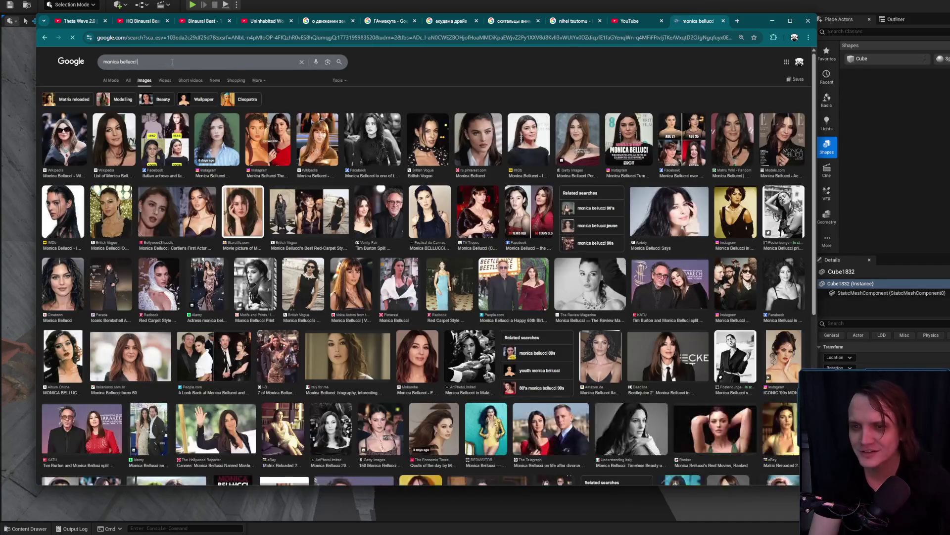
pyautogui.click(172, 61)
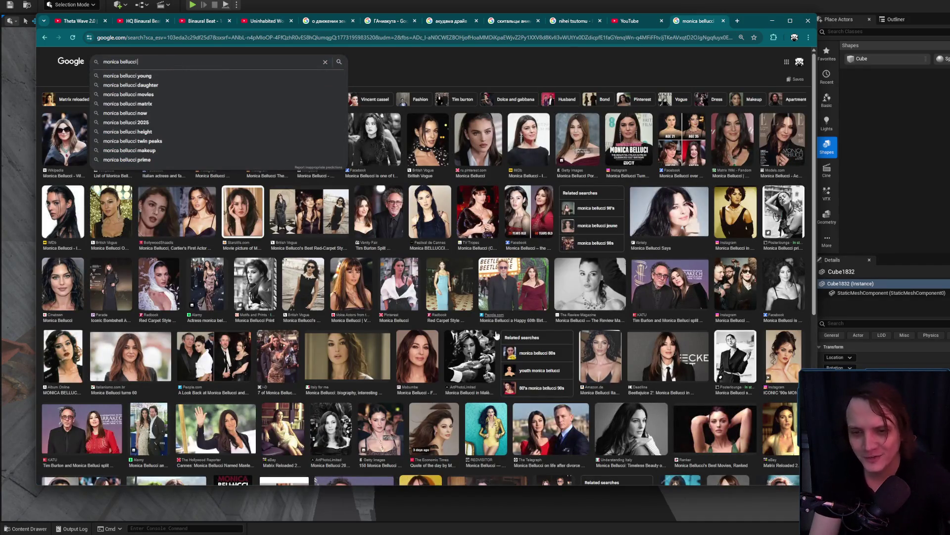
pyautogui.click(490, 377)
pyautogui.moveTo(753, 26)
pyautogui.mouseDown()
pyautogui.moveTo(616, 67)
pyautogui.moveTo(561, 66)
pyautogui.mouseUp()
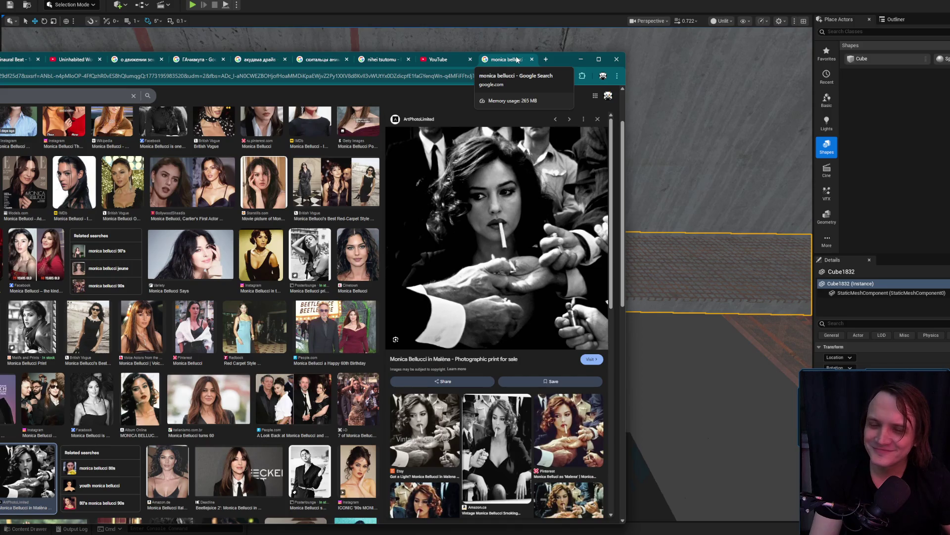
pyautogui.click(438, 59)
pyautogui.click(580, 59)
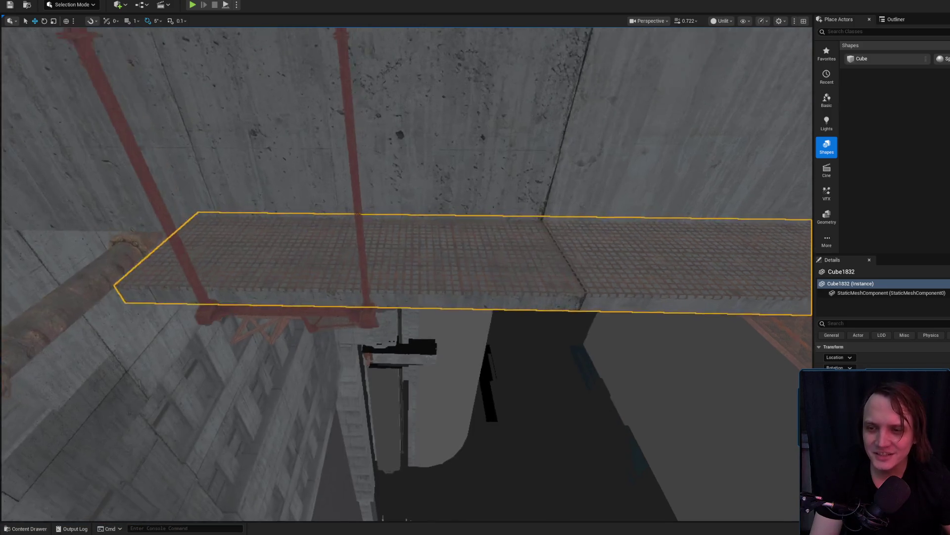
# Step: Frame the grate floor_grate_a_117, then select and frame the concrete slab Cube1832 beneath it
pyautogui.scroll(-5, 472, 264)
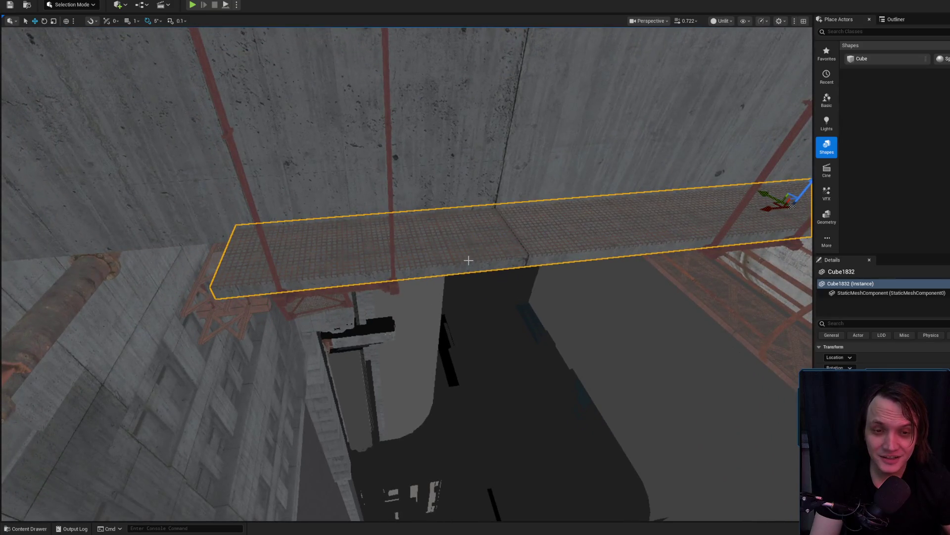
pyautogui.press('f')
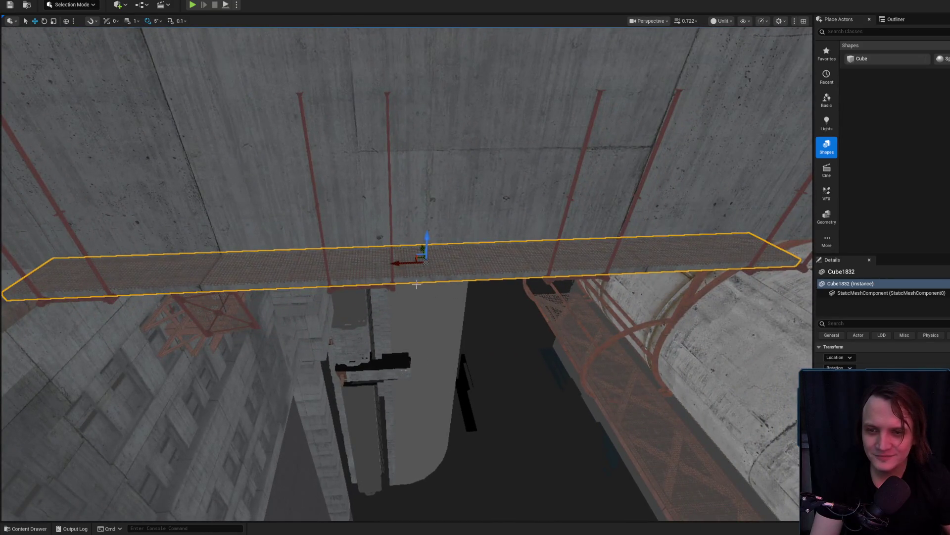
pyautogui.click(419, 276)
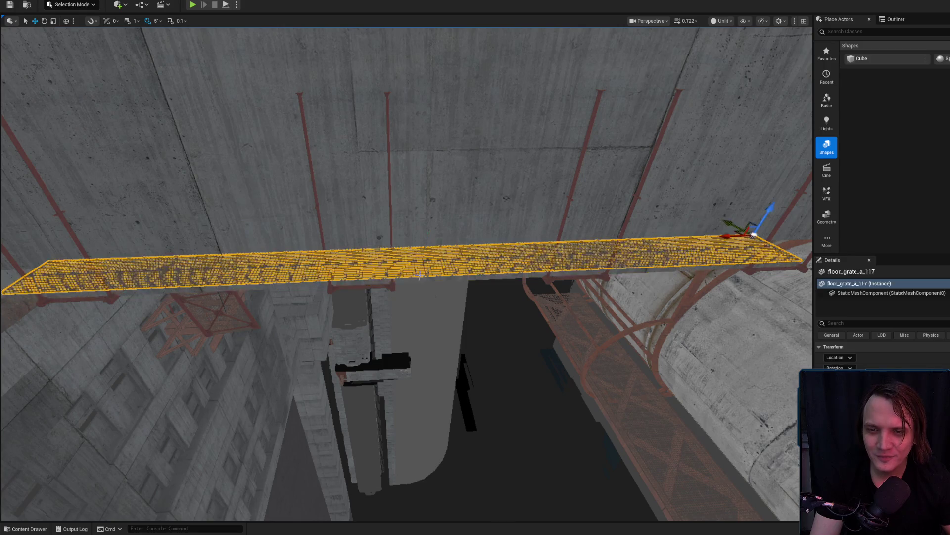
pyautogui.press('f')
pyautogui.scroll(-2, 406, 272)
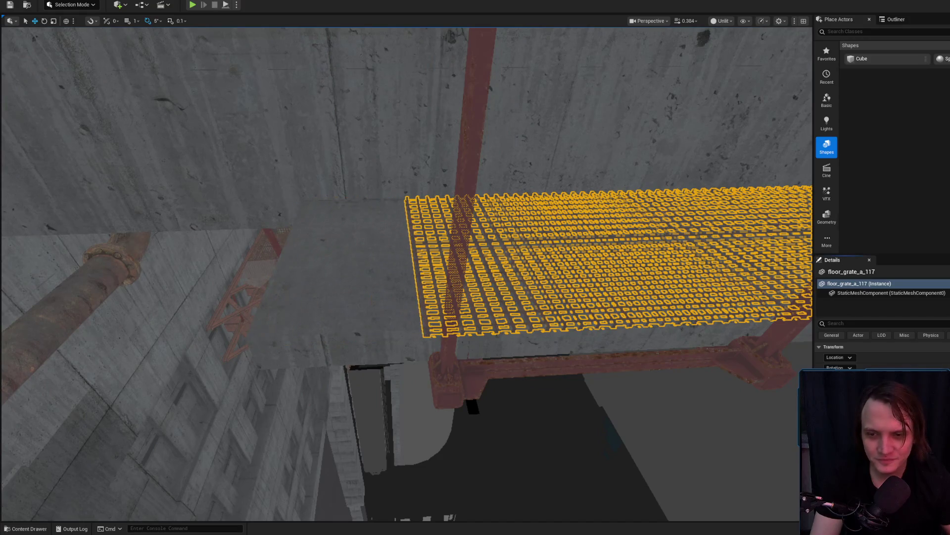
pyautogui.click(675, 331)
pyautogui.press('f')
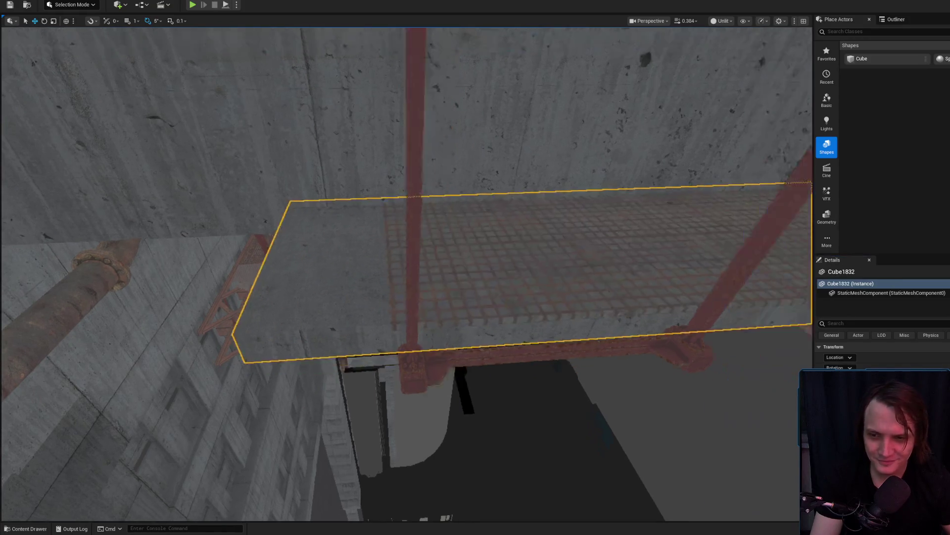
# Step: Rotate slab Cube1832 slightly so its far end swings back toward the viewer
pyautogui.press('e')
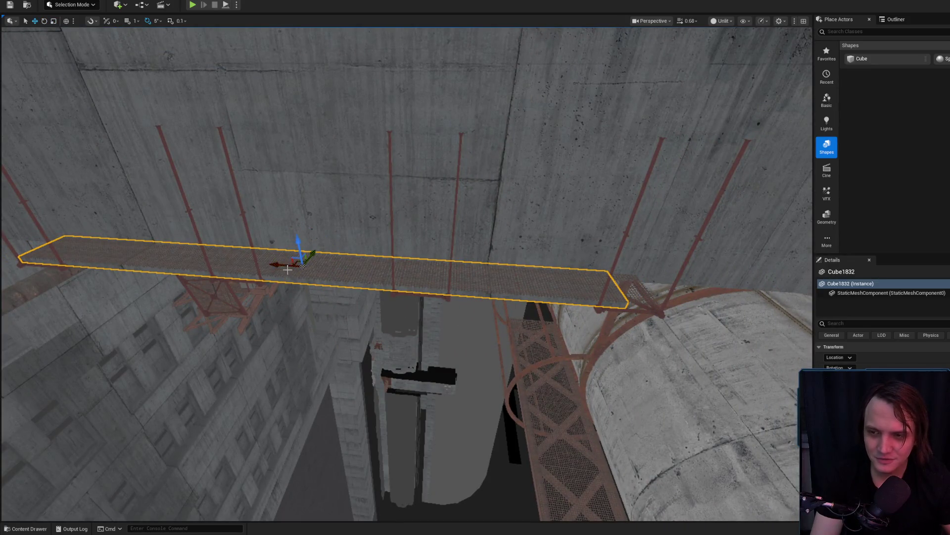
pyautogui.moveTo(297, 282); pyautogui.dragTo(267, 297)
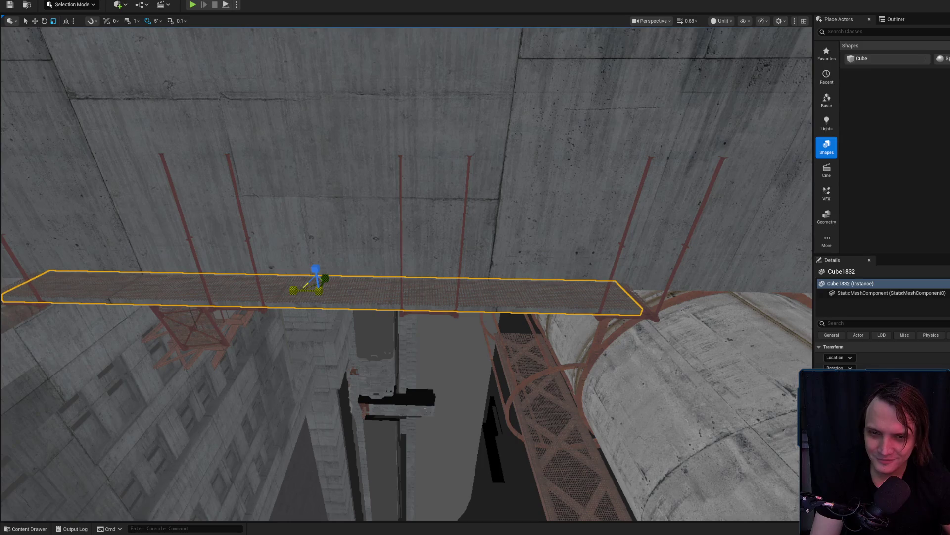
pyautogui.moveTo(267, 297); pyautogui.dragTo(316, 406)
pyautogui.moveTo(323, 356); pyautogui.dragTo(101, 177)
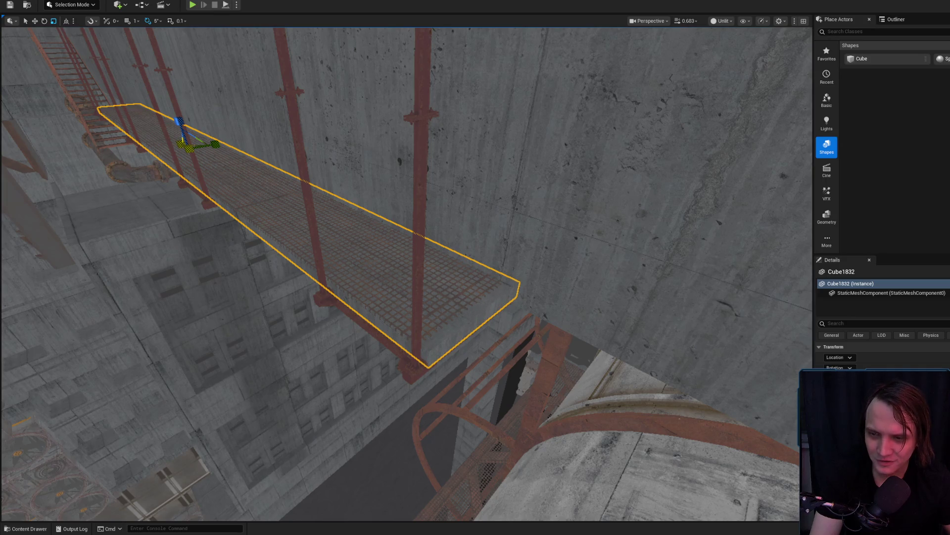
pyautogui.moveTo(406, 272)
pyautogui.mouseDown()
pyautogui.moveTo(391, 208)
pyautogui.moveTo(406, 238)
pyautogui.moveTo(250, 238)
pyautogui.moveTo(268, 228)
pyautogui.moveTo(339, 255)
pyautogui.mouseUp()
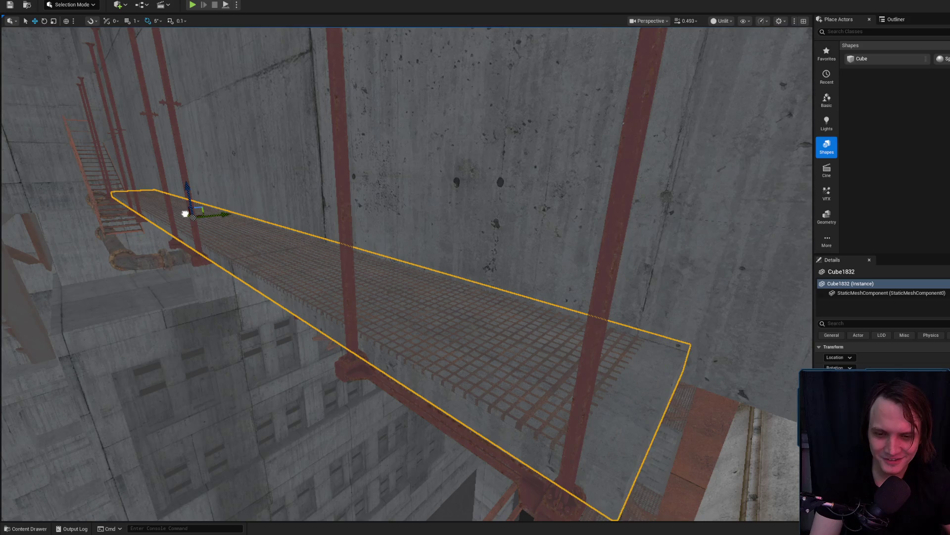
pyautogui.moveTo(185, 213); pyautogui.dragTo(191, 216)
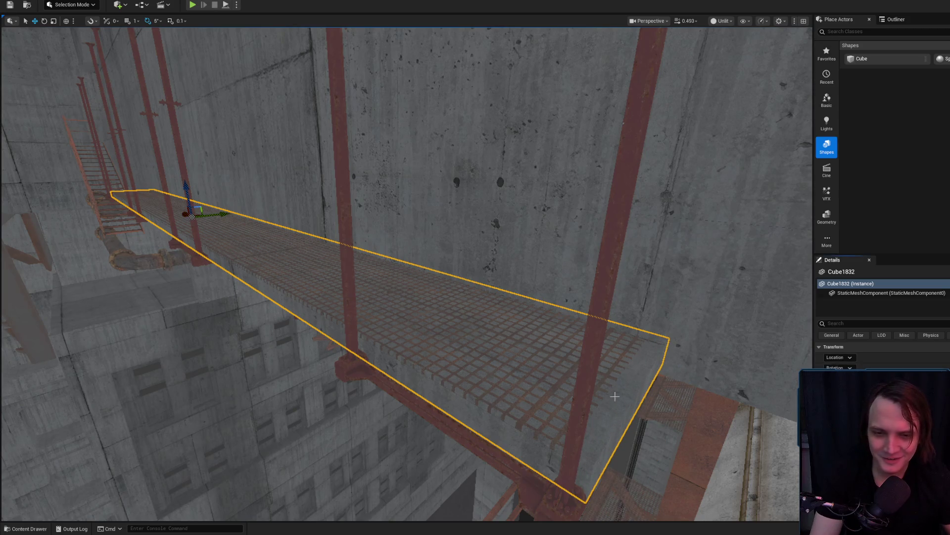
pyautogui.click(192, 216)
pyautogui.moveTo(191, 216); pyautogui.dragTo(237, 230)
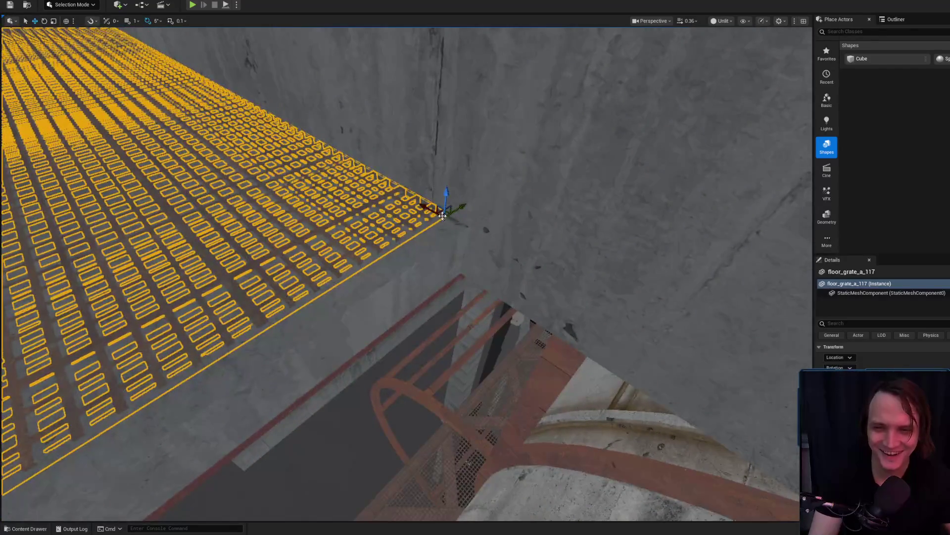
pyautogui.scroll(-3, 450, 219)
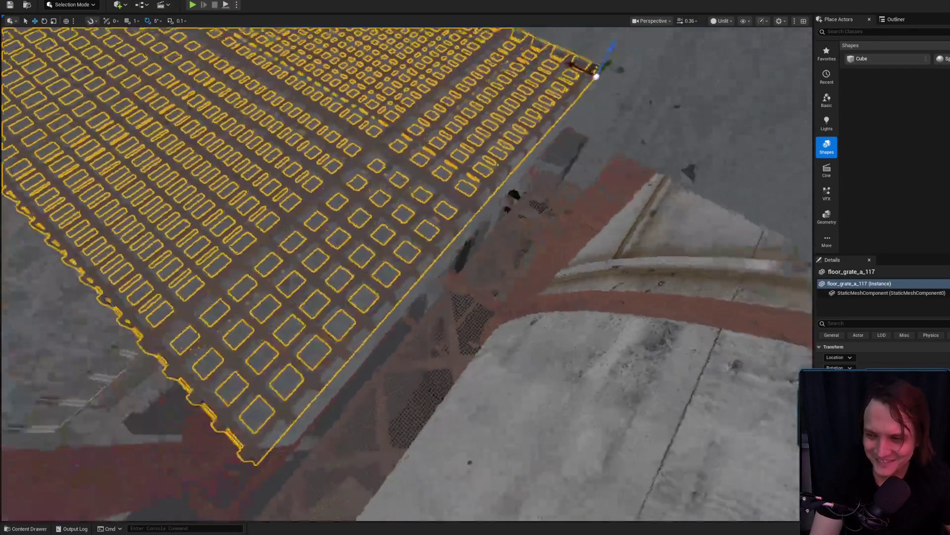
pyautogui.scroll(4, 431, 254)
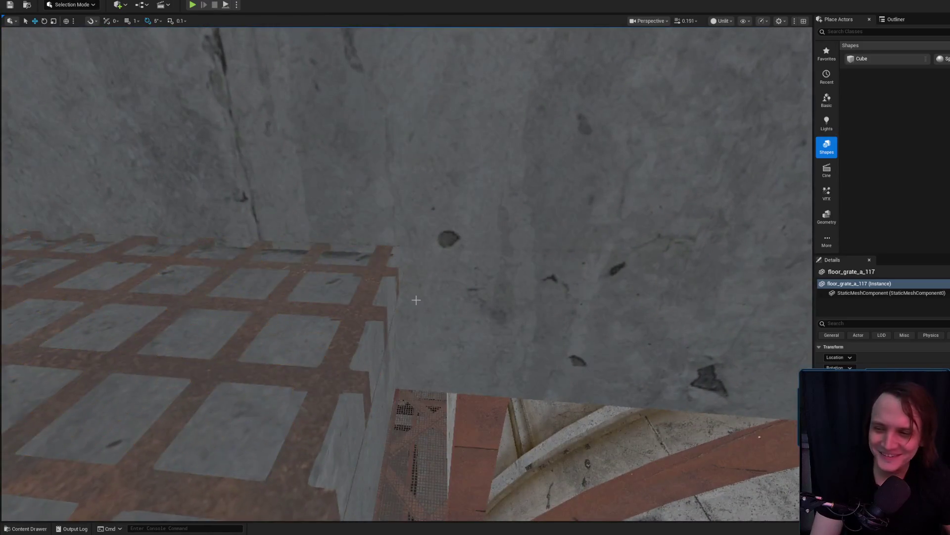
pyautogui.scroll(-2, 432, 303)
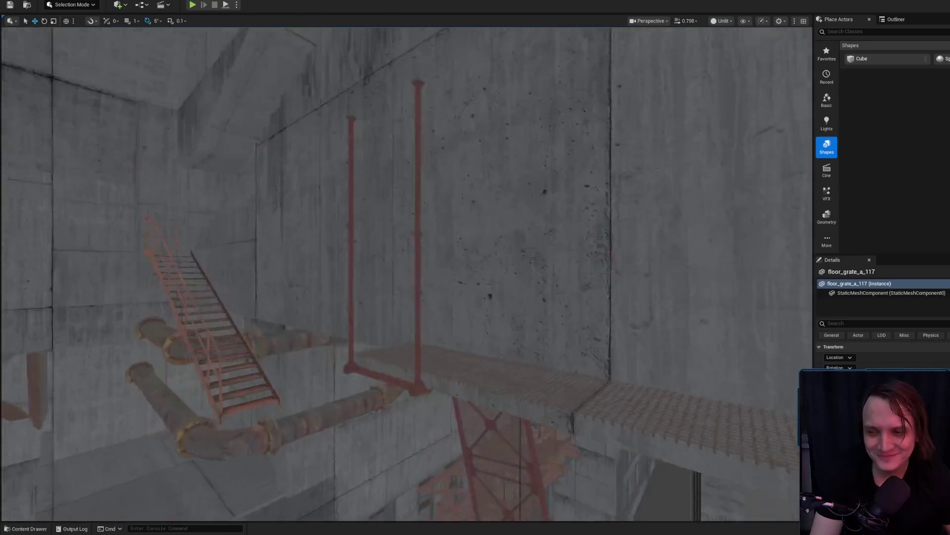
pyautogui.scroll(1, 432, 302)
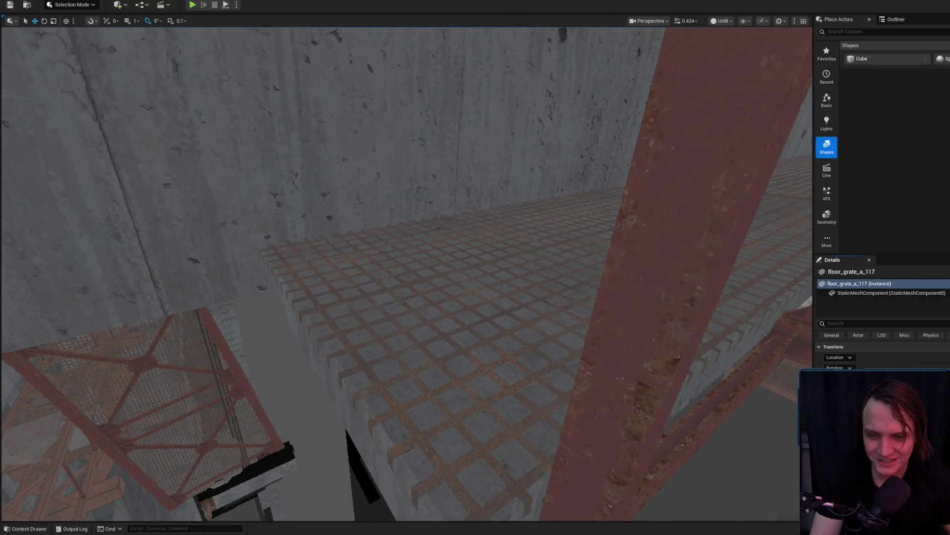
pyautogui.moveTo(501, 377)
pyautogui.mouseDown()
pyautogui.moveTo(500, 178)
pyautogui.moveTo(446, 388)
pyautogui.mouseUp()
pyautogui.scroll(3, 446, 388)
pyautogui.click(549, 450)
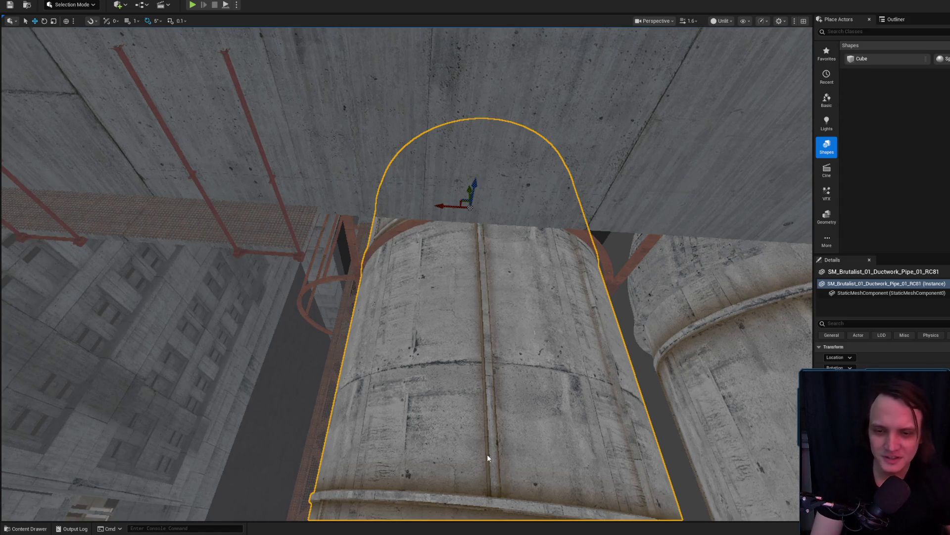
pyautogui.hotkey('alt', 'p')
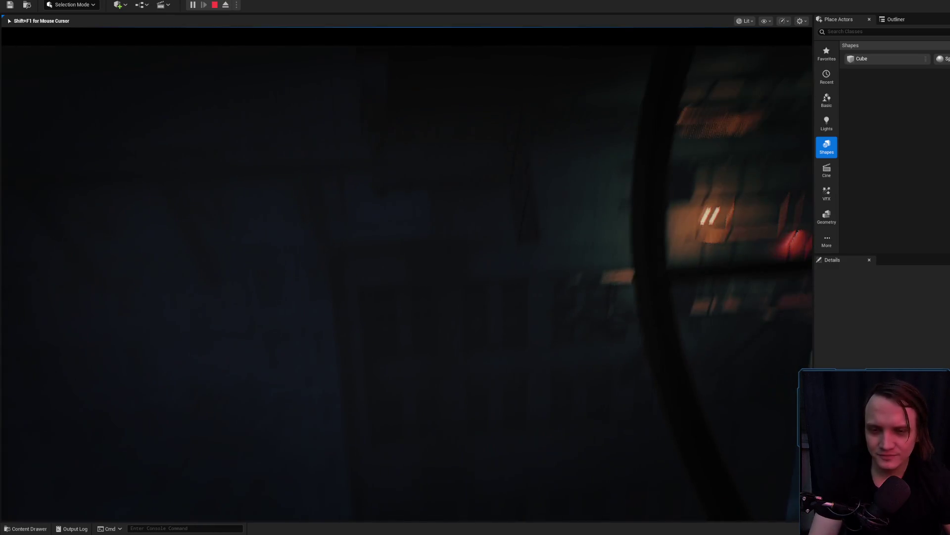
pyautogui.press('Escape')
pyautogui.click(689, 235)
pyautogui.press('f')
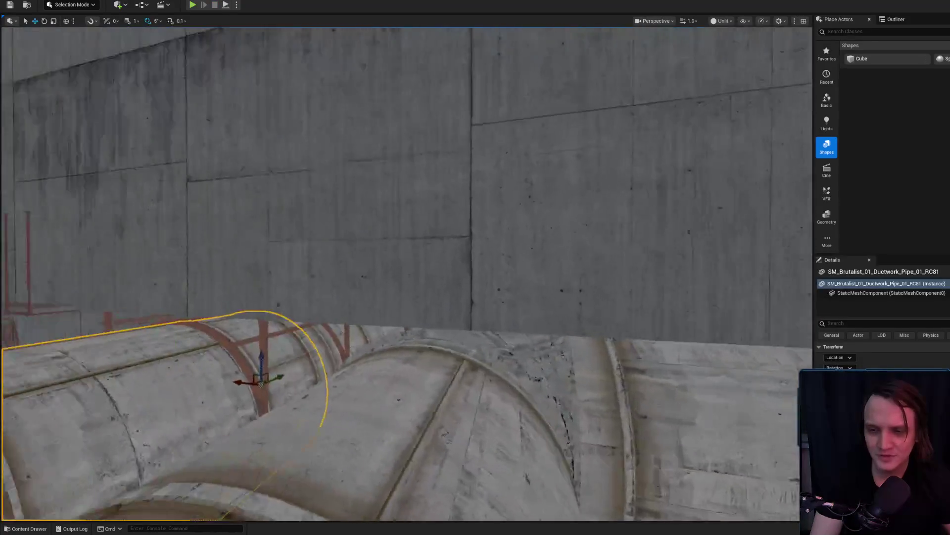
pyautogui.scroll(-1, 371, 303)
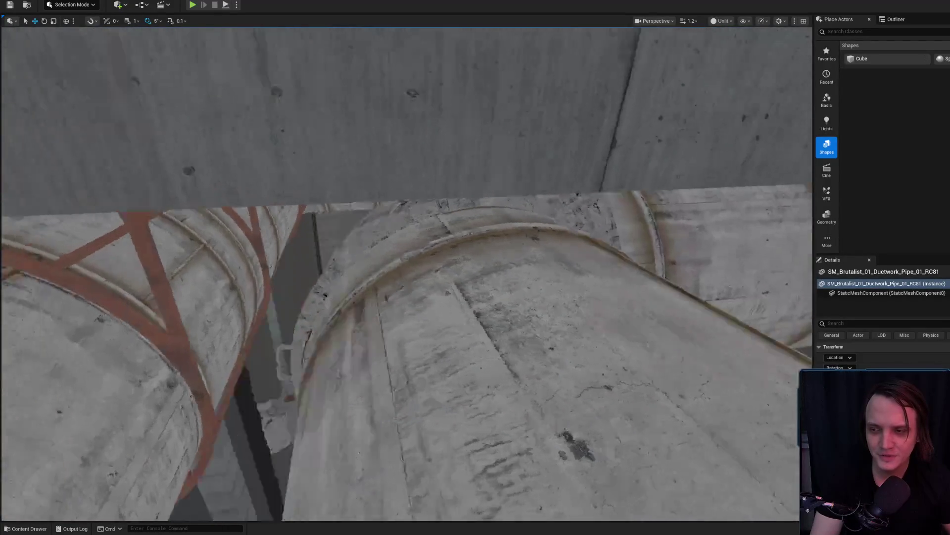
pyautogui.press('w')
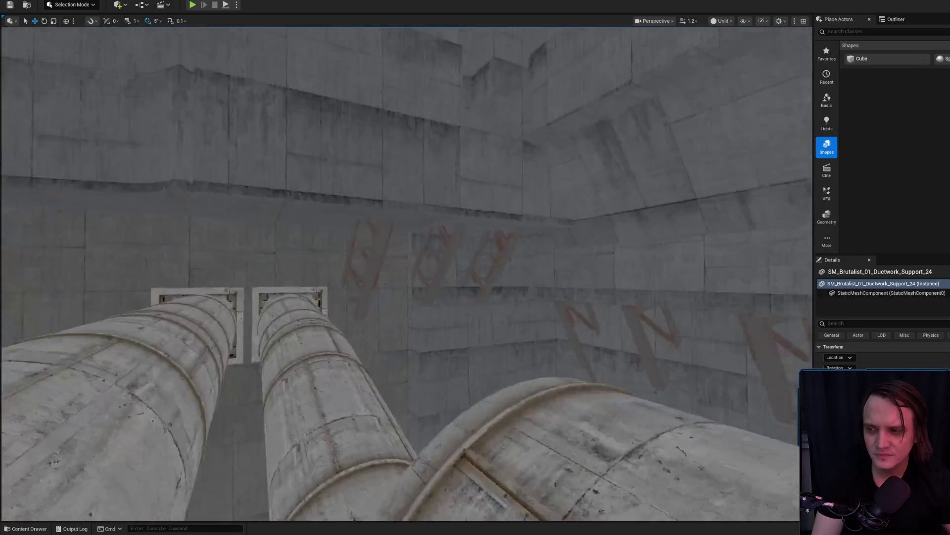
pyautogui.press('w')
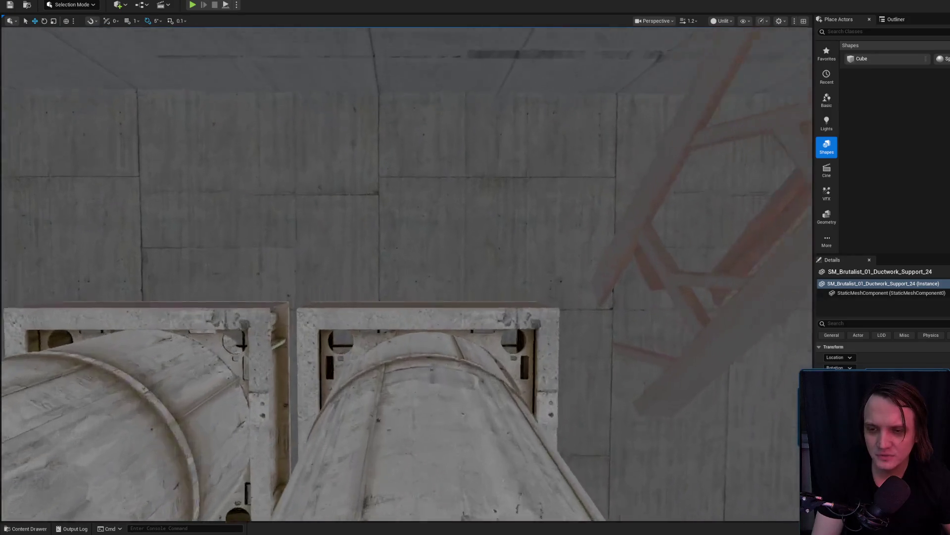
pyautogui.scroll(2, 406, 272)
pyautogui.press('s')
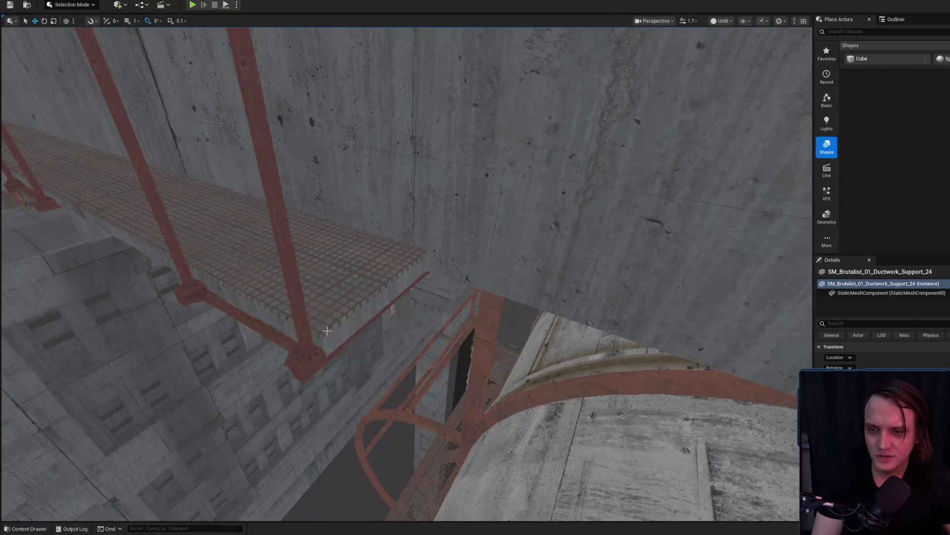
# Step: Duplicate floor_grate_a_117 flipped 180° and move the copy down toward the ductwork pipe
pyautogui.click(328, 325)
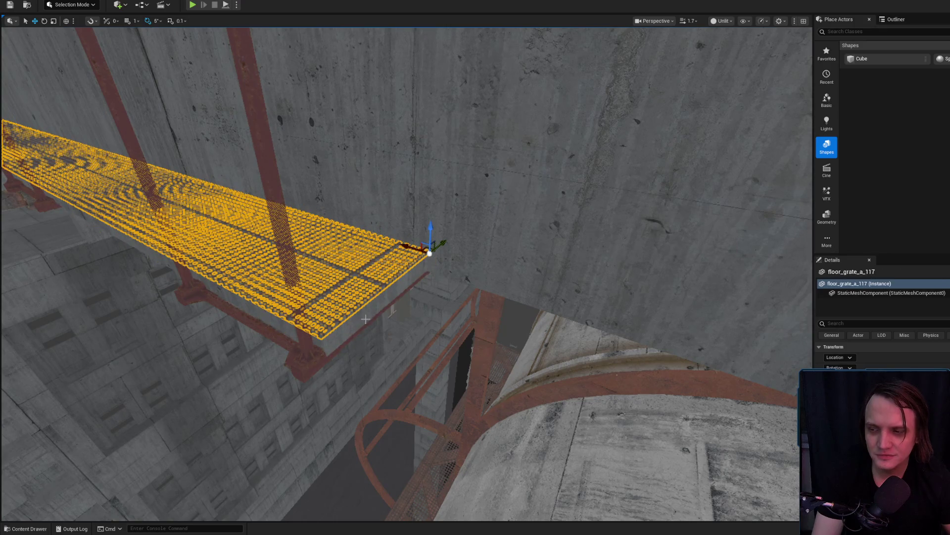
pyautogui.moveTo(432, 272)
pyautogui.mouseDown()
pyautogui.moveTo(500, 279)
pyautogui.moveTo(468, 280)
pyautogui.mouseUp()
pyautogui.moveTo(444, 243); pyautogui.dragTo(302, 297)
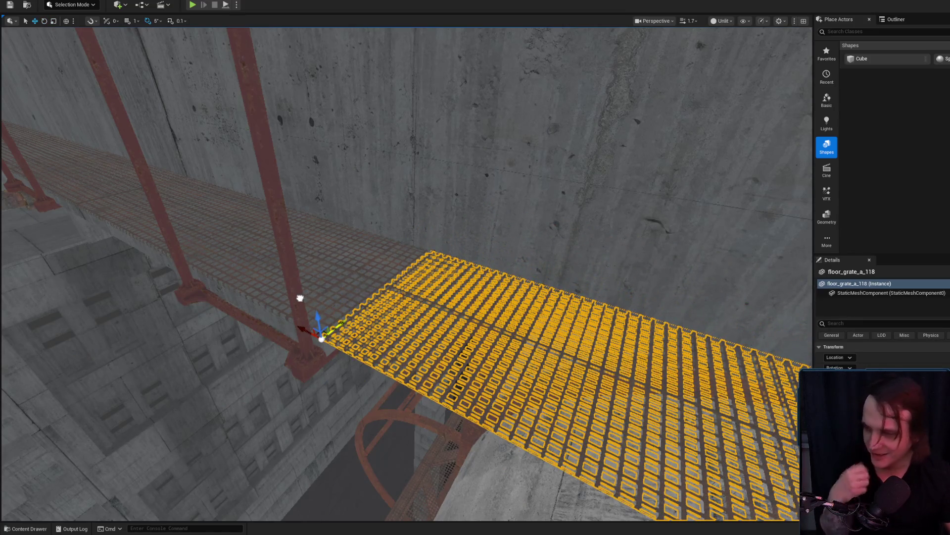
pyautogui.press('f')
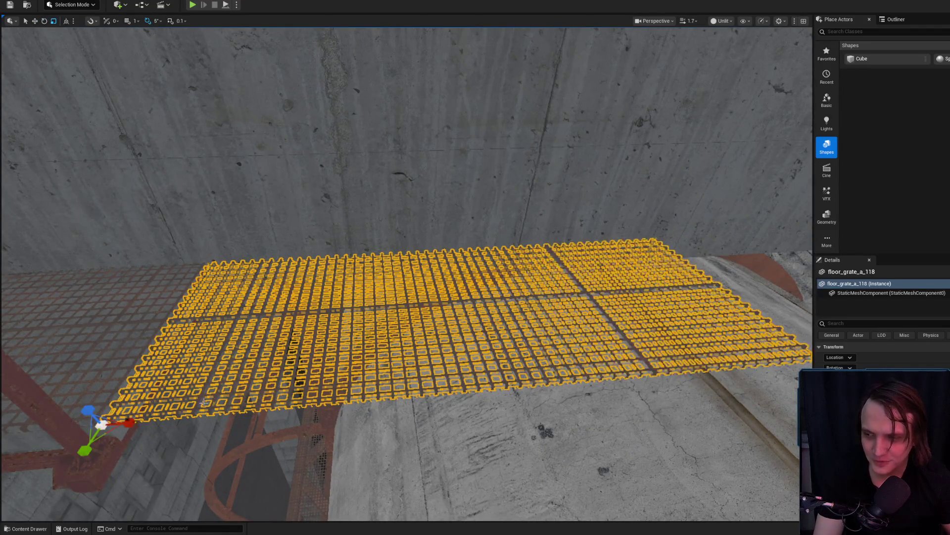
# Step: Rotate the new grate floor_grate_a_118 slightly and raise it a little over the pipe
pyautogui.scroll(-3, 137, 367)
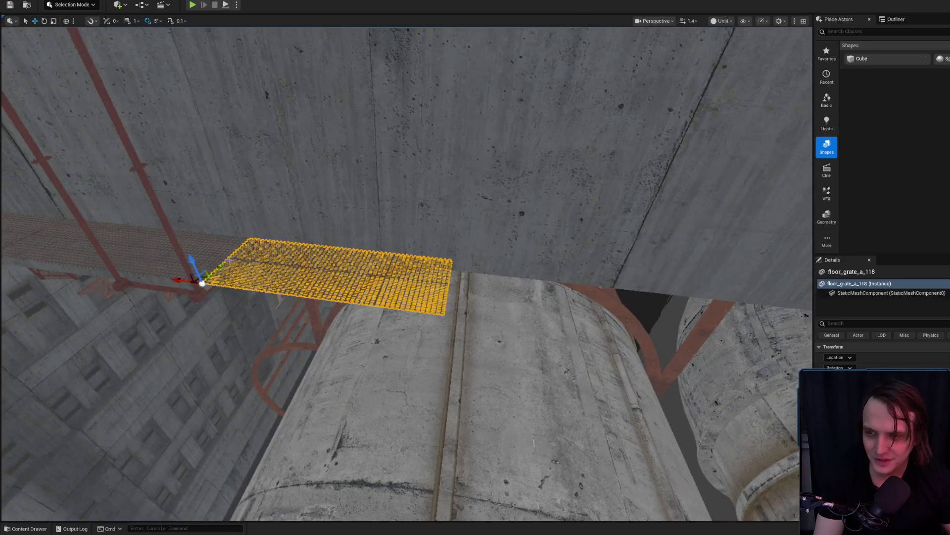
pyautogui.moveTo(230, 269); pyautogui.dragTo(221, 285)
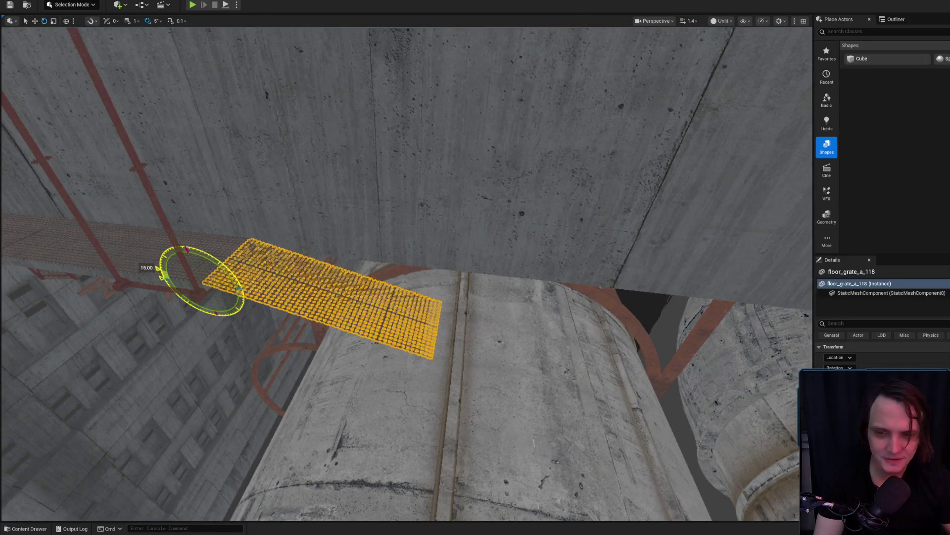
pyautogui.scroll(5, 220, 285)
pyautogui.scroll(-2, 406, 272)
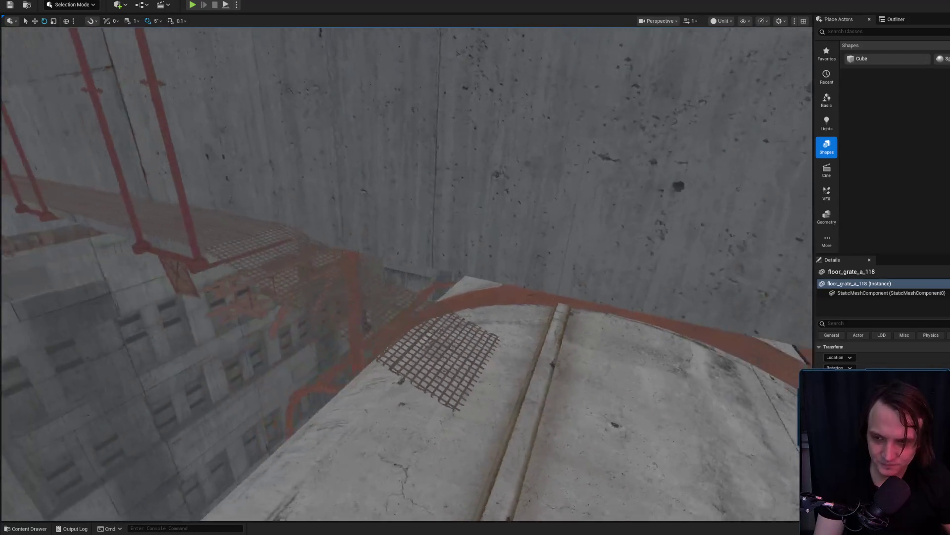
pyautogui.moveTo(429, 308); pyautogui.dragTo(429, 308)
pyautogui.click(469, 314)
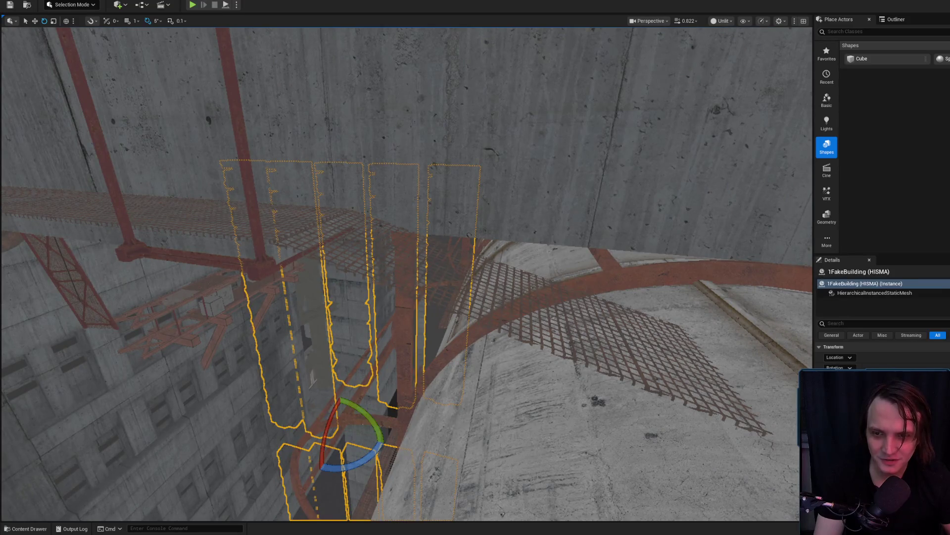
pyautogui.click(454, 307)
pyautogui.moveTo(429, 308)
pyautogui.mouseDown()
pyautogui.moveTo(445, 323)
pyautogui.moveTo(435, 323)
pyautogui.mouseUp()
pyautogui.moveTo(352, 289); pyautogui.dragTo(353, 289)
pyautogui.scroll(-2, 353, 290)
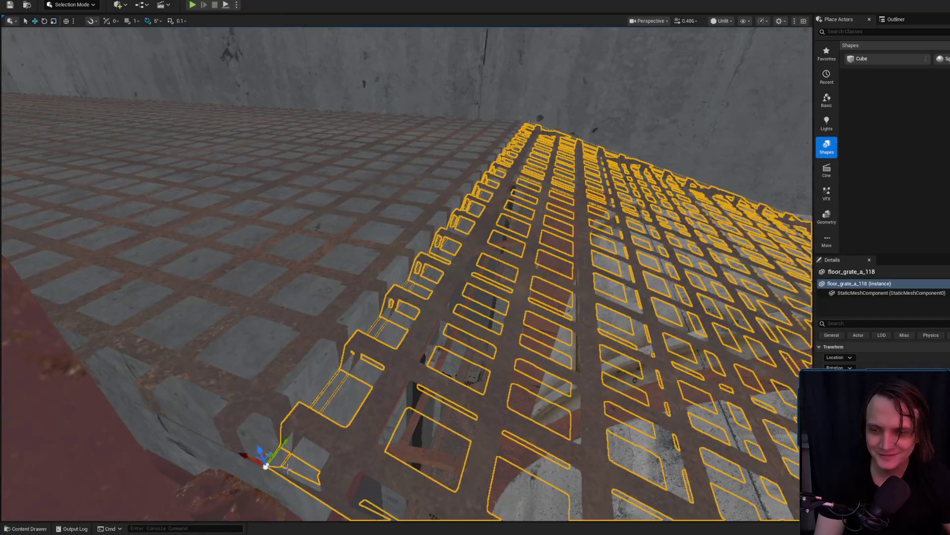
pyautogui.moveTo(223, 435); pyautogui.dragTo(223, 436)
pyautogui.moveTo(317, 348); pyautogui.dragTo(317, 348)
pyautogui.scroll(-1, 318, 348)
pyautogui.moveTo(285, 239); pyautogui.dragTo(282, 235)
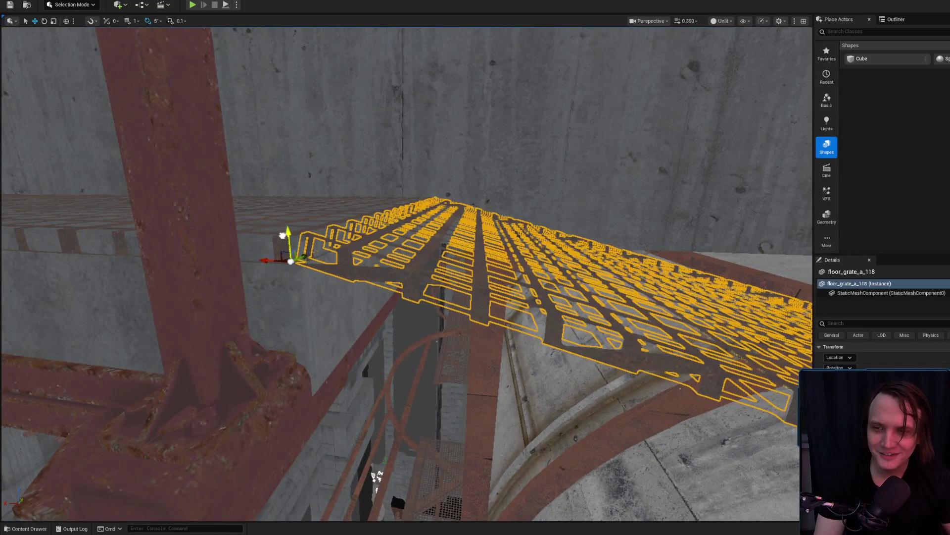
pyautogui.click(191, 166)
pyautogui.scroll(2, 396, 272)
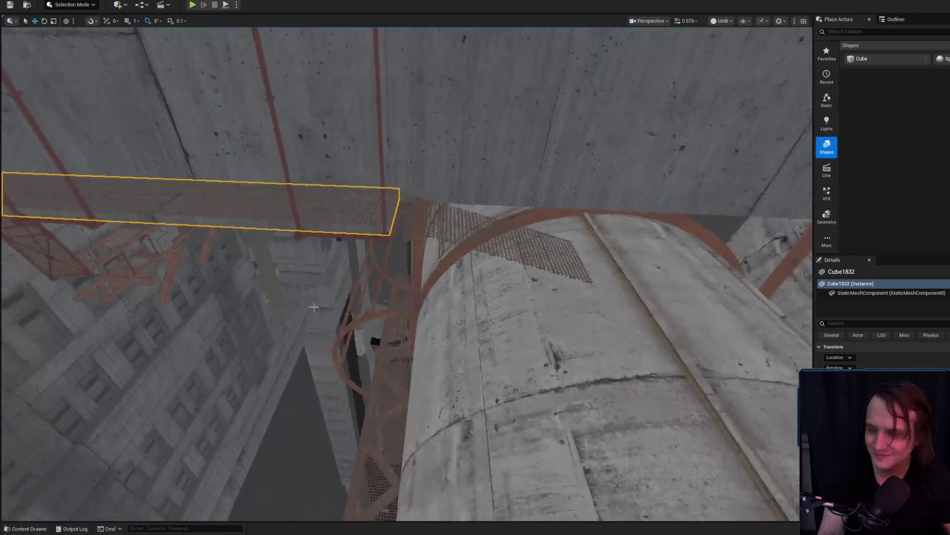
# Step: Duplicate beam Cube1832 along its length as Cube1833 and tilt the copy 15°
pyautogui.moveTo(309, 298); pyautogui.dragTo(299, 299)
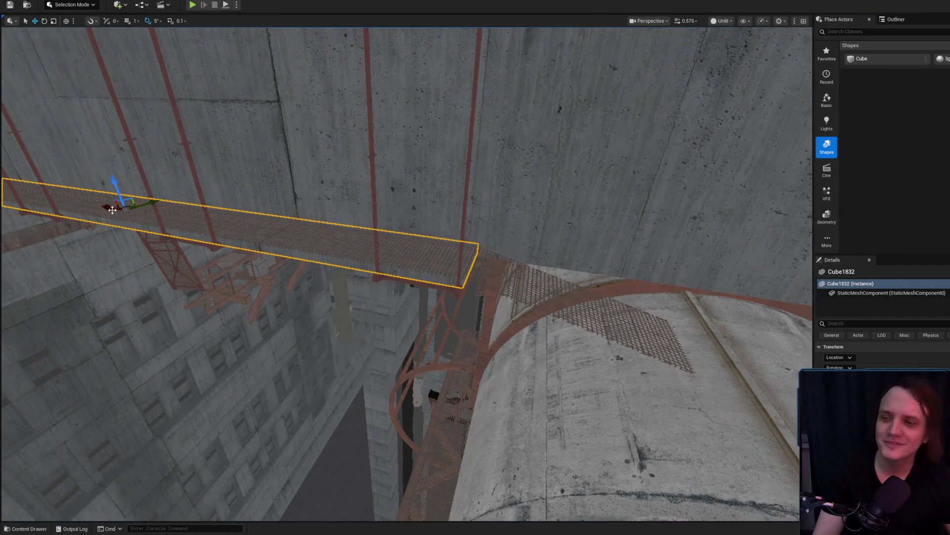
pyautogui.moveTo(146, 225); pyautogui.dragTo(447, 290)
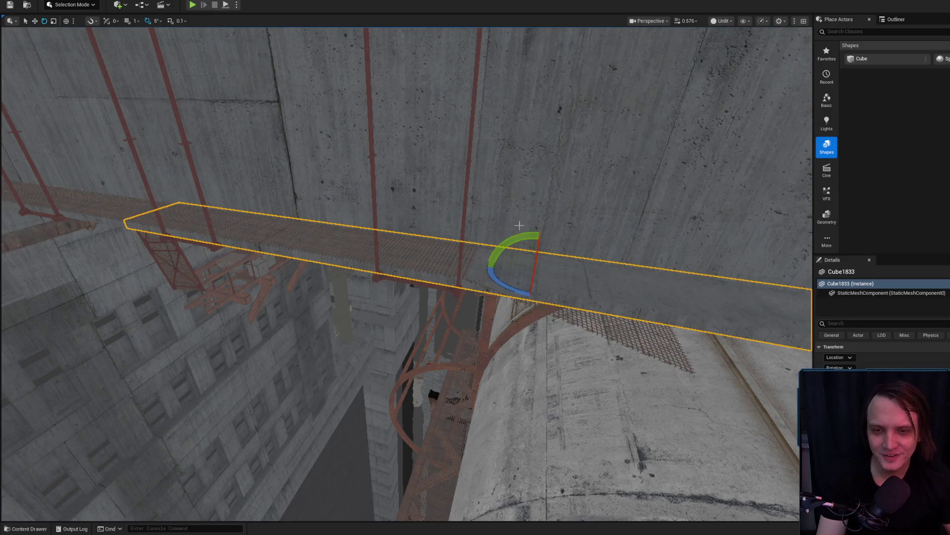
pyautogui.moveTo(485, 266)
pyautogui.mouseDown()
pyautogui.moveTo(502, 317)
pyautogui.moveTo(502, 279)
pyautogui.mouseUp()
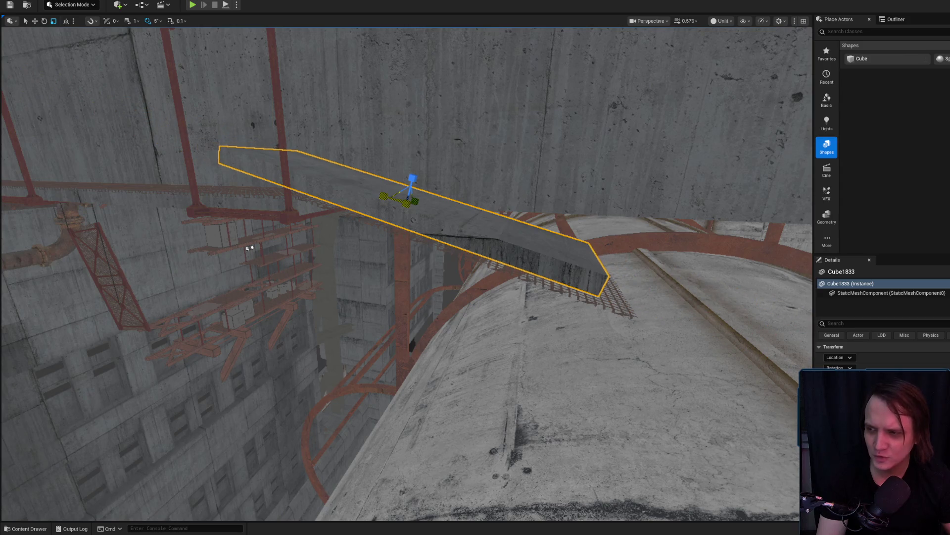
pyautogui.hotkey('alt', 'Tab')
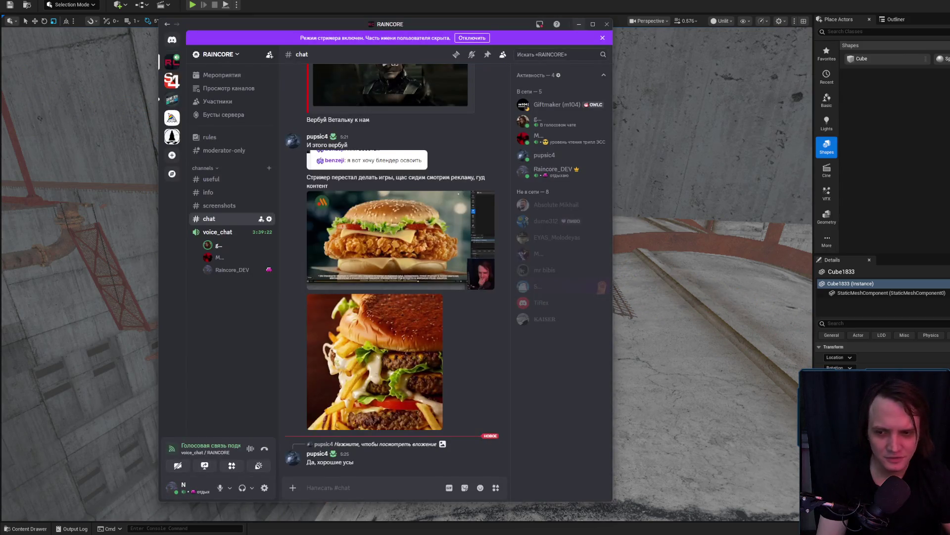
pyautogui.hotkey('alt', 'Tab')
pyautogui.moveTo(410, 196); pyautogui.dragTo(410, 195)
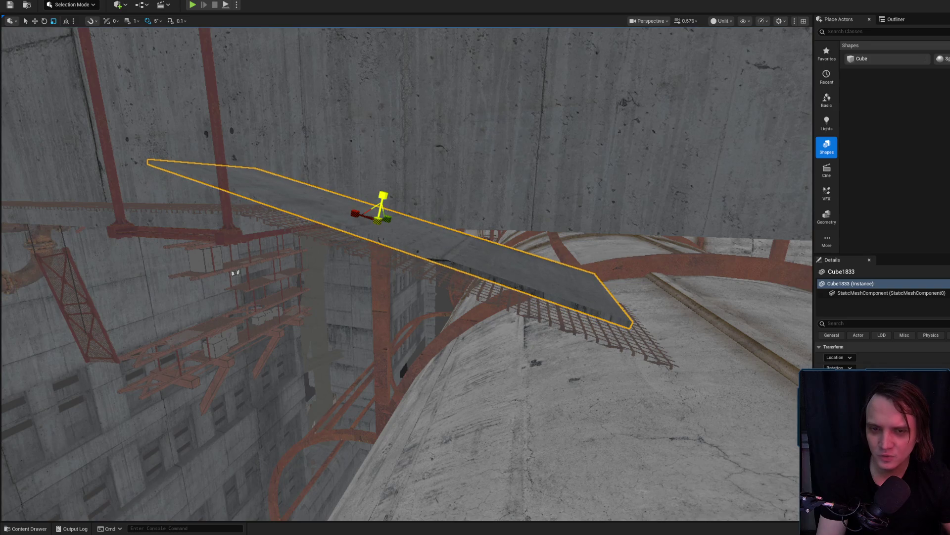
# Step: Lower Cube1833, switch to local coordinates, slide it along its length and shorten it
pyautogui.moveTo(377, 195); pyautogui.dragTo(374, 212)
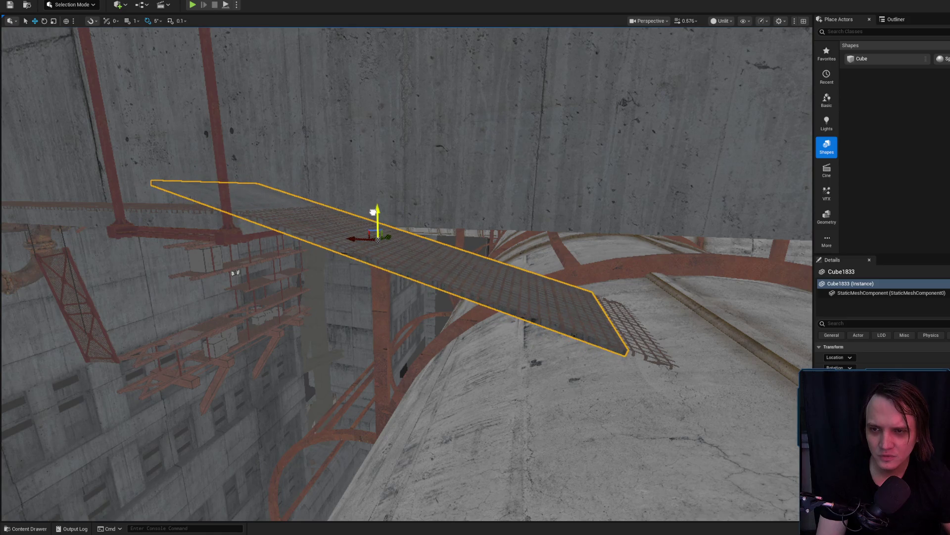
pyautogui.click(69, 21)
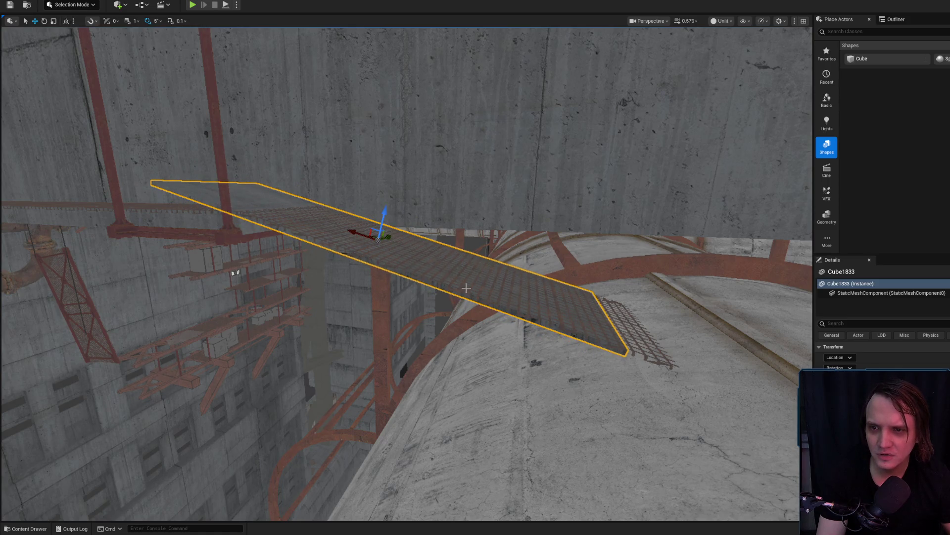
pyautogui.moveTo(348, 230); pyautogui.dragTo(384, 253)
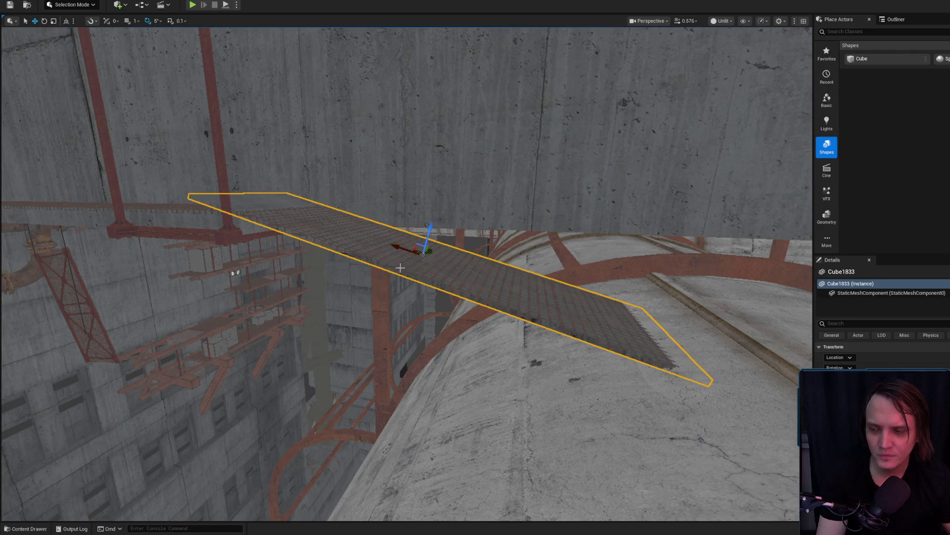
pyautogui.moveTo(423, 254); pyautogui.dragTo(418, 251)
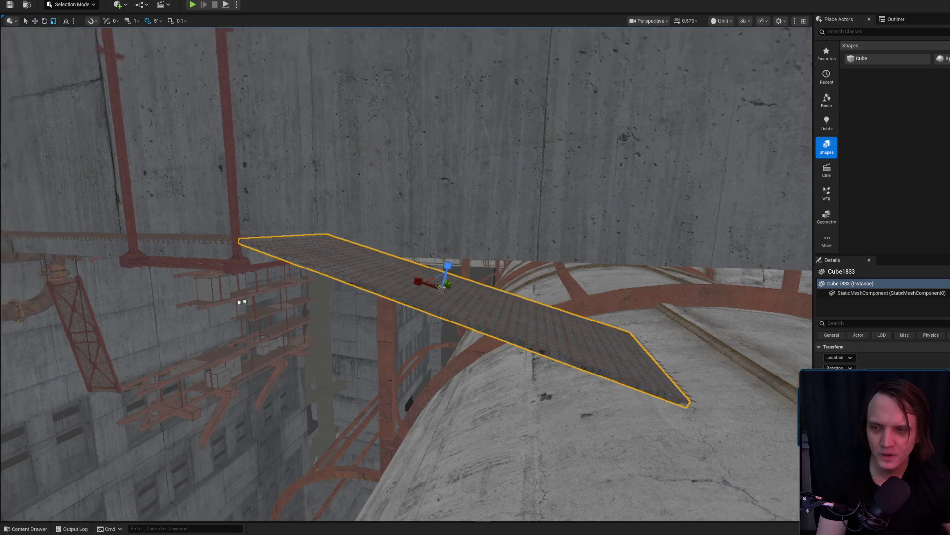
# Step: Nudge Cube1833 sideways on X and preview the ramp without selection outlines
pyautogui.scroll(3, 378, 252)
pyautogui.press('w')
pyautogui.moveTo(377, 253); pyautogui.dragTo(387, 258)
pyautogui.press('g')
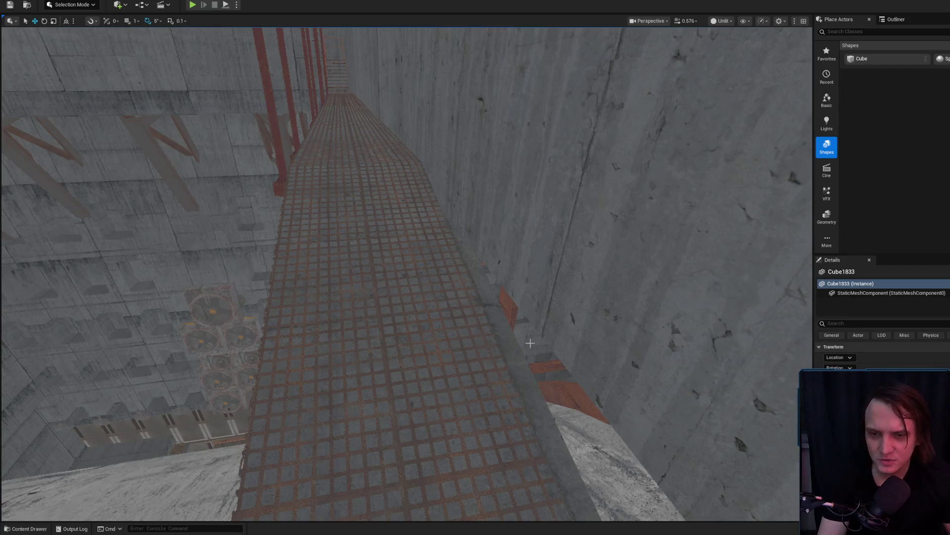
pyautogui.press('g')
pyautogui.moveTo(491, 310); pyautogui.dragTo(491, 310)
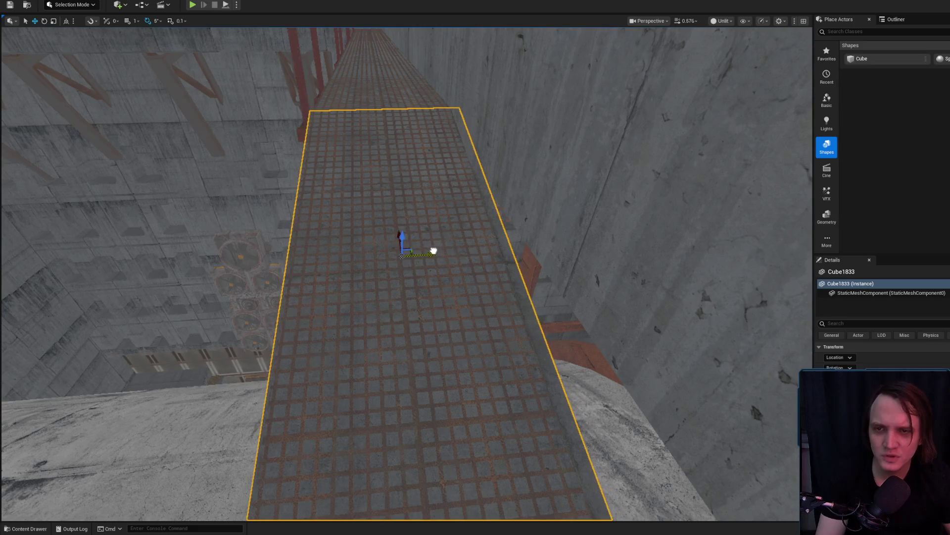
pyautogui.press('e')
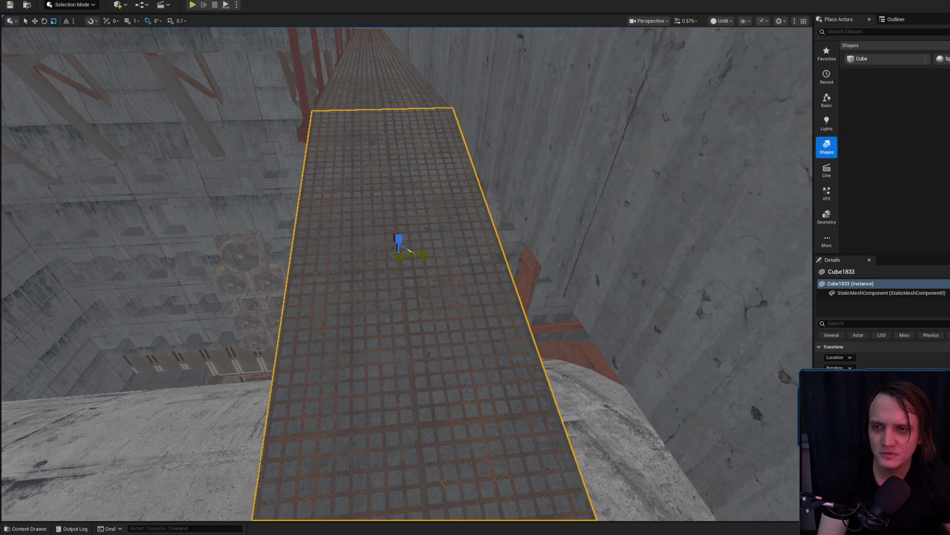
pyautogui.press('g')
pyautogui.moveTo(448, 259); pyautogui.dragTo(447, 259)
pyautogui.moveTo(452, 314); pyautogui.dragTo(92, 182)
pyautogui.click(433, 319)
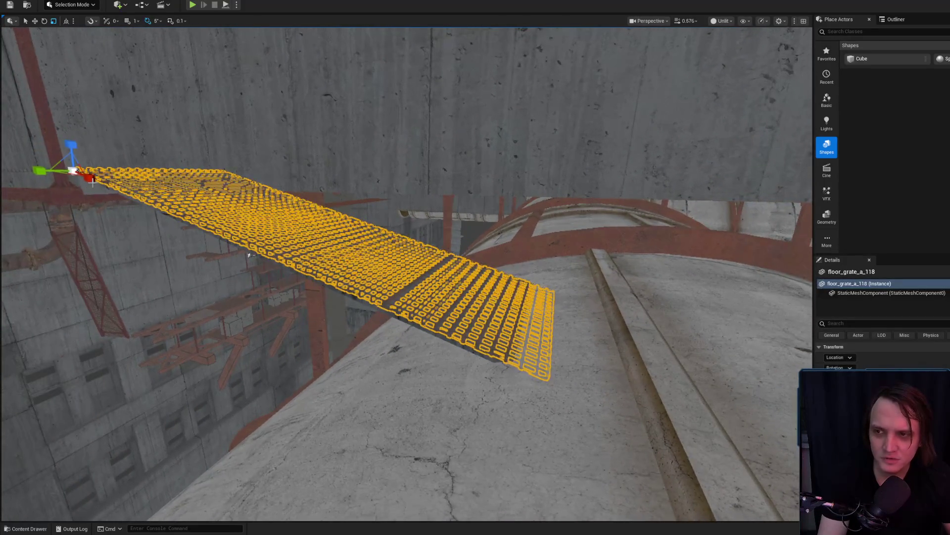
pyautogui.moveTo(191, 196); pyautogui.dragTo(191, 196)
pyautogui.moveTo(525, 281); pyautogui.dragTo(525, 281)
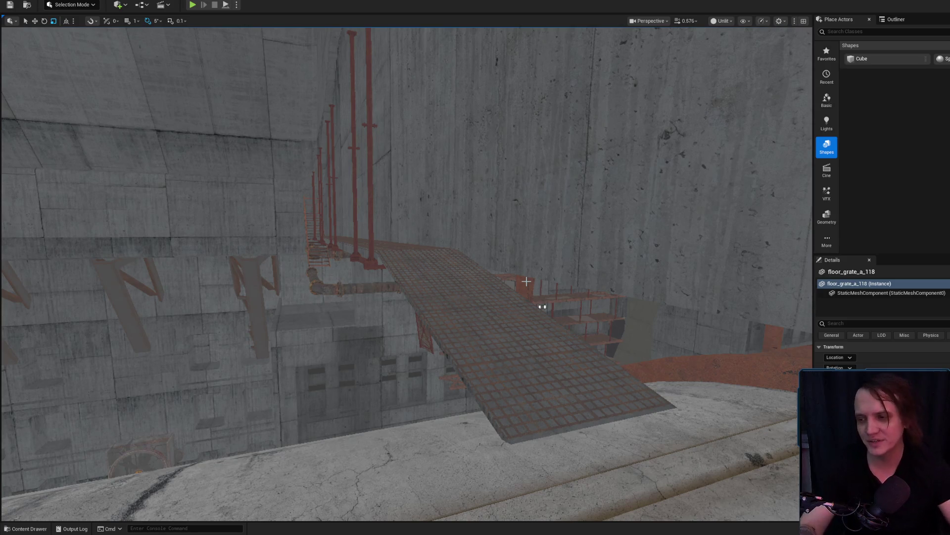
pyautogui.moveTo(543, 307); pyautogui.dragTo(589, 211)
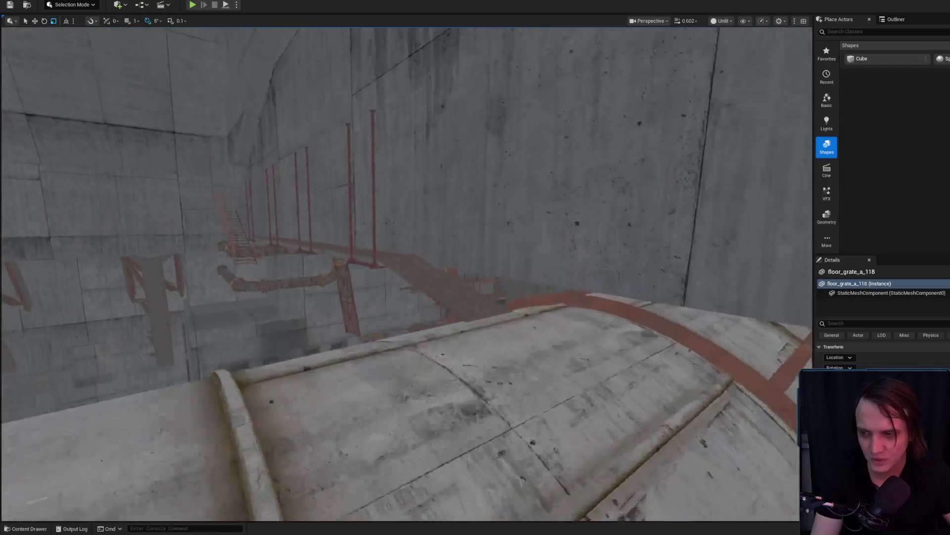
pyautogui.moveTo(590, 211); pyautogui.dragTo(589, 210)
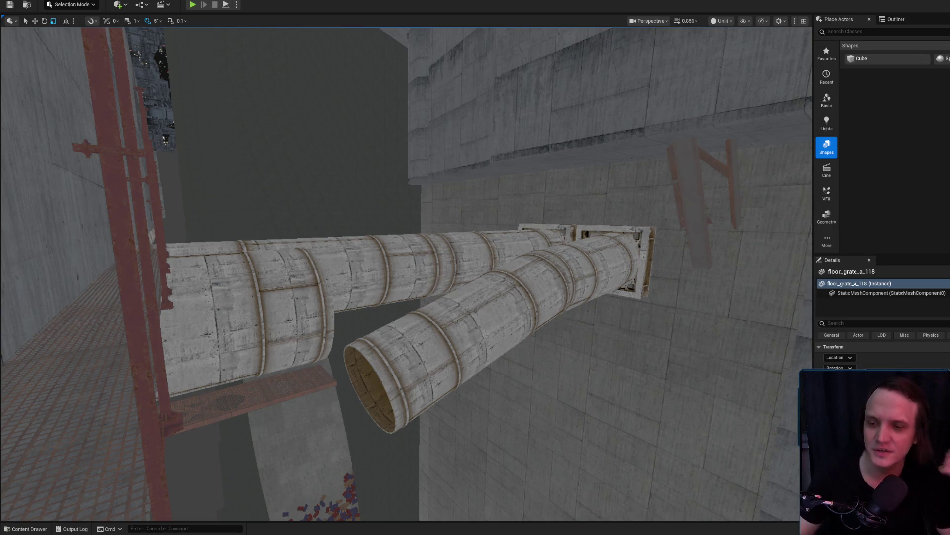
pyautogui.moveTo(495, 298); pyautogui.dragTo(495, 299)
pyautogui.rightClick(463, 394)
# Step: Dismiss the context menu and start a Play-in-Editor session with Alt+P to preview the lit shaft
pyautogui.press('Escape')
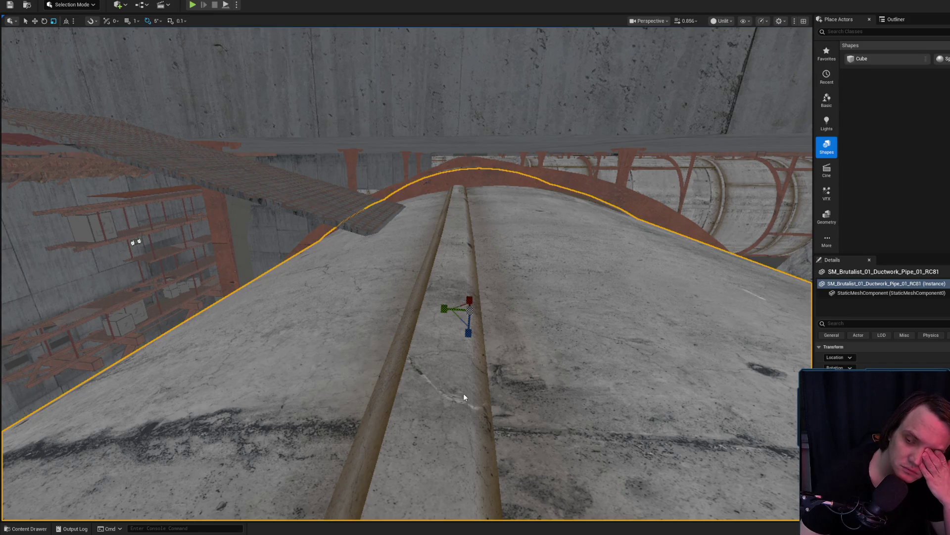
pyautogui.hotkey('alt', 'p')
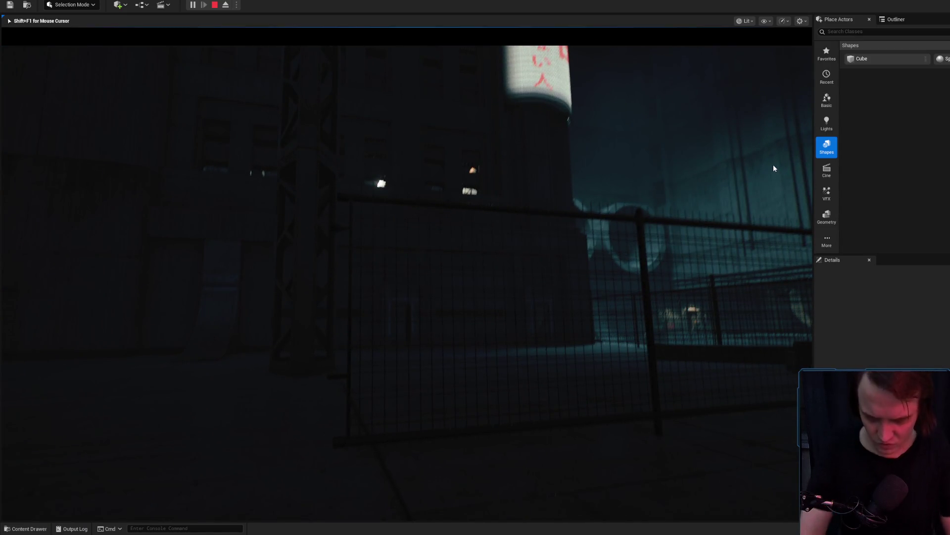
# Step: Stop the play session and select the two neighbouring chainlink fence panels
pyautogui.press('Escape')
pyautogui.moveTo(521, 276); pyautogui.dragTo(522, 276)
pyautogui.click(500, 254)
pyautogui.keyDown('ctrl'); pyautogui.click(476, 258); pyautogui.keyUp('ctrl')
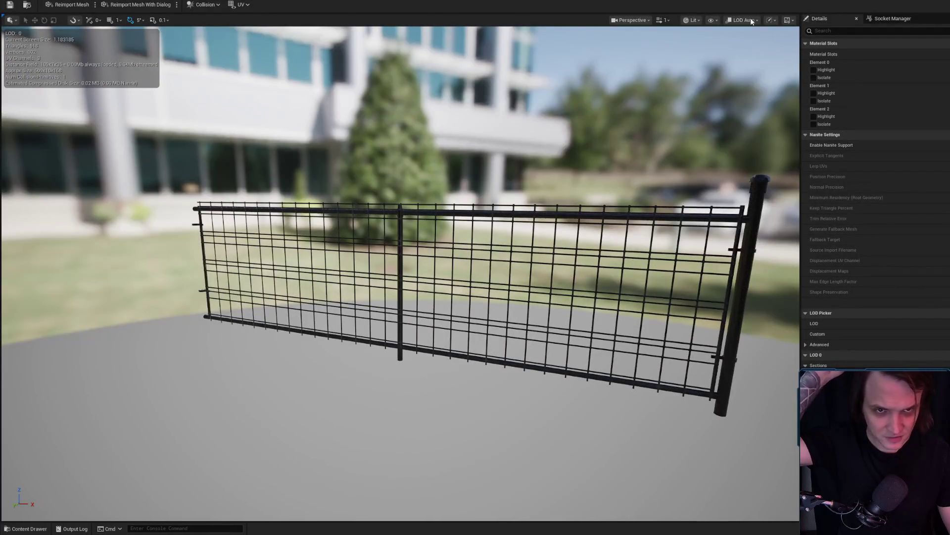
# Step: Turn on Show > Bounds for the fence mesh, then return to the level editor
pyautogui.click(711, 22)
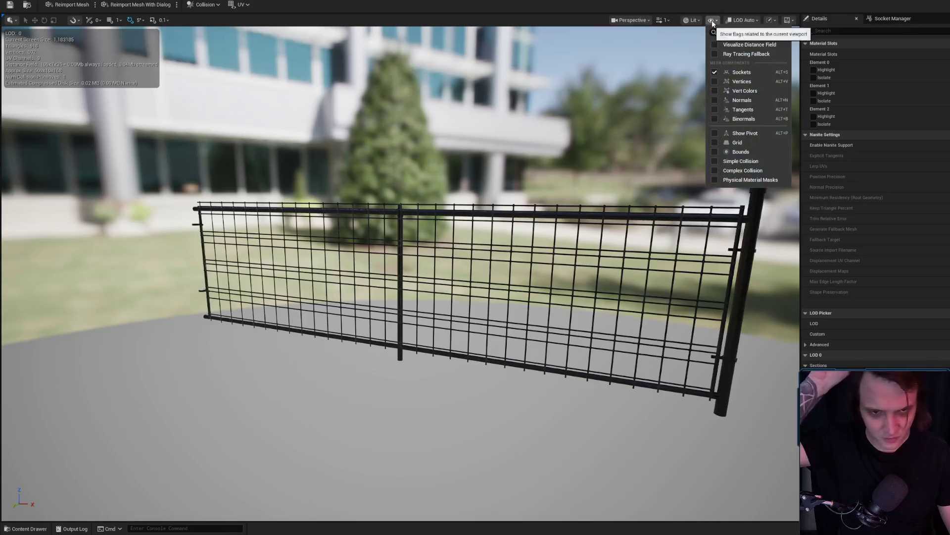
pyautogui.click(744, 162)
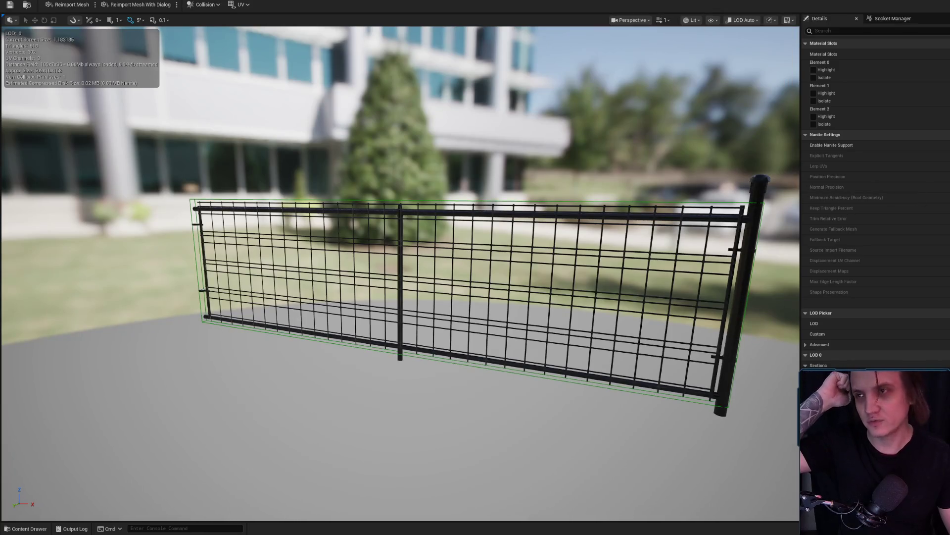
pyautogui.click(73, 1)
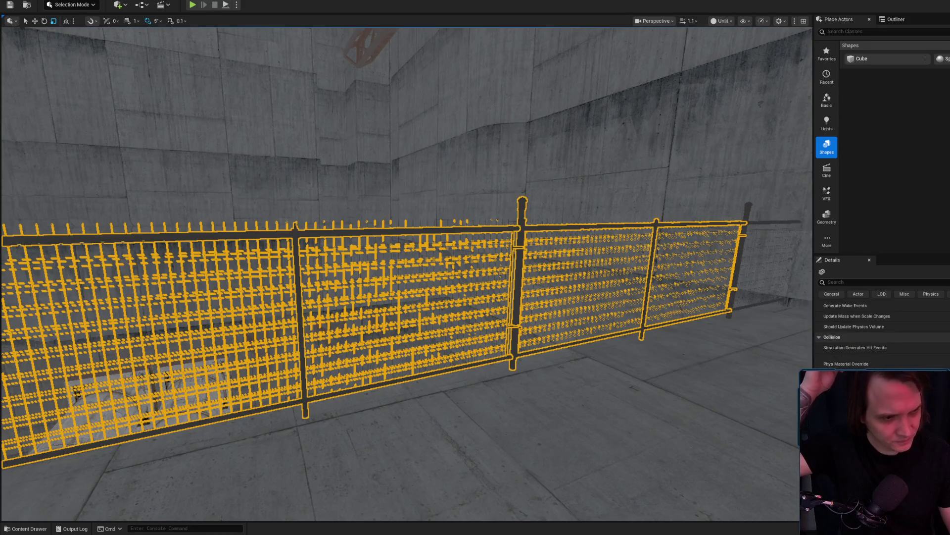
pyautogui.moveTo(532, 339); pyautogui.dragTo(532, 339)
pyautogui.click(372, 295)
pyautogui.click(358, 272)
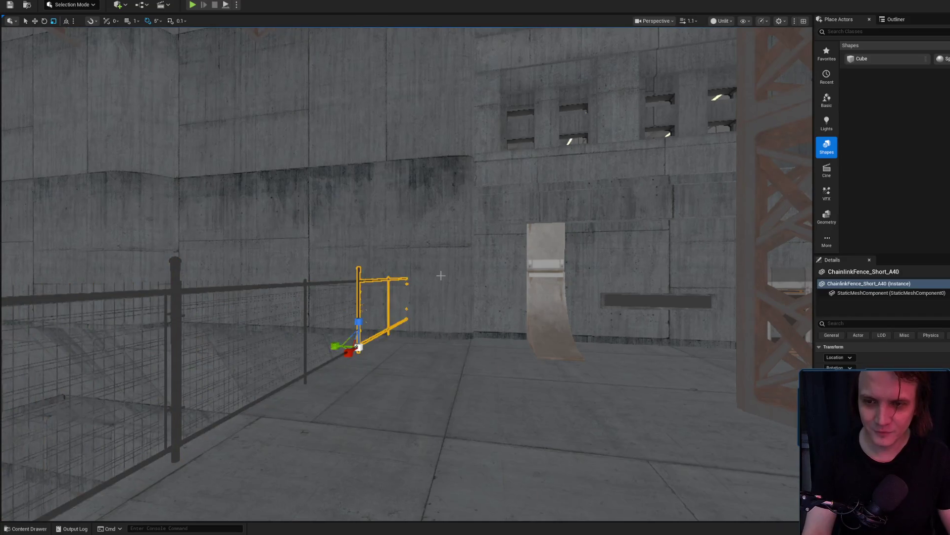
pyautogui.press('f')
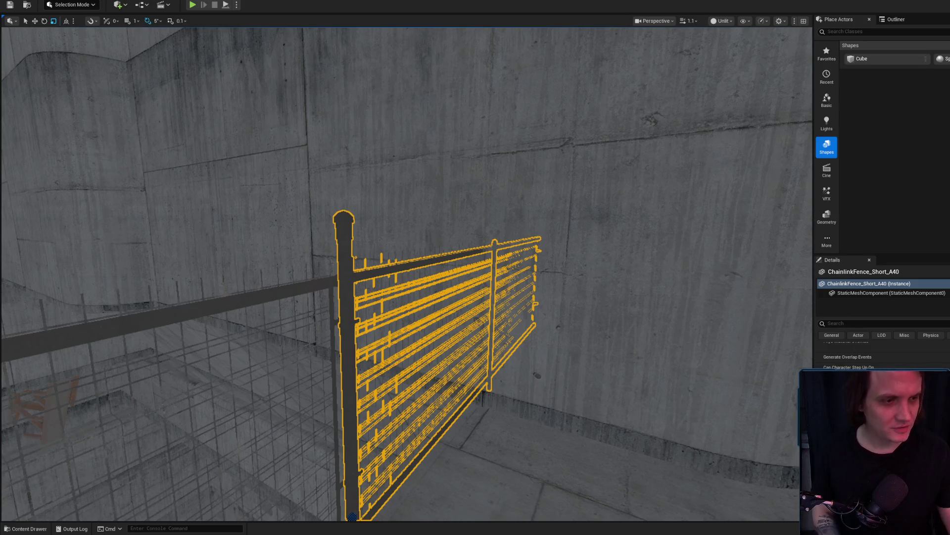
pyautogui.moveTo(753, 301); pyautogui.dragTo(753, 302)
pyautogui.moveTo(424, 269); pyautogui.dragTo(381, 278)
pyautogui.click(440, 267)
pyautogui.click(381, 277)
pyautogui.moveTo(494, 247); pyautogui.dragTo(413, 252)
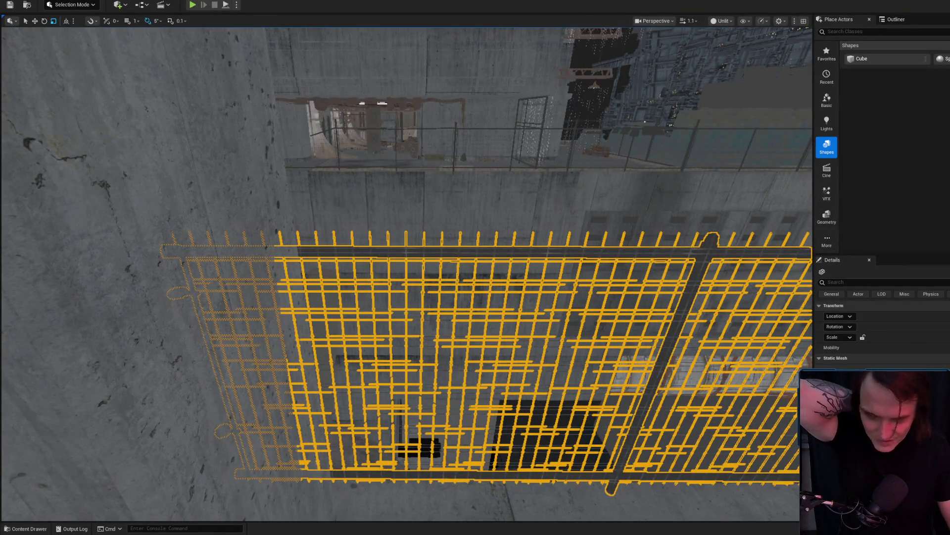
pyautogui.scroll(-3, 881, 322)
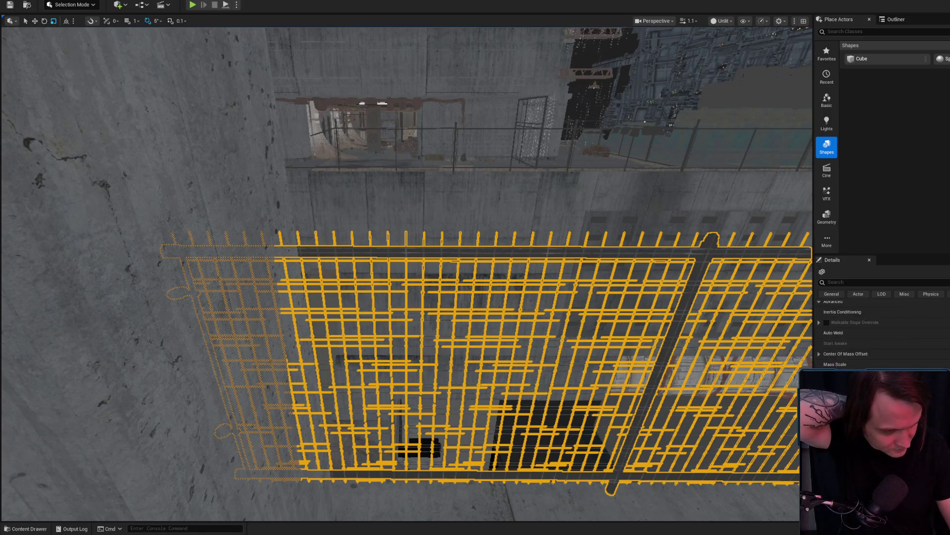
pyautogui.scroll(-2, 881, 332)
pyautogui.moveTo(413, 252); pyautogui.dragTo(368, 254)
pyautogui.click(365, 255)
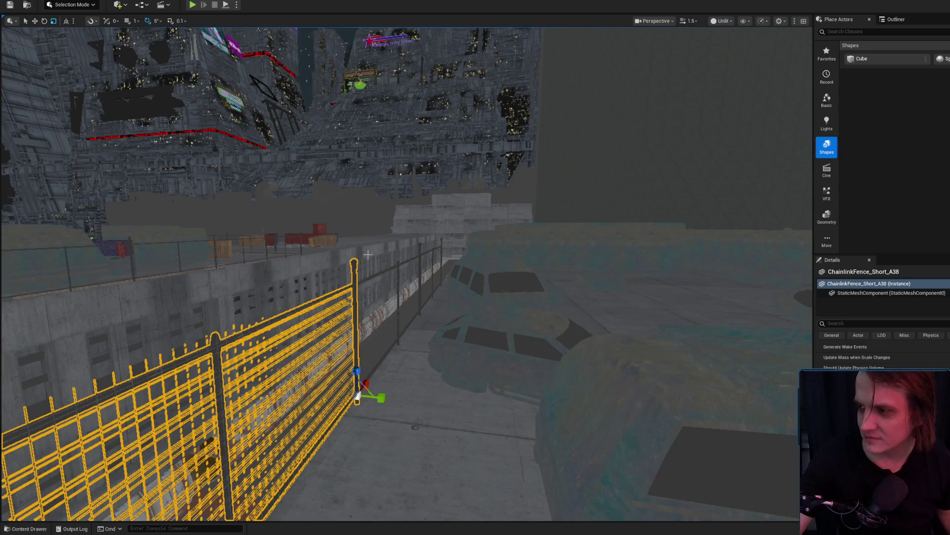
pyautogui.moveTo(416, 325)
pyautogui.mouseDown()
pyautogui.moveTo(347, 329)
pyautogui.moveTo(307, 287)
pyautogui.mouseUp()
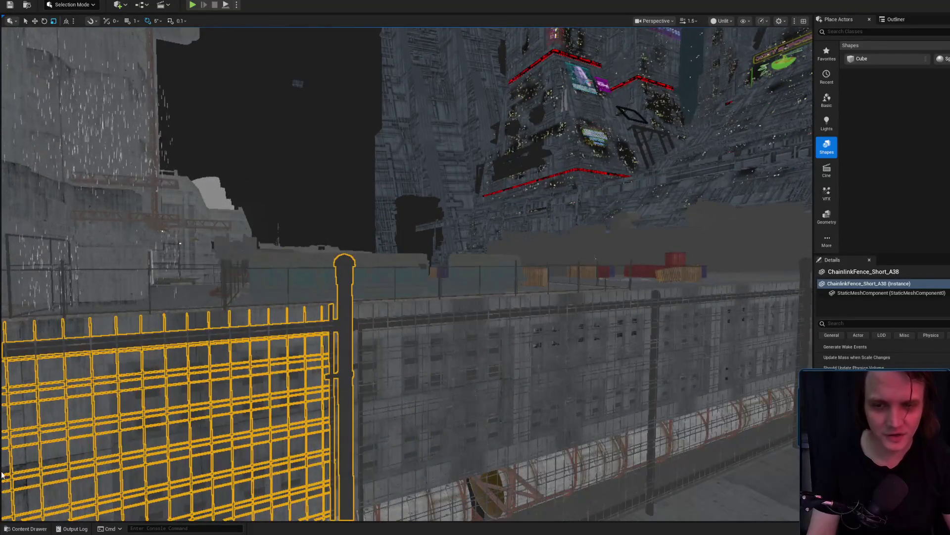
pyautogui.moveTo(497, 260)
pyautogui.mouseDown()
pyautogui.moveTo(488, 267)
pyautogui.moveTo(498, 312)
pyautogui.moveTo(573, 318)
pyautogui.moveTo(453, 296)
pyautogui.mouseUp()
pyautogui.click(468, 299)
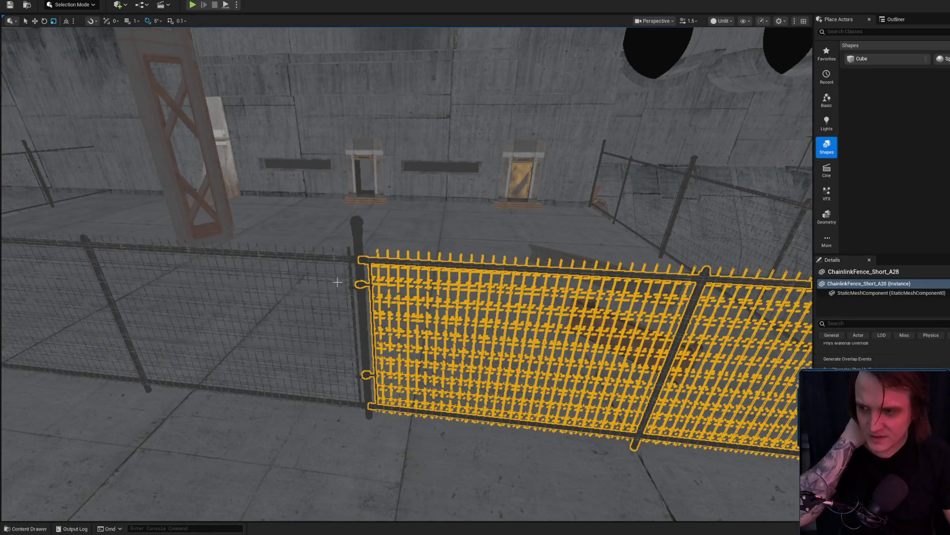
pyautogui.click(359, 264)
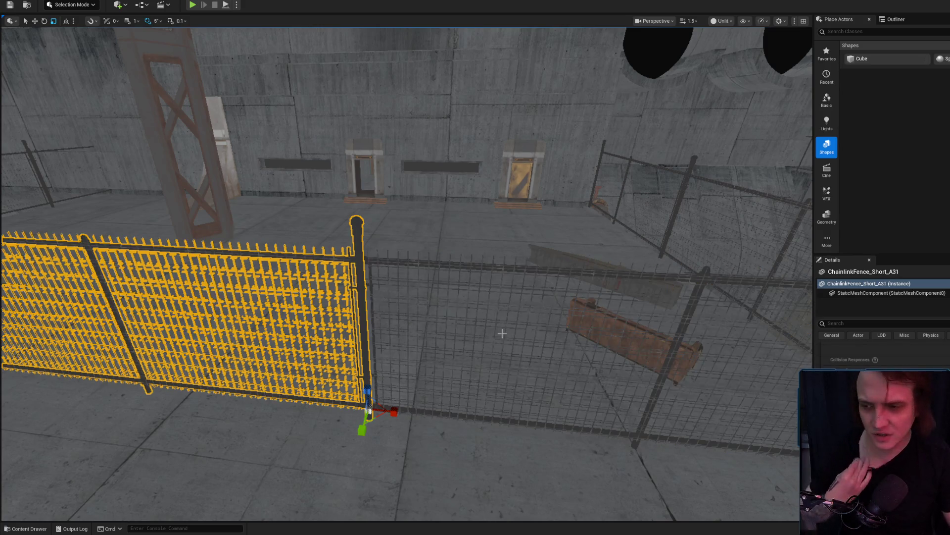
pyautogui.moveTo(515, 338); pyautogui.dragTo(495, 336)
pyautogui.click(422, 329)
pyautogui.moveTo(422, 329); pyautogui.dragTo(441, 329)
pyautogui.moveTo(410, 277)
pyautogui.mouseDown()
pyautogui.moveTo(391, 255)
pyautogui.moveTo(424, 278)
pyautogui.moveTo(411, 270)
pyautogui.moveTo(421, 274)
pyautogui.moveTo(423, 325)
pyautogui.mouseUp()
pyautogui.click(411, 277)
pyautogui.scroll(-1, 411, 270)
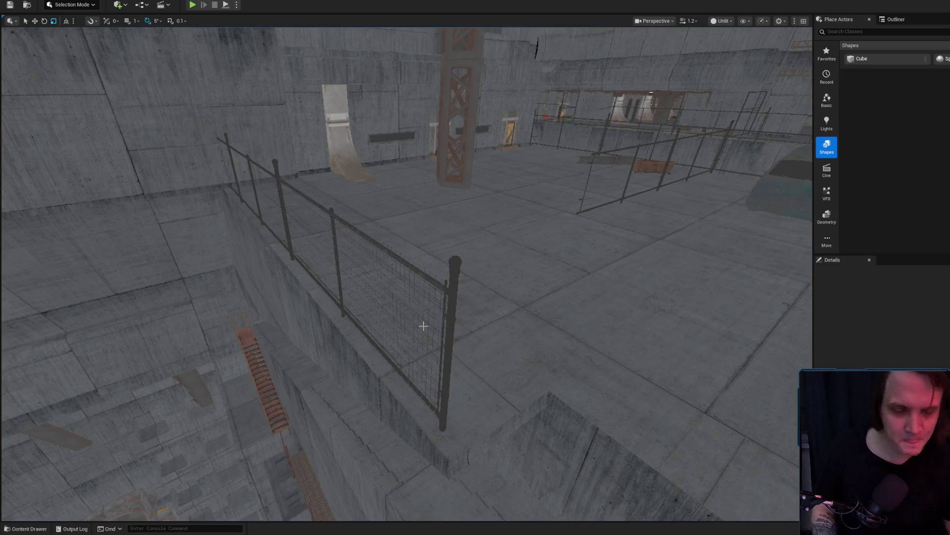
# Step: Duplicate the edge chainlink fence by Alt-rotating it, then slide the copy along its length
pyautogui.moveTo(372, 161); pyautogui.dragTo(446, 173)
pyautogui.moveTo(389, 269)
pyautogui.mouseDown()
pyautogui.moveTo(337, 267)
pyautogui.moveTo(317, 238)
pyautogui.moveTo(316, 257)
pyautogui.moveTo(297, 237)
pyautogui.moveTo(292, 258)
pyautogui.mouseUp()
pyautogui.click(313, 241)
pyautogui.press('e')
pyautogui.moveTo(376, 373)
pyautogui.mouseDown()
pyautogui.moveTo(288, 382)
pyautogui.moveTo(297, 398)
pyautogui.mouseUp()
pyautogui.moveTo(396, 268); pyautogui.dragTo(381, 275)
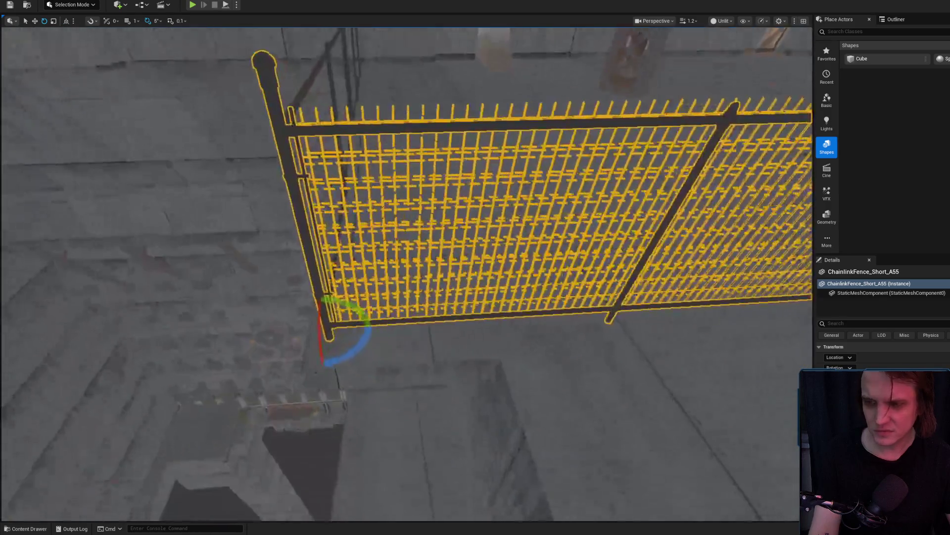
pyautogui.scroll(-5, 415, 329)
pyautogui.press('r')
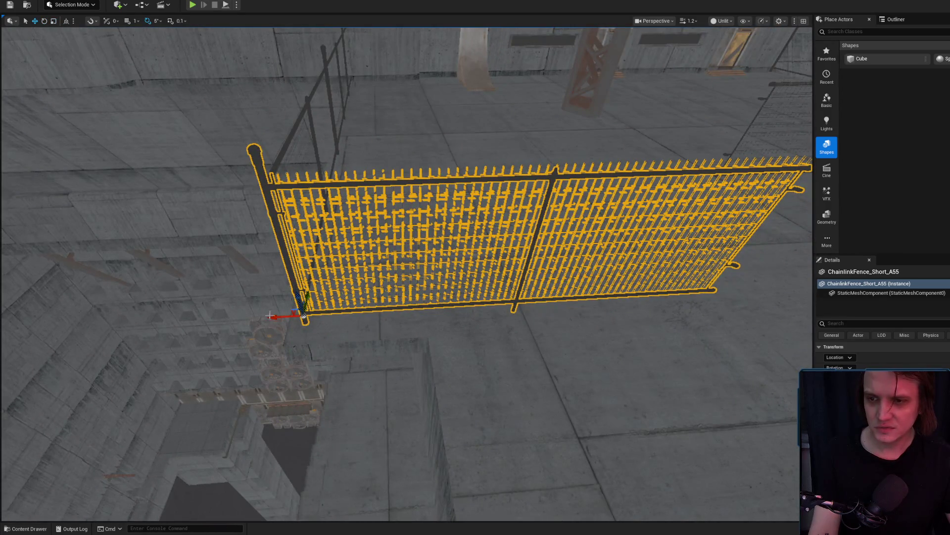
pyautogui.moveTo(269, 314); pyautogui.dragTo(341, 334)
# Step: Turn the copied fence 180° about its corner and deselect it to check the corner
pyautogui.scroll(-8, 340, 332)
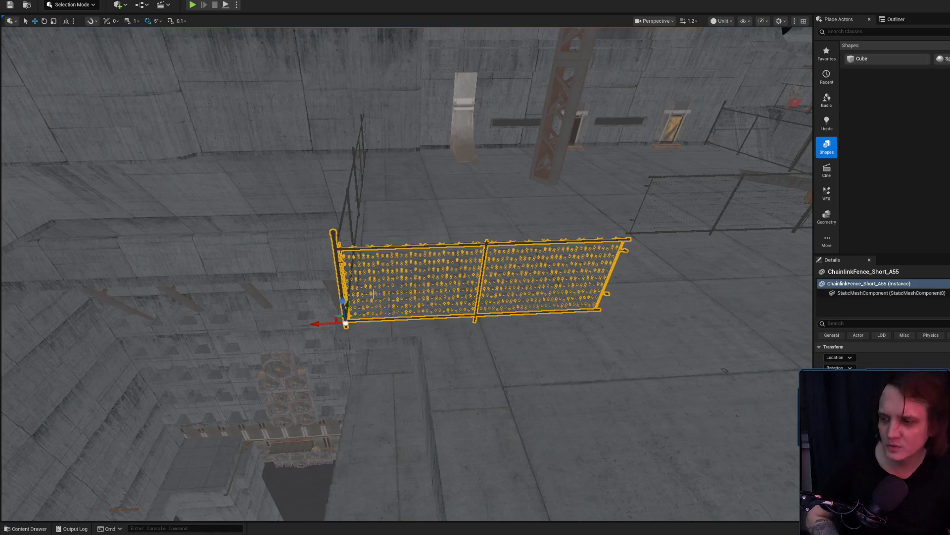
pyautogui.scroll(8, 388, 238)
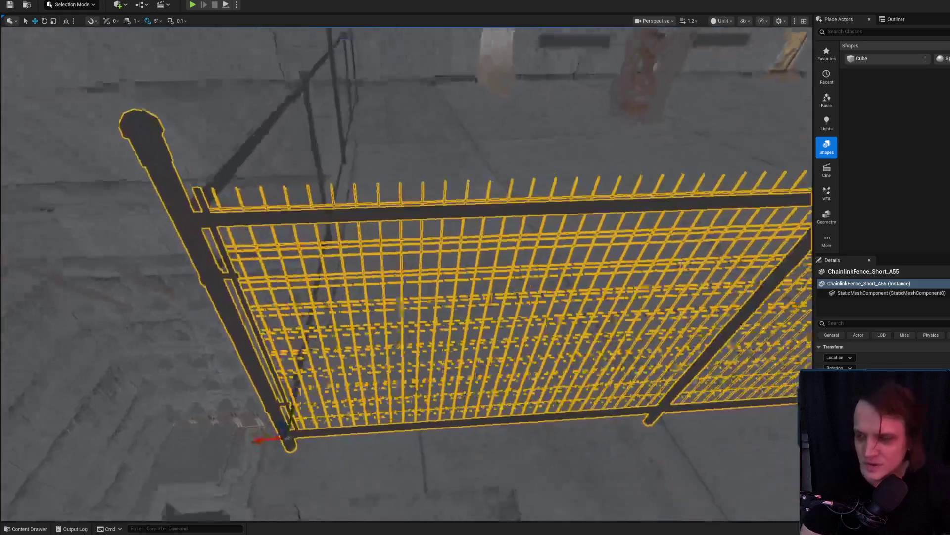
pyautogui.press('e')
pyautogui.moveTo(287, 376)
pyautogui.mouseDown()
pyautogui.moveTo(282, 365)
pyautogui.moveTo(361, 350)
pyautogui.moveTo(369, 365)
pyautogui.moveTo(807, 321)
pyautogui.moveTo(768, 329)
pyautogui.moveTo(778, 329)
pyautogui.mouseUp()
pyautogui.press('r')
pyautogui.scroll(-5, 778, 329)
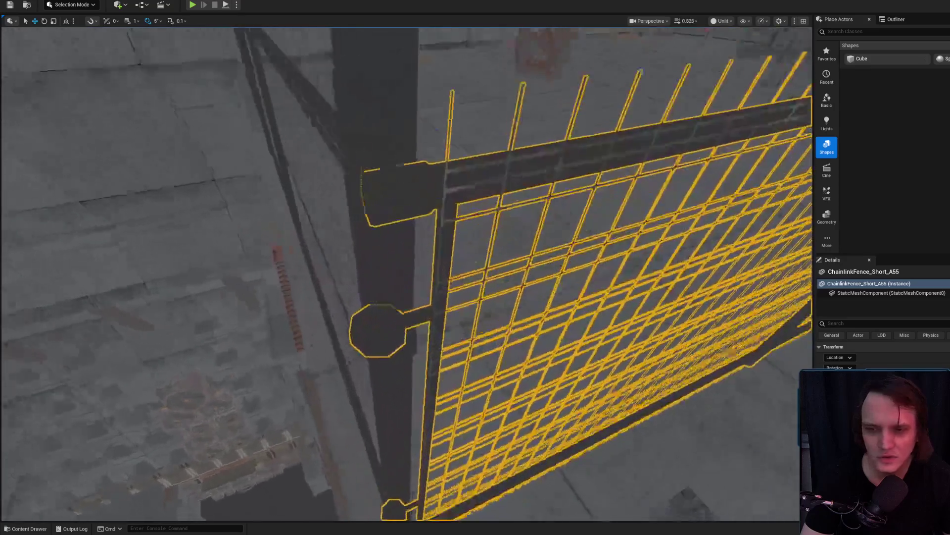
pyautogui.scroll(-2, 569, 273)
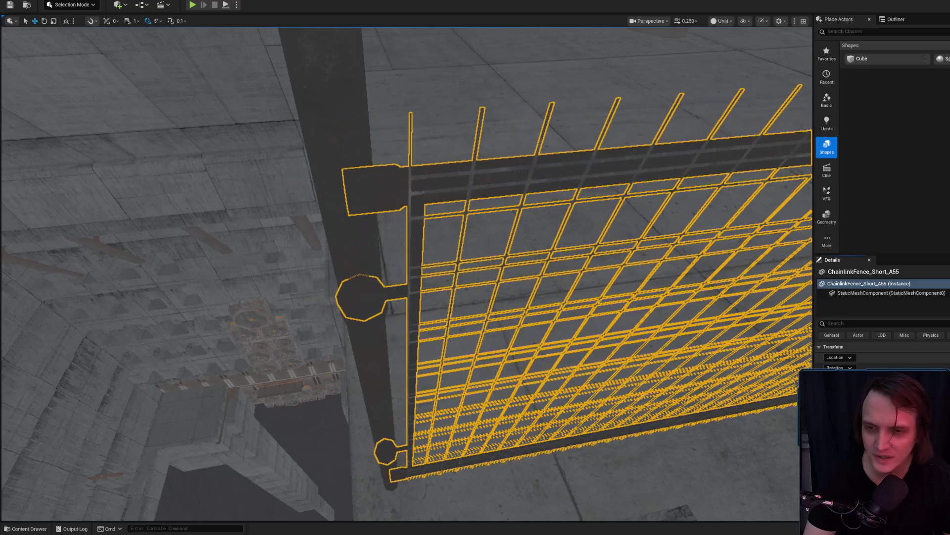
pyautogui.press('Escape')
pyautogui.scroll(-5, 564, 341)
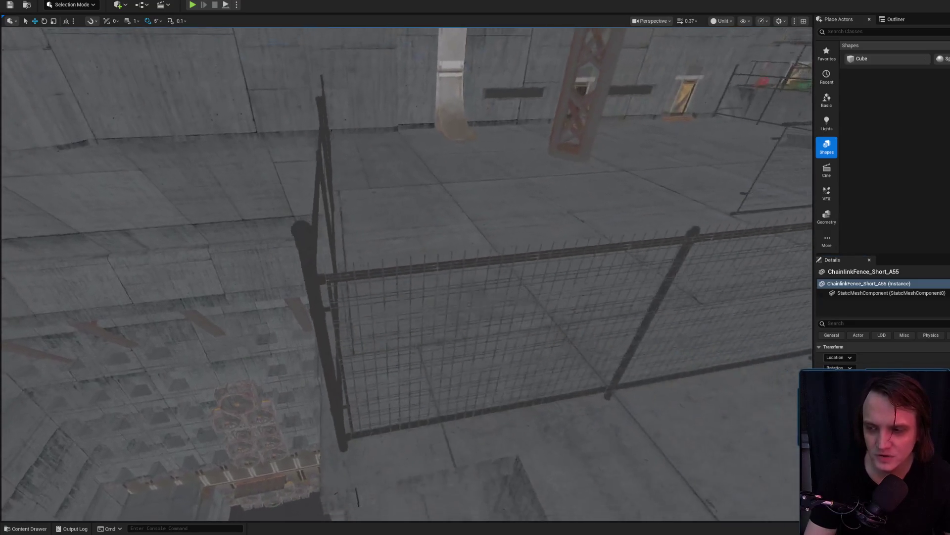
# Step: Inspect the corner fence panel from a higher angle, then clear the selection
pyautogui.press('d')
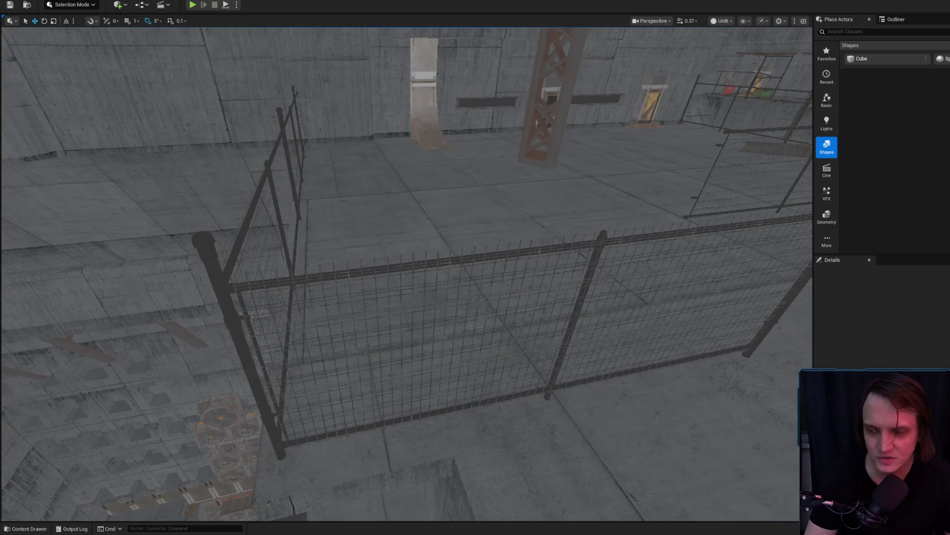
pyautogui.click(411, 321)
pyautogui.moveTo(411, 322)
pyautogui.mouseDown()
pyautogui.moveTo(377, 316)
pyautogui.moveTo(396, 302)
pyautogui.moveTo(410, 306)
pyautogui.moveTo(410, 327)
pyautogui.moveTo(410, 292)
pyautogui.moveTo(440, 290)
pyautogui.moveTo(450, 292)
pyautogui.moveTo(443, 317)
pyautogui.mouseUp()
pyautogui.click(410, 306)
pyautogui.scroll(3, 411, 327)
pyautogui.scroll(2, 411, 292)
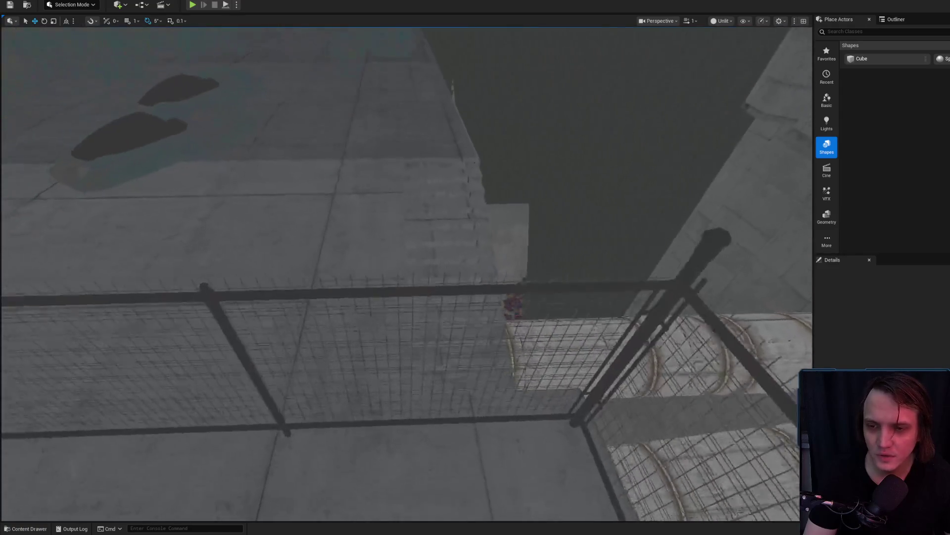
# Step: Rotate the fence by the pipes, ChainlinkFence_Short_A56, 180° and inspect its join at the post
pyautogui.click(365, 297)
pyautogui.press('f')
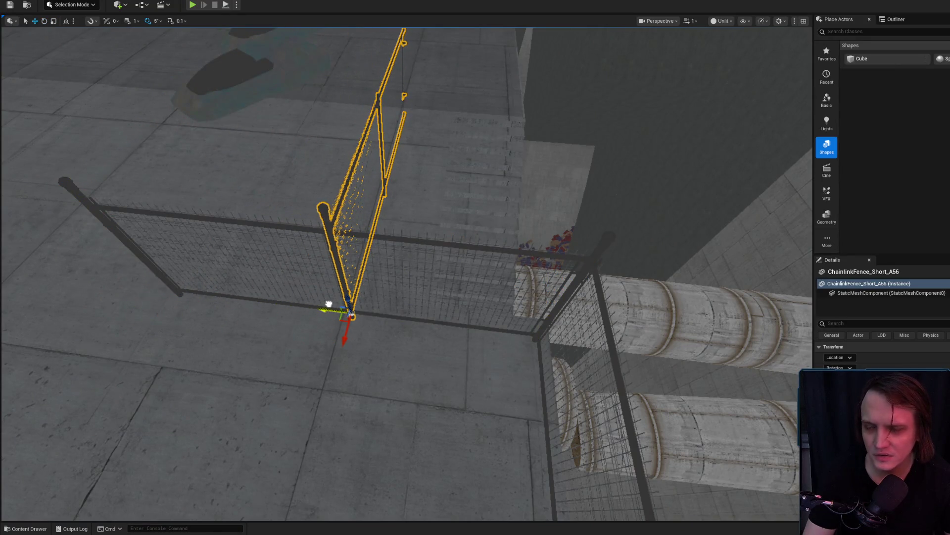
pyautogui.moveTo(327, 304); pyautogui.dragTo(326, 306)
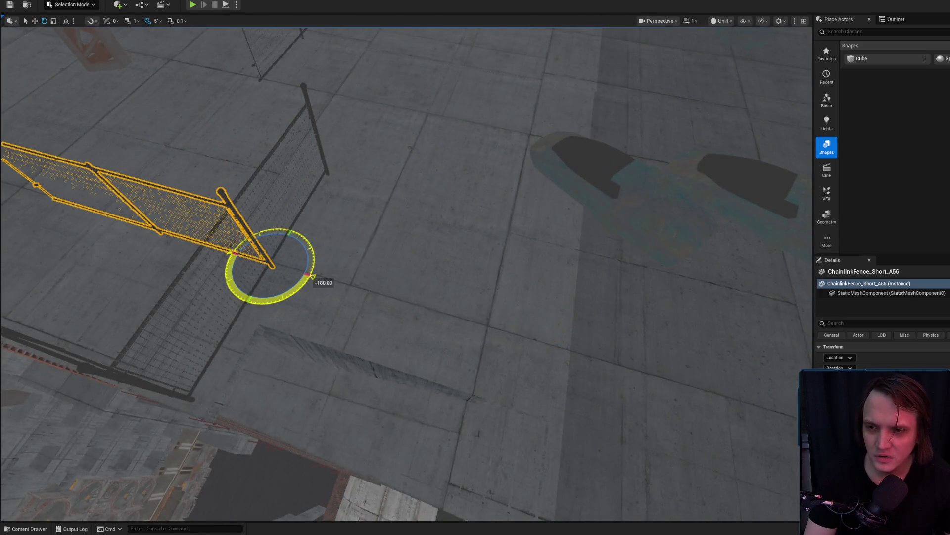
pyautogui.moveTo(276, 269); pyautogui.dragTo(307, 279)
pyautogui.moveTo(404, 309)
pyautogui.mouseDown()
pyautogui.moveTo(755, 459)
pyautogui.moveTo(728, 446)
pyautogui.moveTo(728, 425)
pyautogui.mouseUp()
pyautogui.scroll(-3, 407, 273)
pyautogui.moveTo(407, 273)
pyautogui.mouseDown()
pyautogui.moveTo(366, 252)
pyautogui.moveTo(520, 311)
pyautogui.moveTo(460, 292)
pyautogui.moveTo(490, 282)
pyautogui.moveTo(470, 277)
pyautogui.mouseUp()
pyautogui.scroll(-1, 495, 302)
pyautogui.scroll(-1, 490, 282)
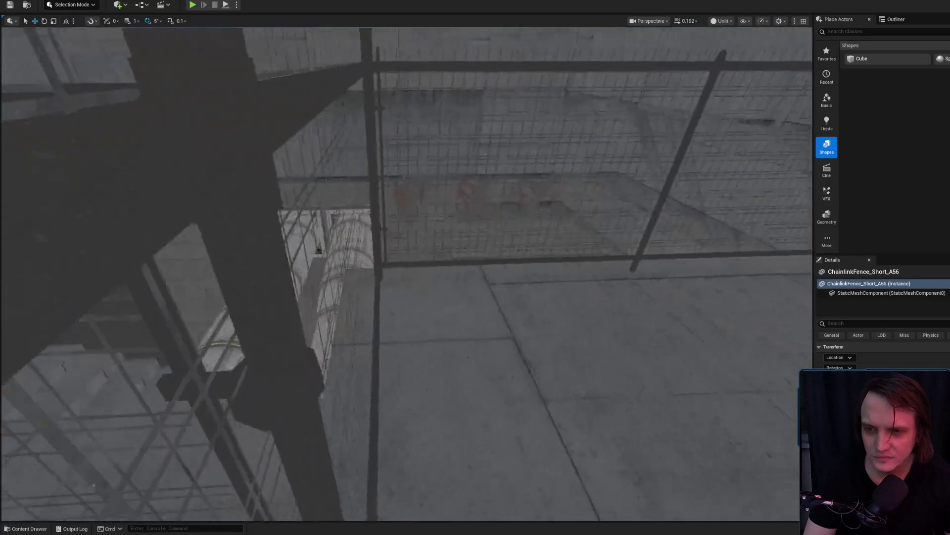